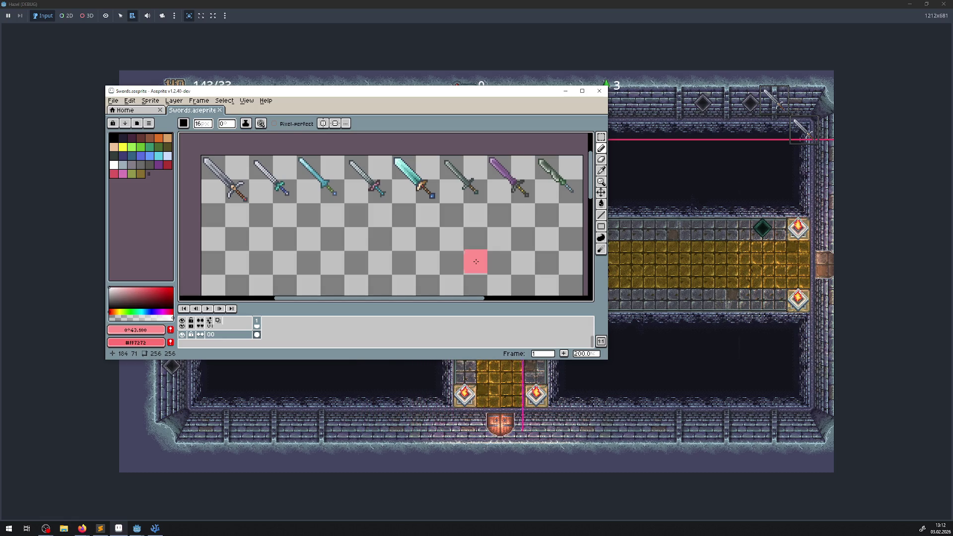
- Close Aseprite, stop the Hazel debug run with F8, and return to the 2D HUD scene
left_click(599, 91)
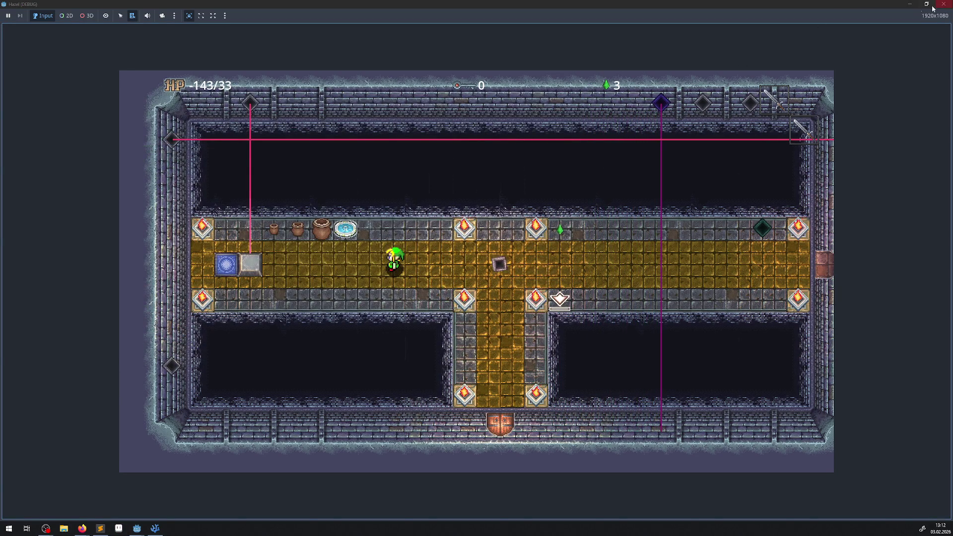
left_click(225, 15)
key("F8")
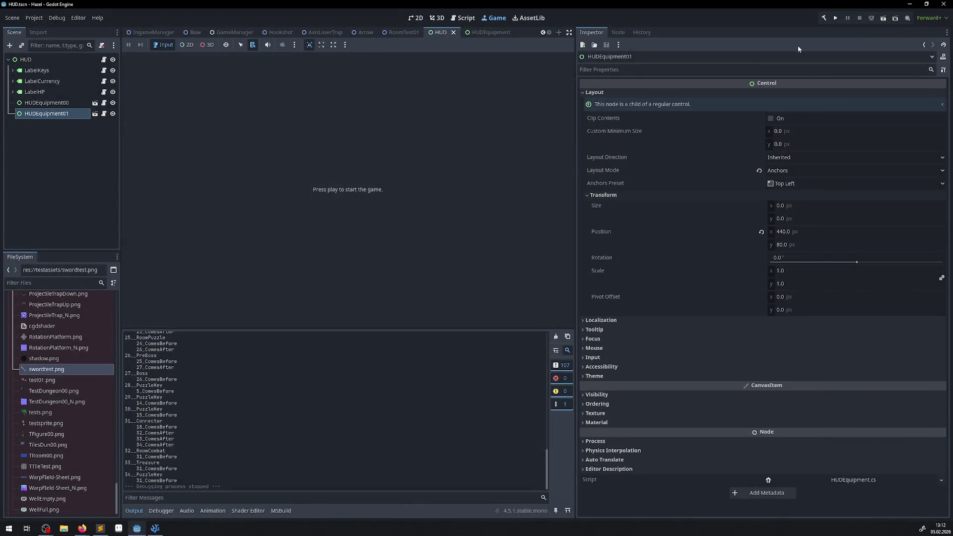
left_click(406, 19)
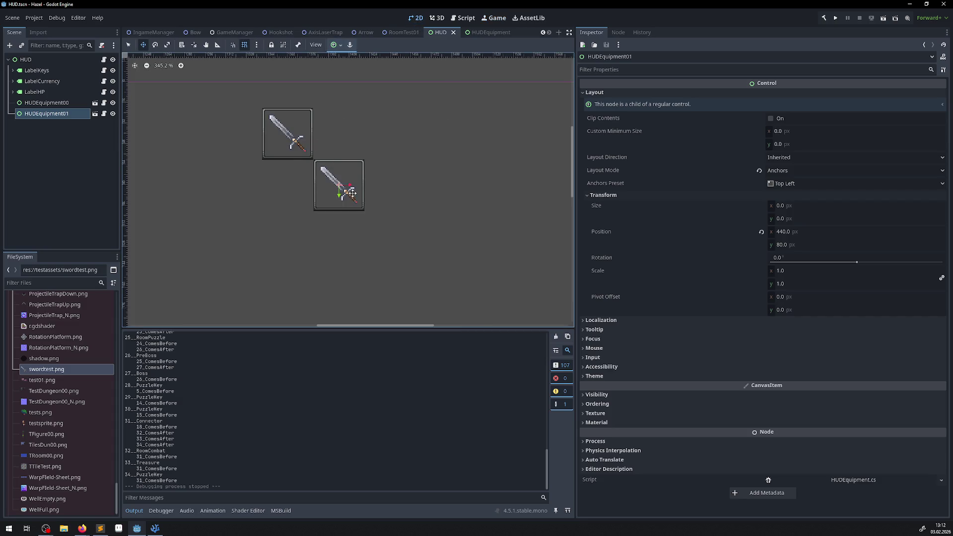
left_click(119, 528)
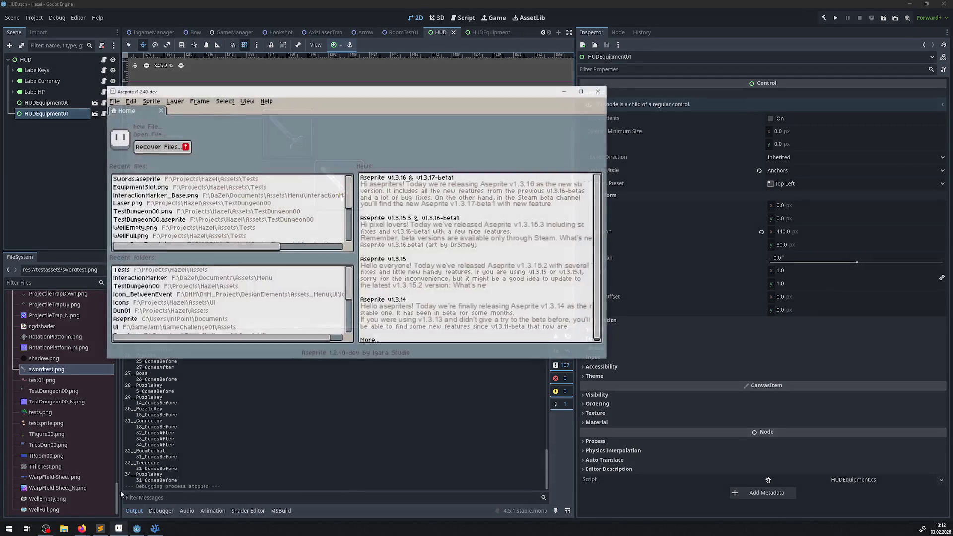
- Minimize Aseprite to bring back the Godot HUD scene and its HUDEquipment tab
left_click(119, 527)
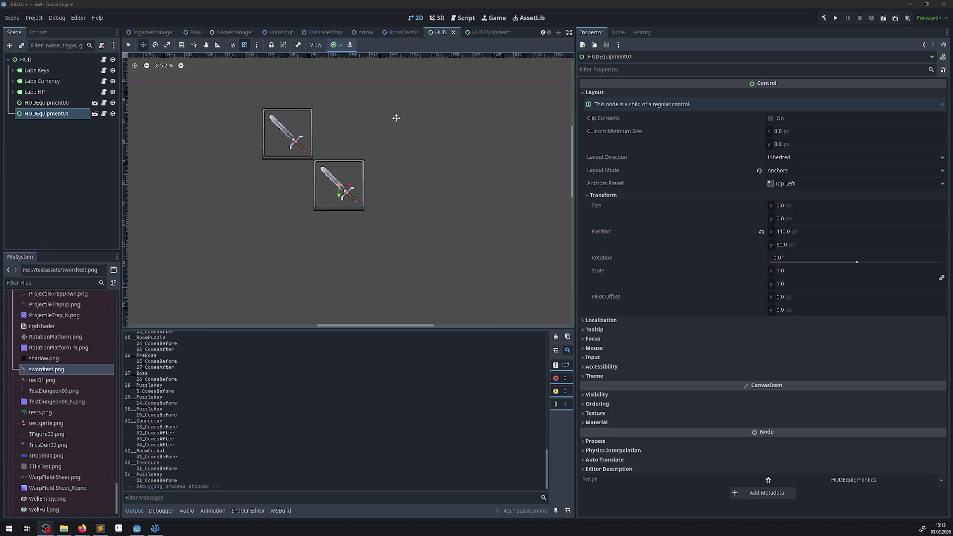
left_click(479, 34)
- Switch the 2D editor to the HUDEquipment.tscn scene
left_click(436, 33)
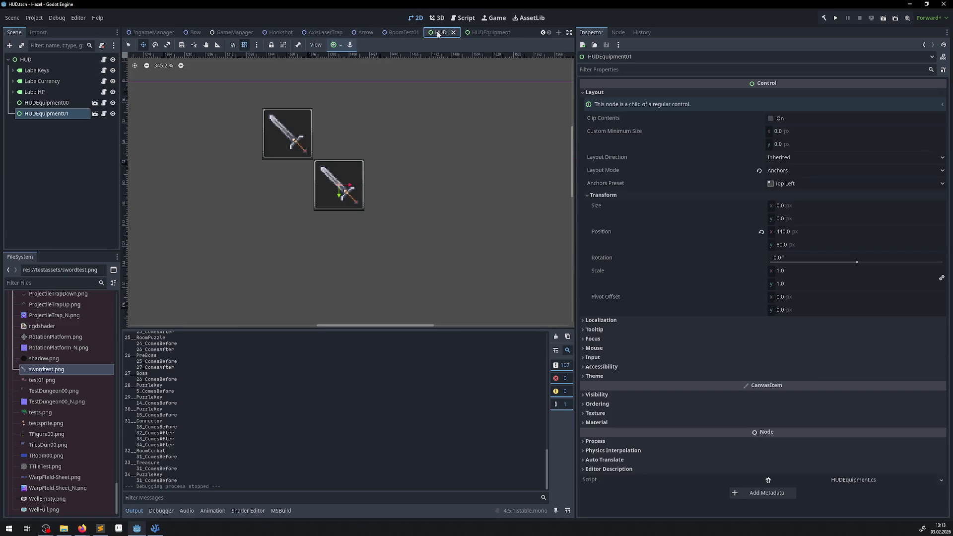
scroll(391, 139, "down", 3)
scroll(409, 134, "up", 2)
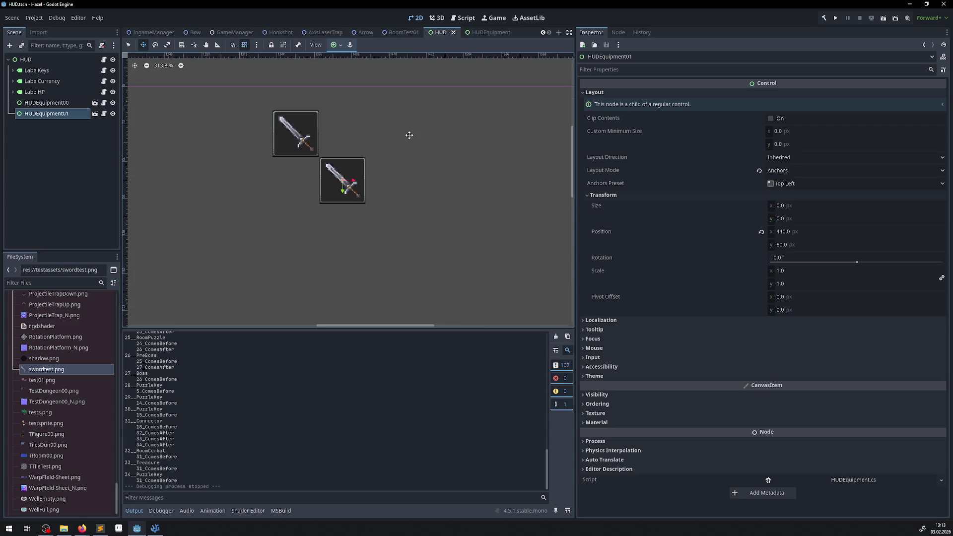
scroll(397, 179, "left", 3)
left_click(480, 33)
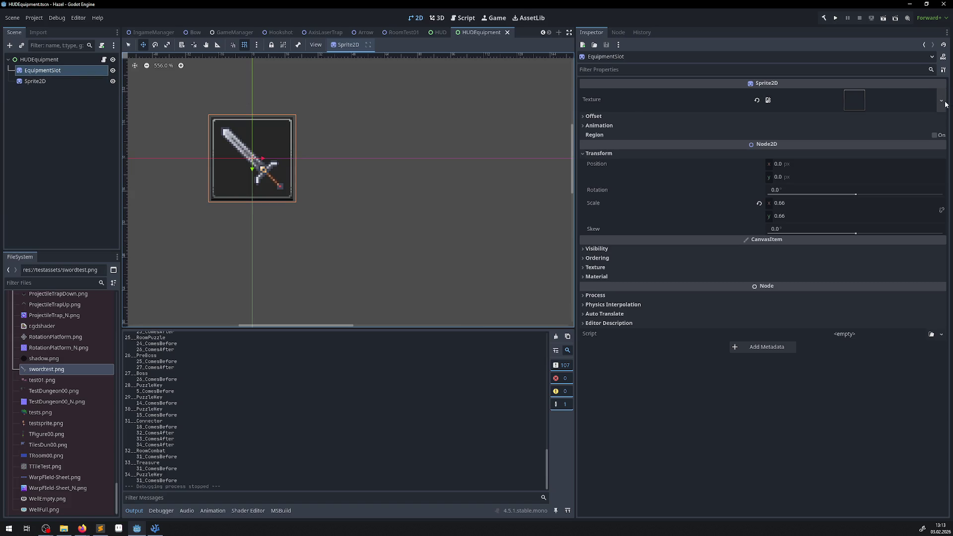
- Clear the sword texture from the Sprite2D node so the equipment slot is empty
left_click(80, 81)
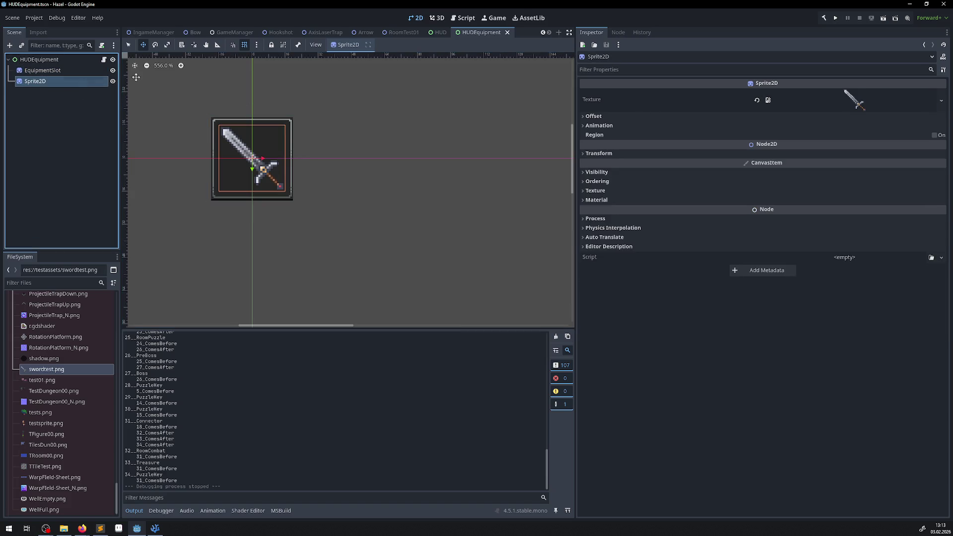
left_click(941, 101)
left_click(941, 101)
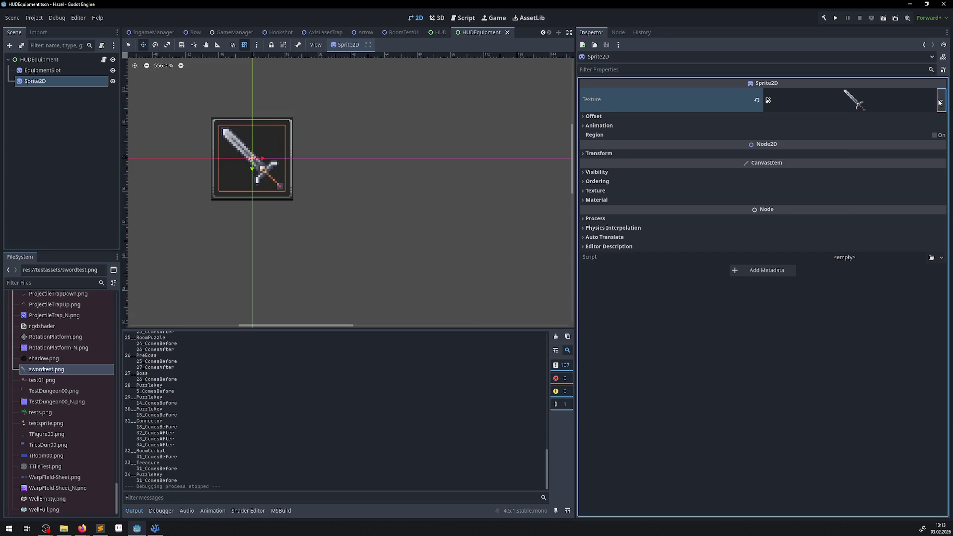
left_click(941, 101)
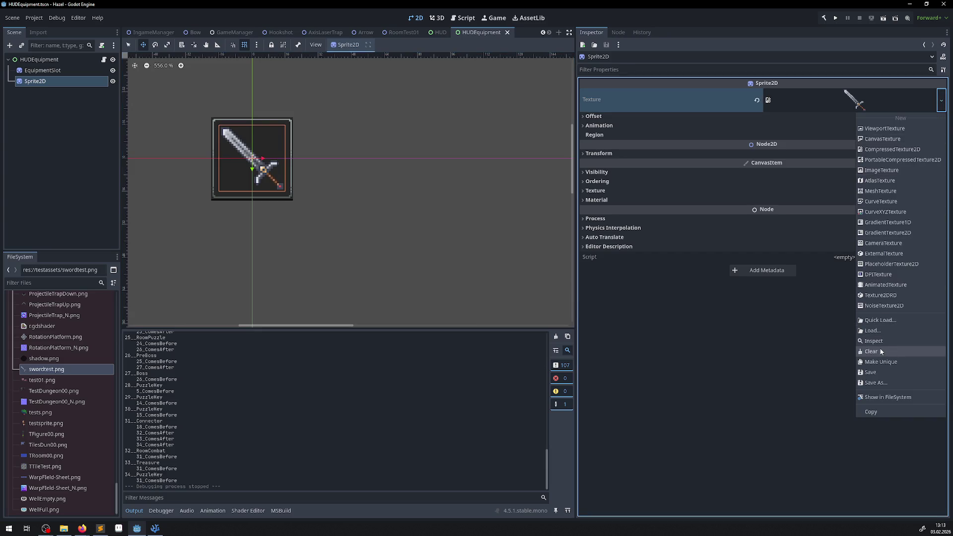
left_click(883, 351)
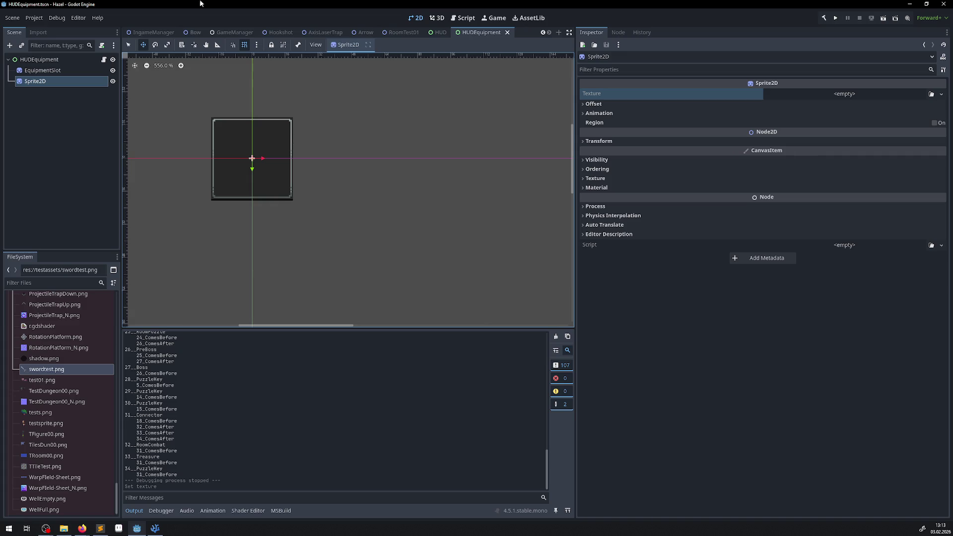
double_click(48, 80)
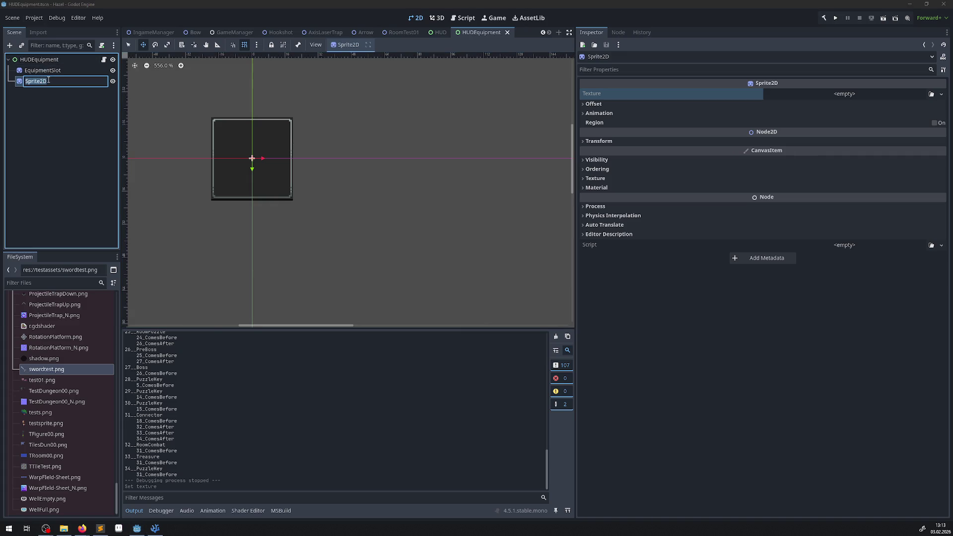
left_click(102, 60)
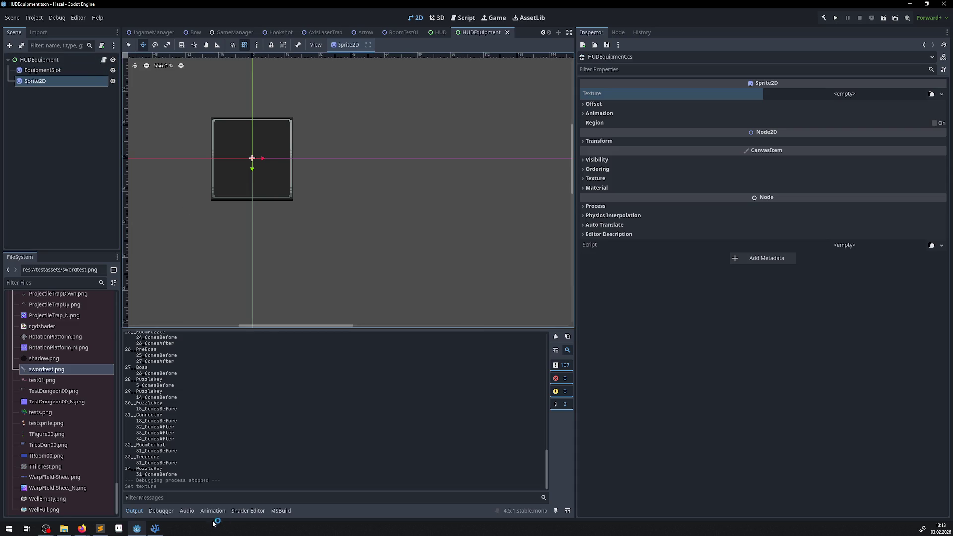
- Replace HUDEquipment.cs's line 6 comment with 'private Sprite2D Sprite2D { get; set; }' and save
left_click(155, 529)
left_click_drag(538, 93, 233, 95)
key("Return")
left_click(250, 86)
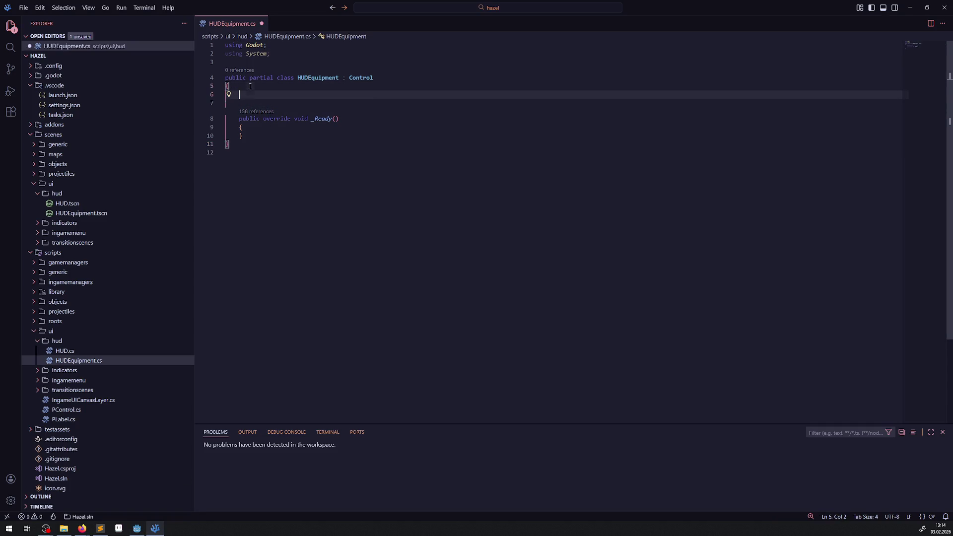
type("private Sprite2D Sprite2D ")
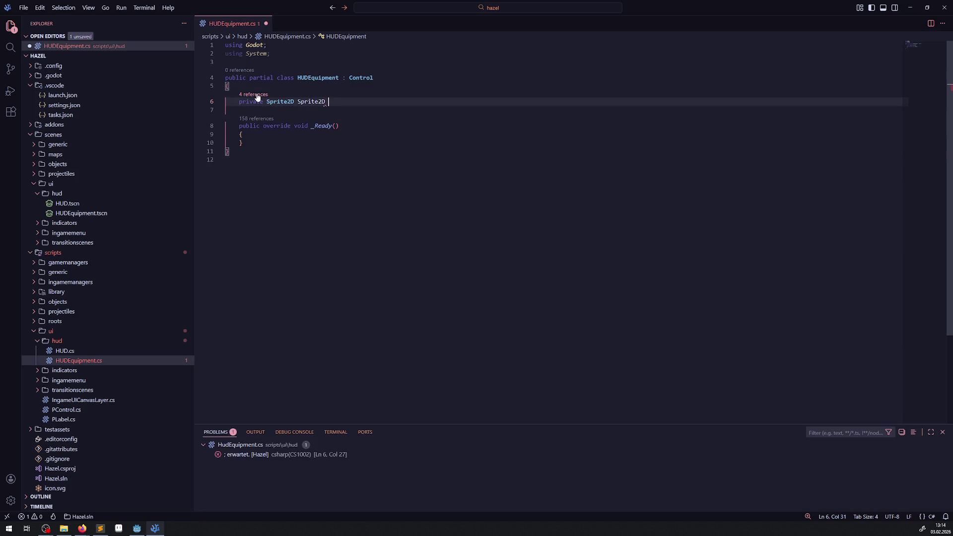
type("{ get; set;")
key("ctrl+s")
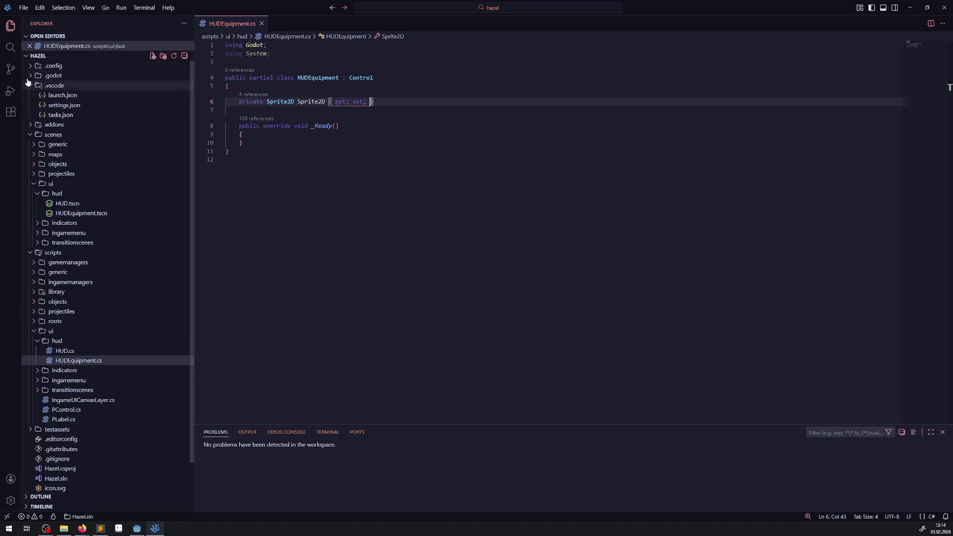
key("ctrl+shift+f")
- Search the project for Sprite2D and copy PChest.cs's ItemSprite GetNode statement
type("Sprite2D")
scroll(144, 260, "down", 10)
scroll(144, 260, "down", 15)
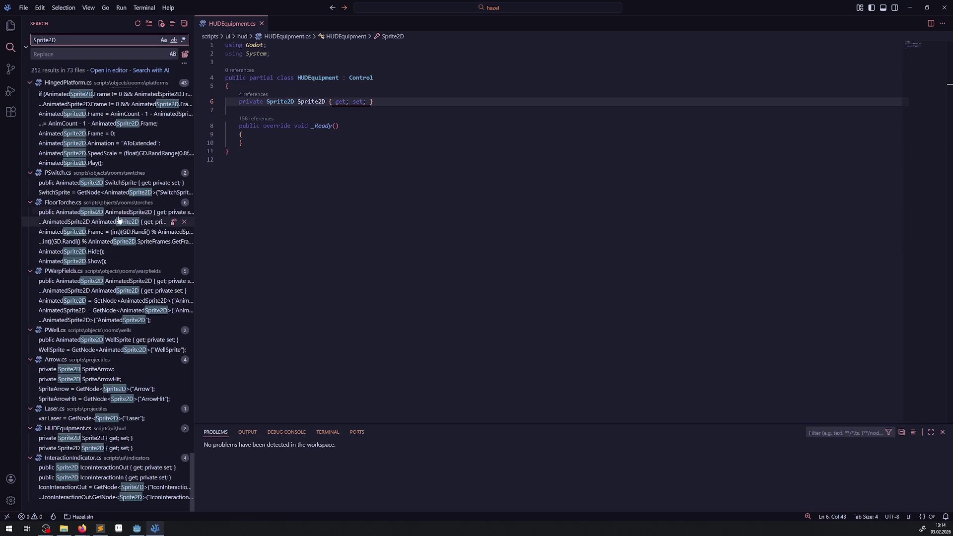
scroll(107, 214, "up", 3)
scroll(107, 213, "up", 10)
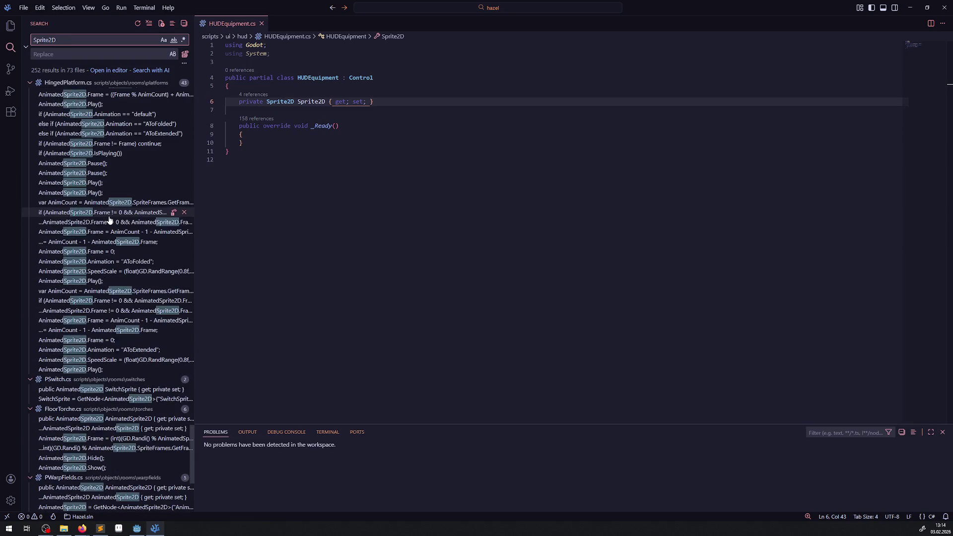
scroll(110, 224, "up", 3)
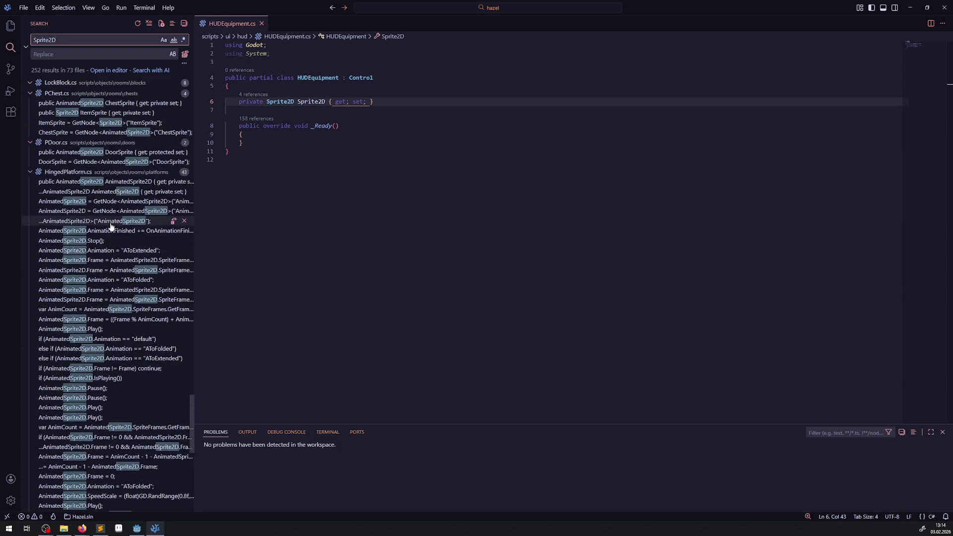
left_click(119, 124)
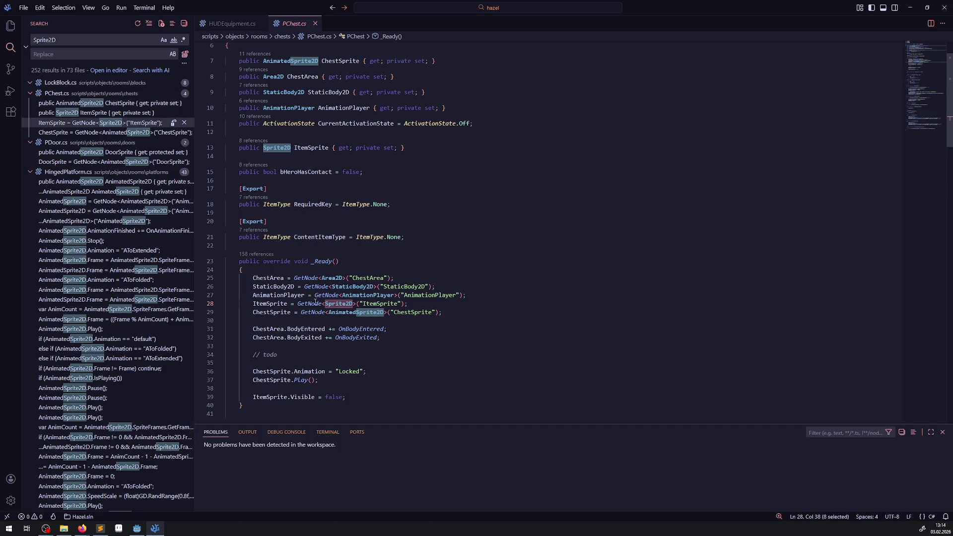
left_click_drag(251, 303, 431, 303)
key("ctrl+c")
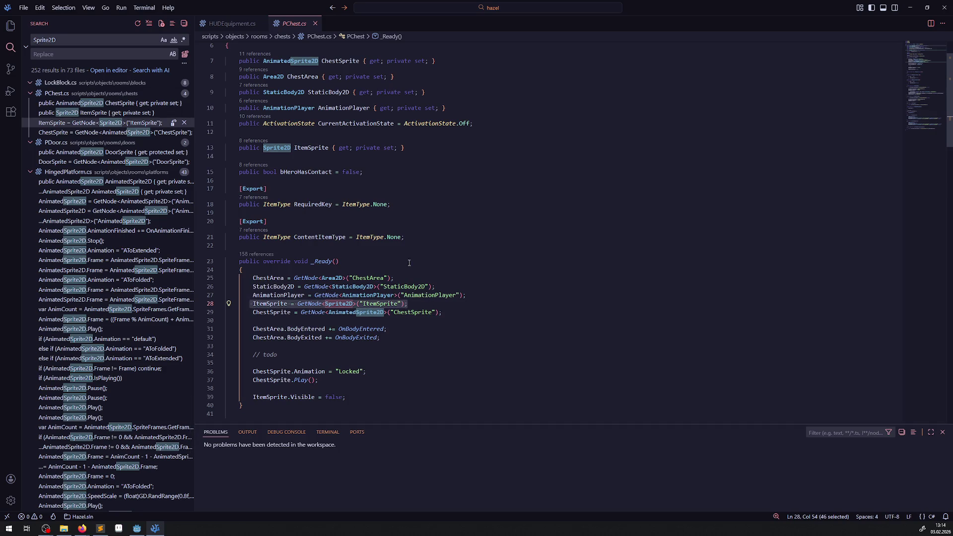
- Paste it into HUDEquipment's _Ready as Sprite2D = GetNode<Sprite2D>("Sprite2D") and save
left_click(232, 24)
left_click(290, 135)
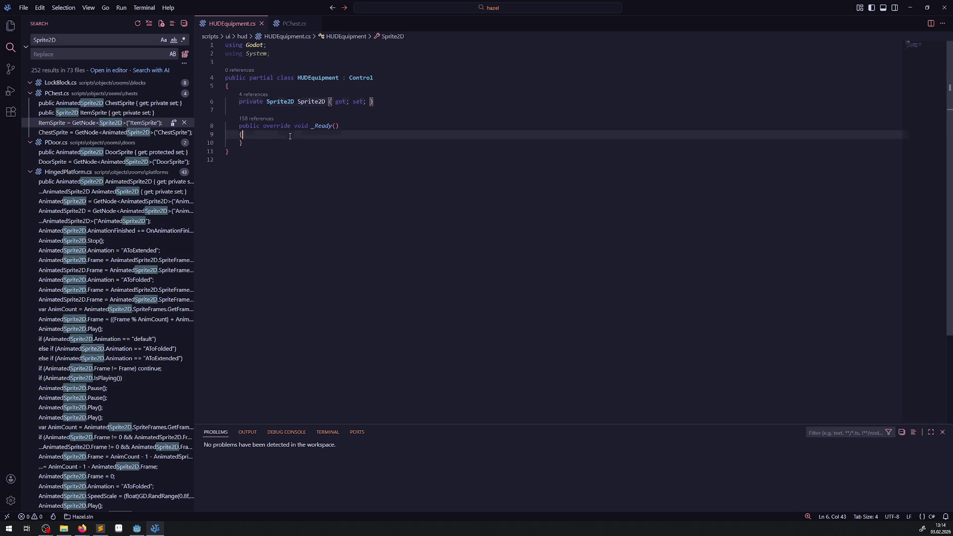
key("Return")
key("ctrl+v")
double_click(308, 101)
key("ctrl+c")
double_click(367, 143)
key("ctrl+shift+l")
key("ctrl+v")
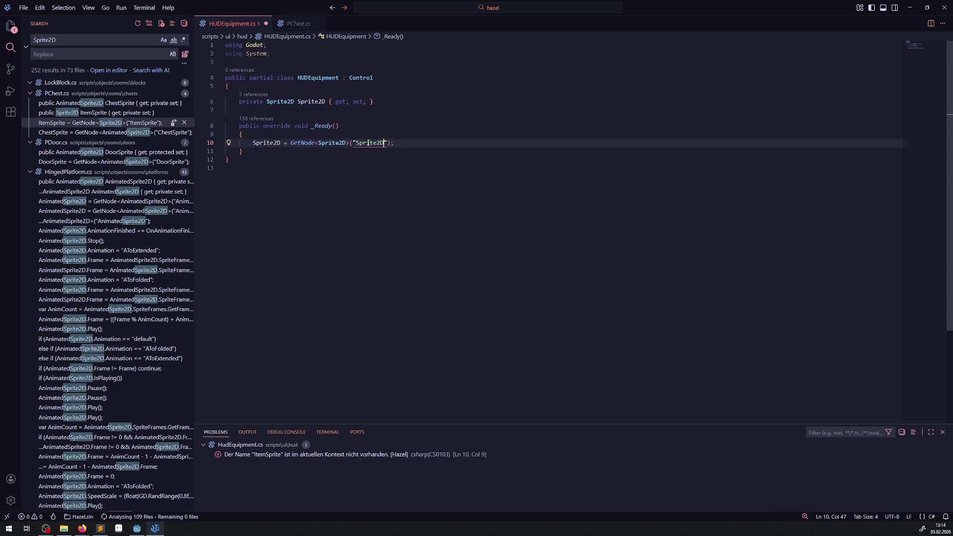
key("ctrl+s")
left_click(333, 153)
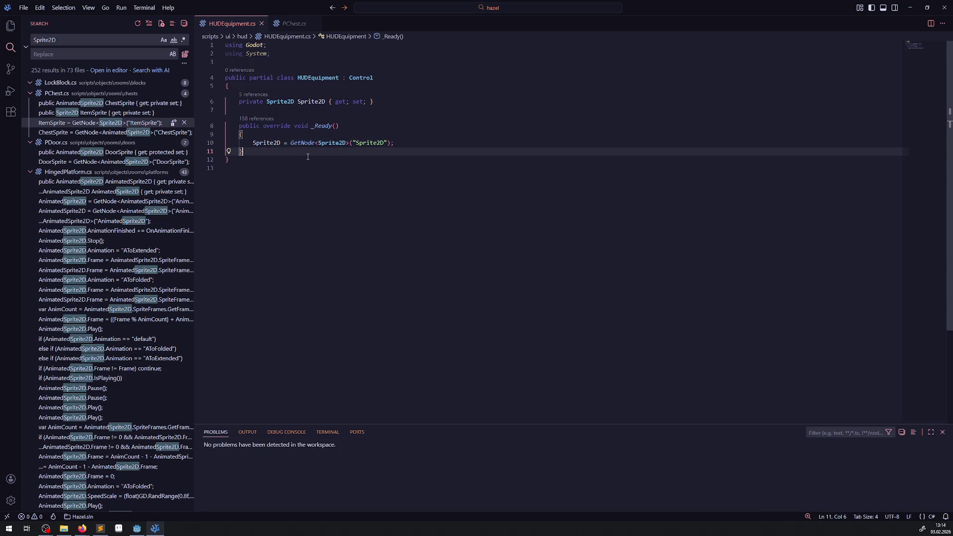
- Add a public UpdateEquipmentIcon() method with an empty body below _Ready
key("Return")
key("Return")
type("public Update")
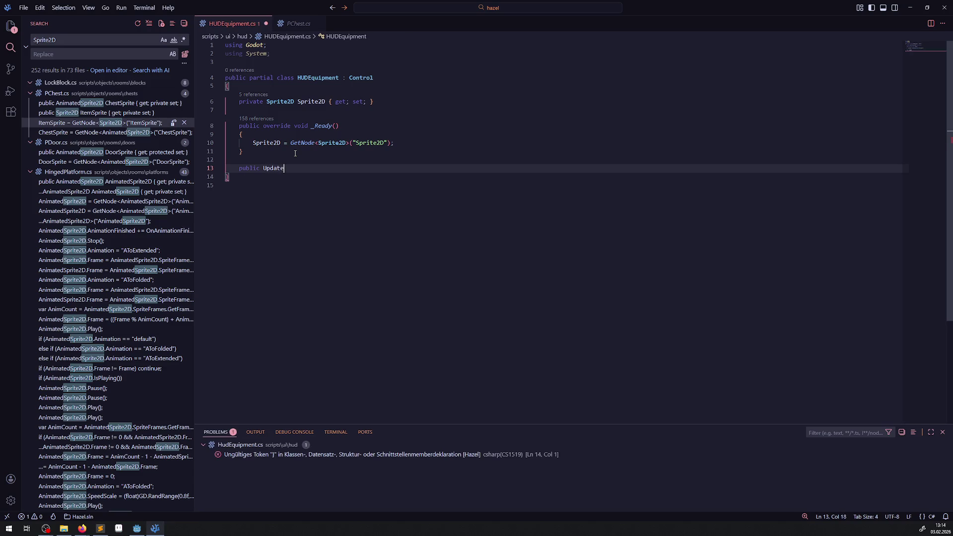
key("ctrl+space")
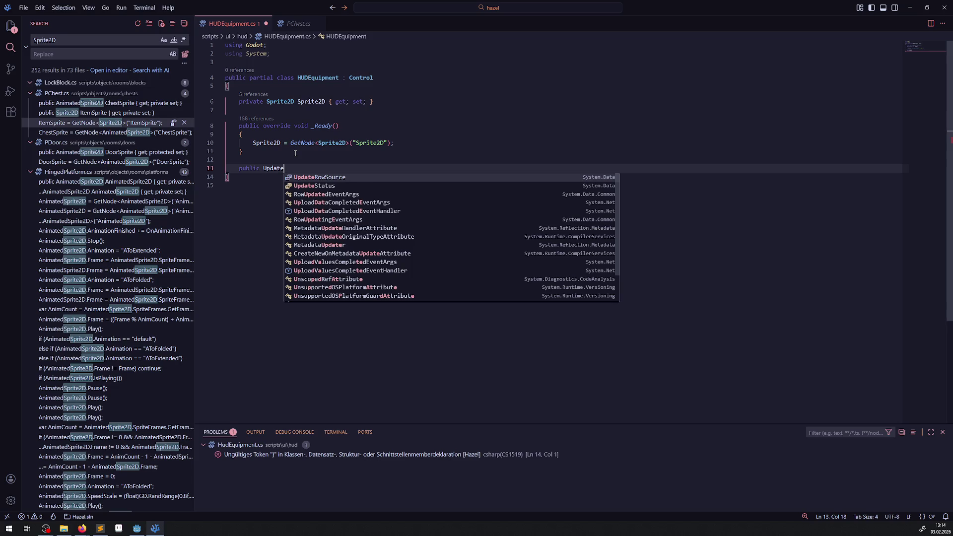
type("E")
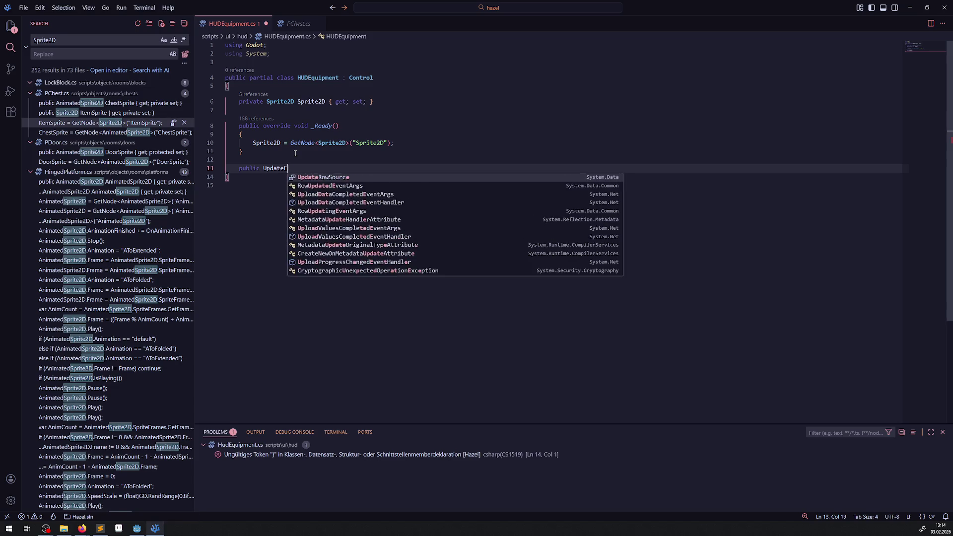
type("quipment")
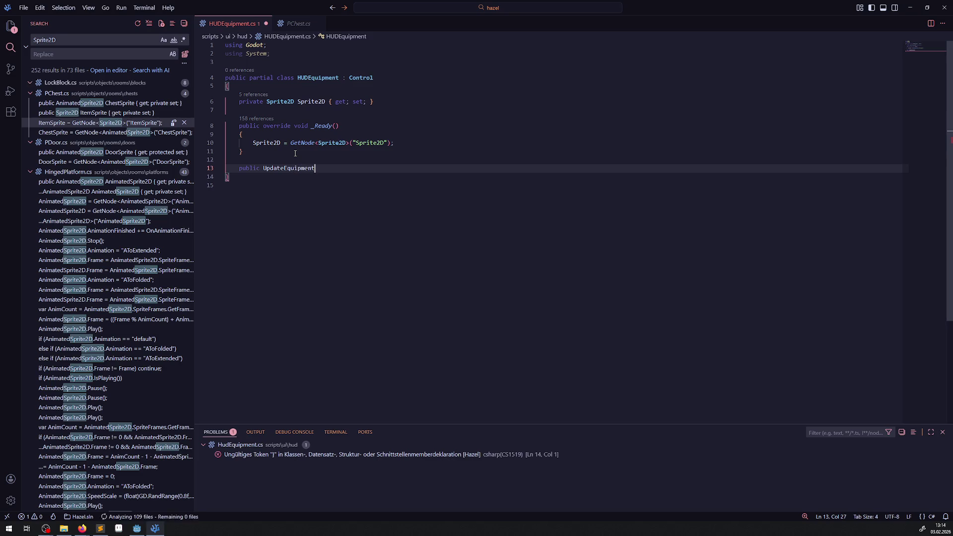
type("Icon()")
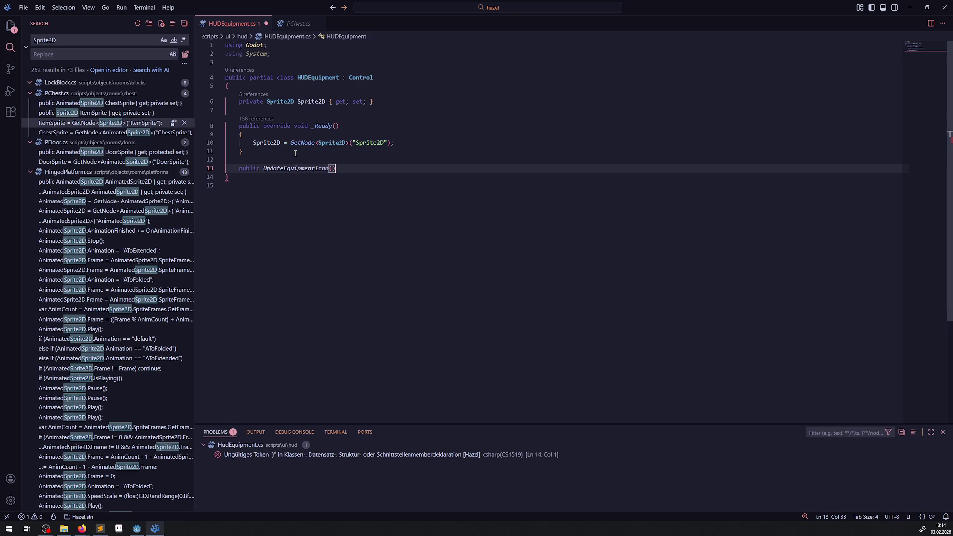
key("Return")
type("{")
key("Return")
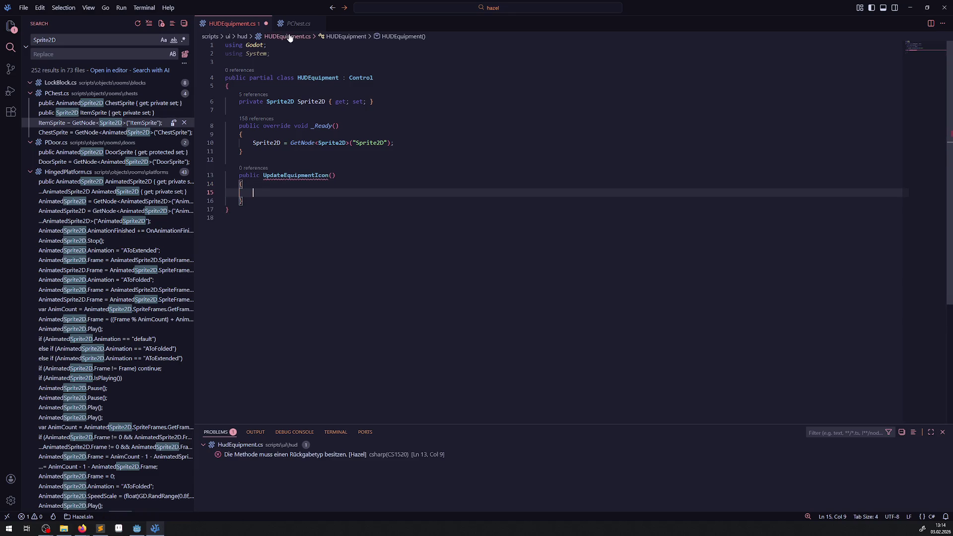
- Expand scripts/library in the Explorer and open EnumLib.cs
left_click(9, 33)
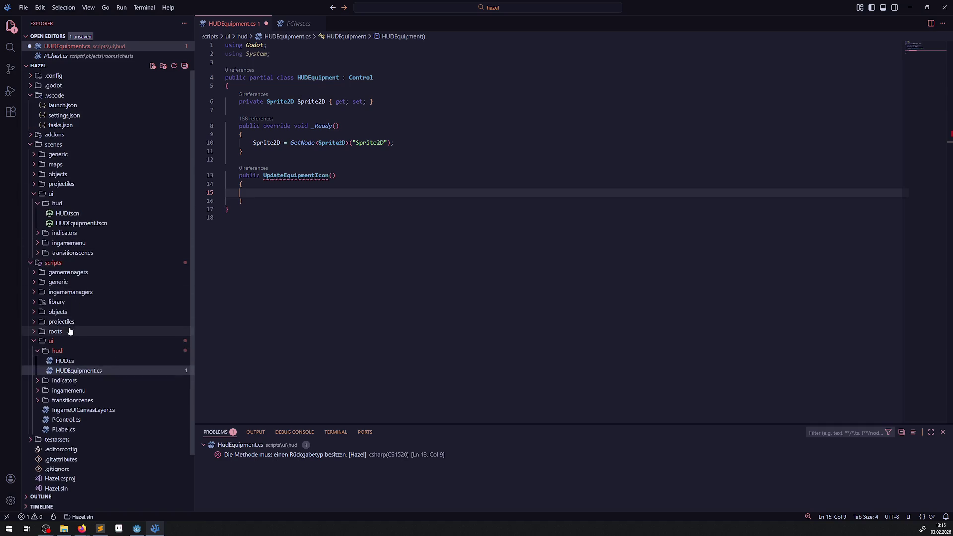
left_click(35, 304)
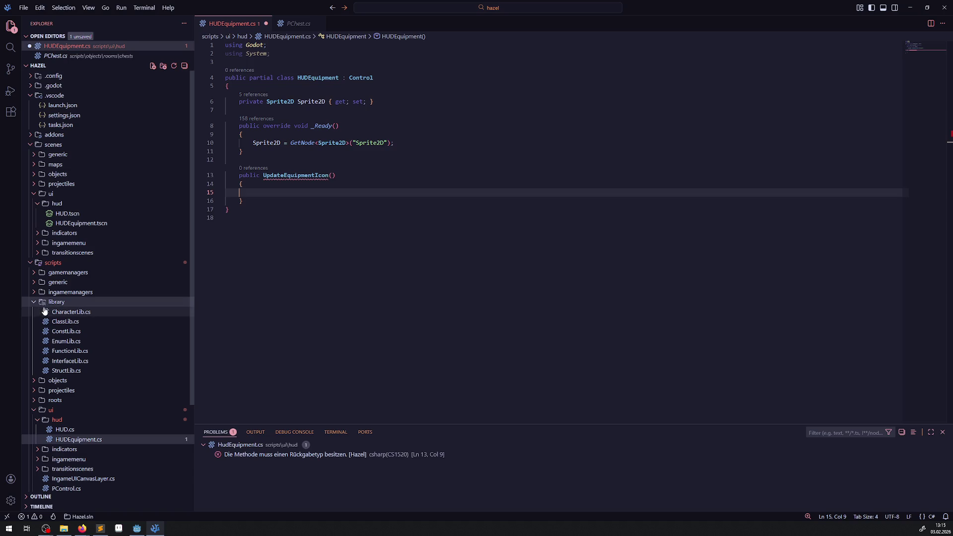
left_click(66, 341)
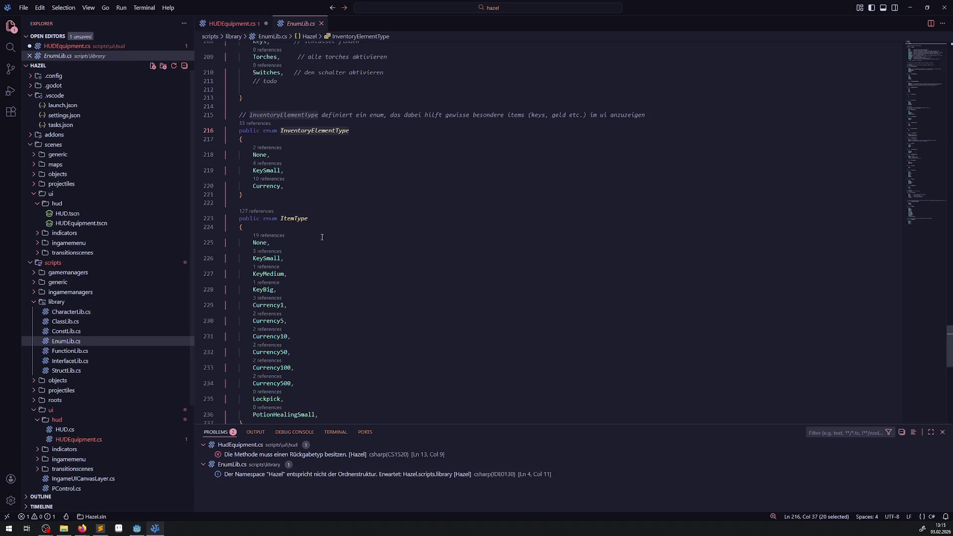
- Copy the ActiveEquipment enum name from EnumLib.cs into UpdateEquipmentIcon's parameter list
scroll(359, 191, "down", 7)
scroll(356, 190, "up", 10)
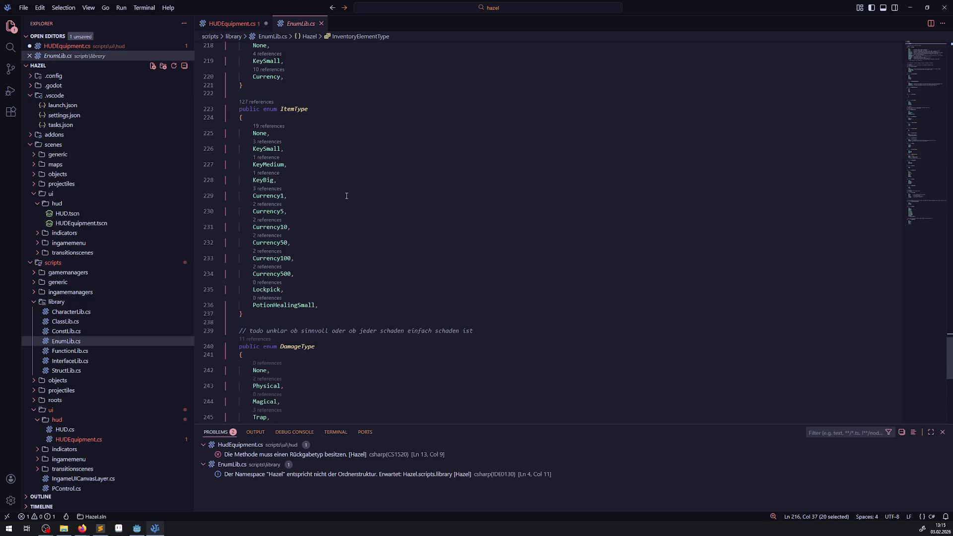
scroll(313, 243, "up", 8)
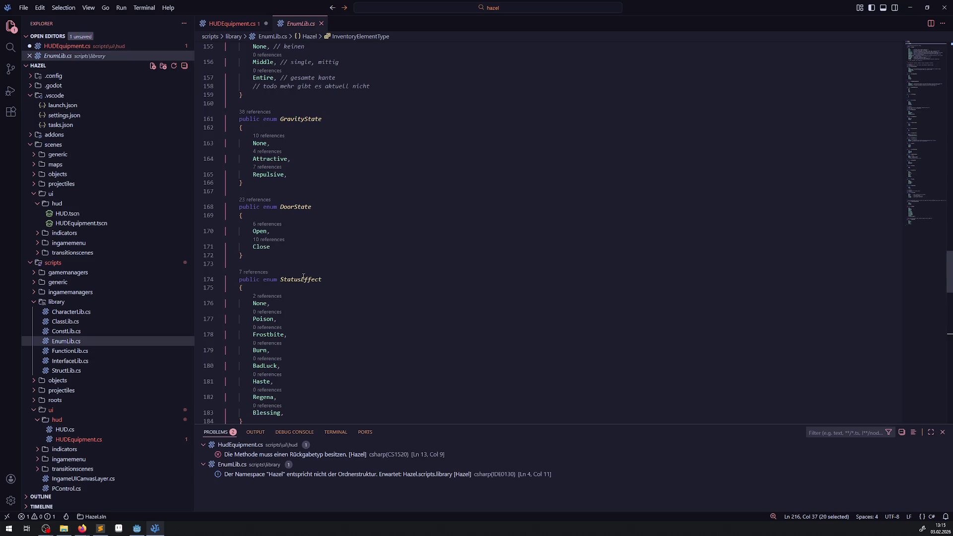
scroll(298, 247, "up", 5)
scroll(305, 226, "up", 6)
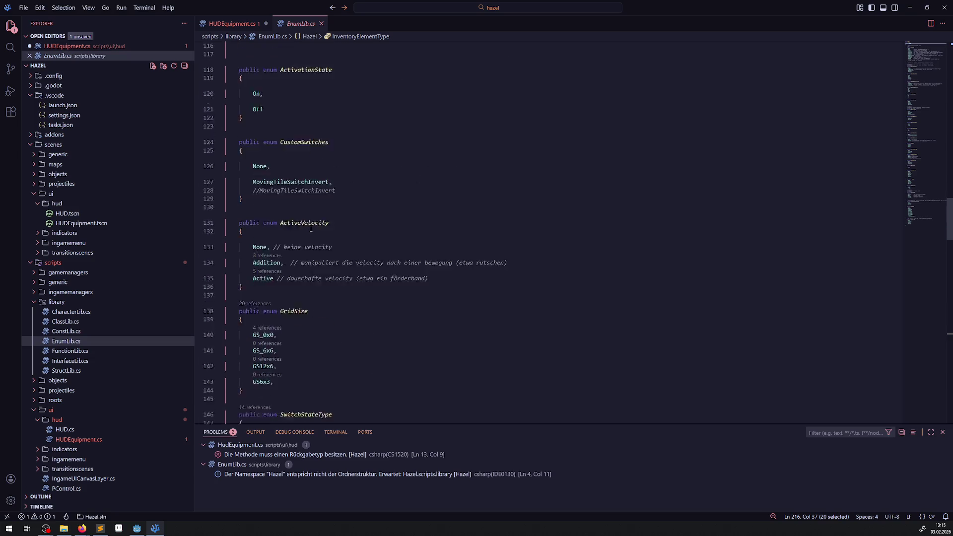
scroll(313, 297, "up", 7)
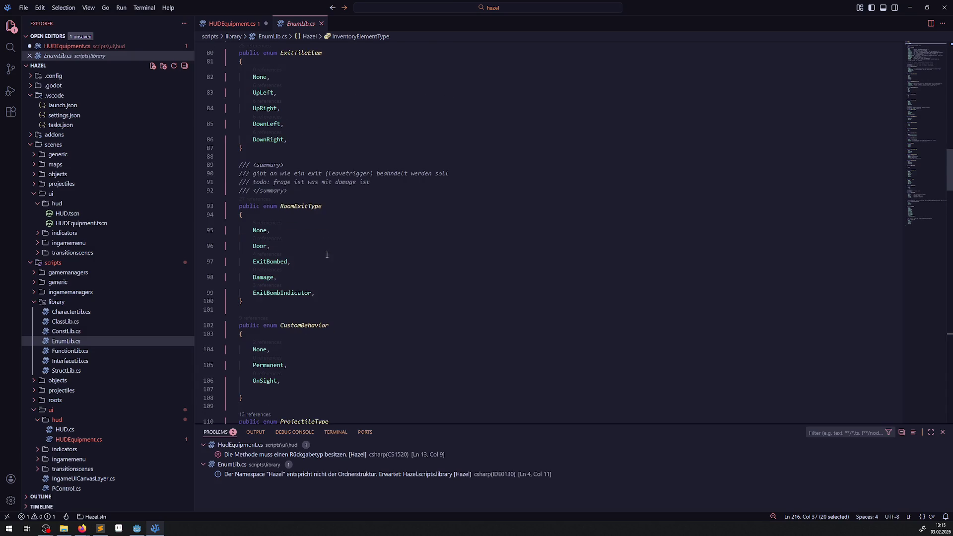
scroll(326, 265, "up", 6)
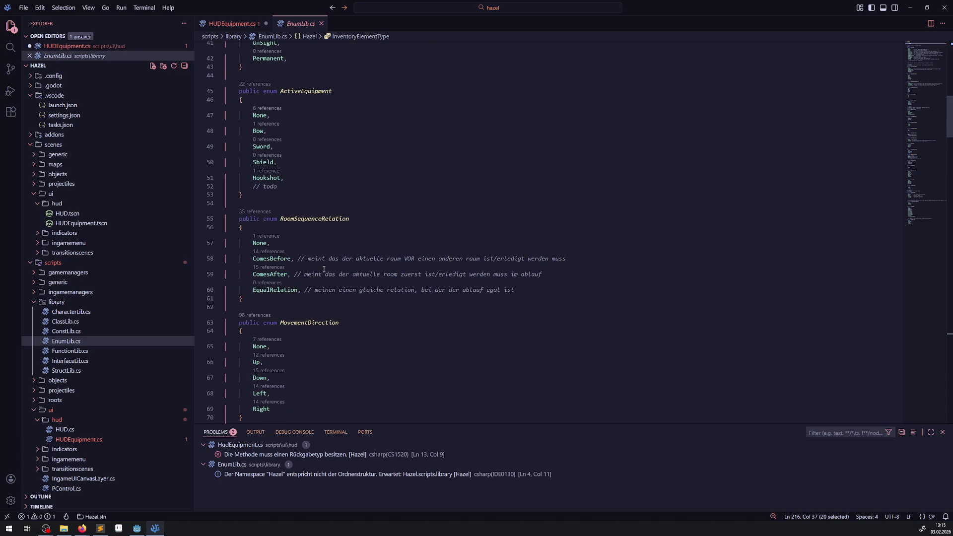
scroll(323, 270, "up", 1)
double_click(305, 167)
key("ctrl+c")
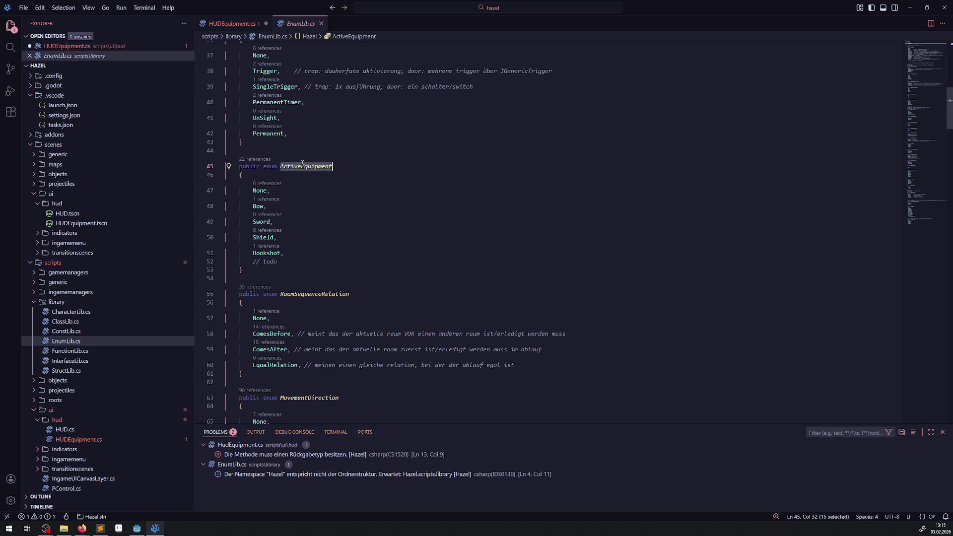
left_click(232, 23)
left_click(331, 175)
key("ctrl+v")
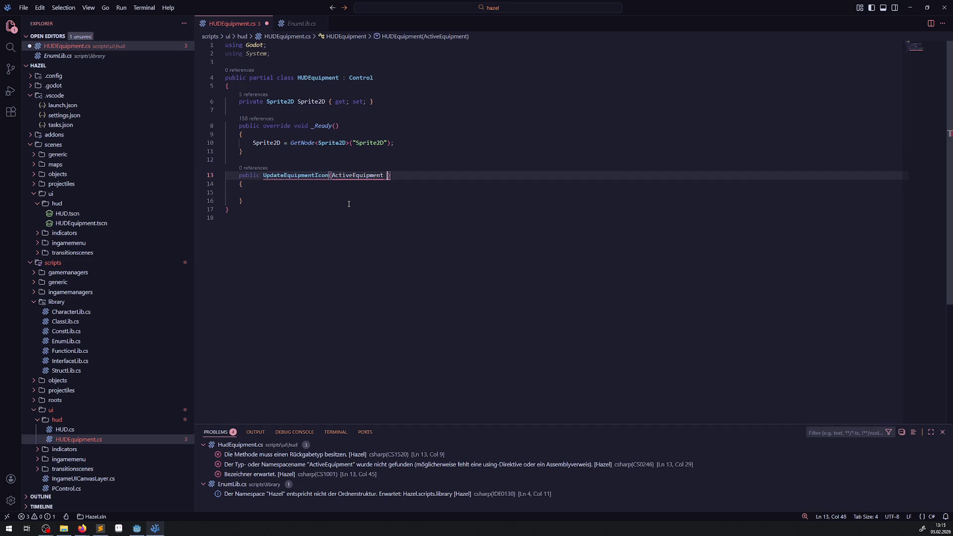
- Undo the ActiveEquipment parameter and open IconLoaderManager.cs from scripts/gamemanagers
key("ctrl+z")
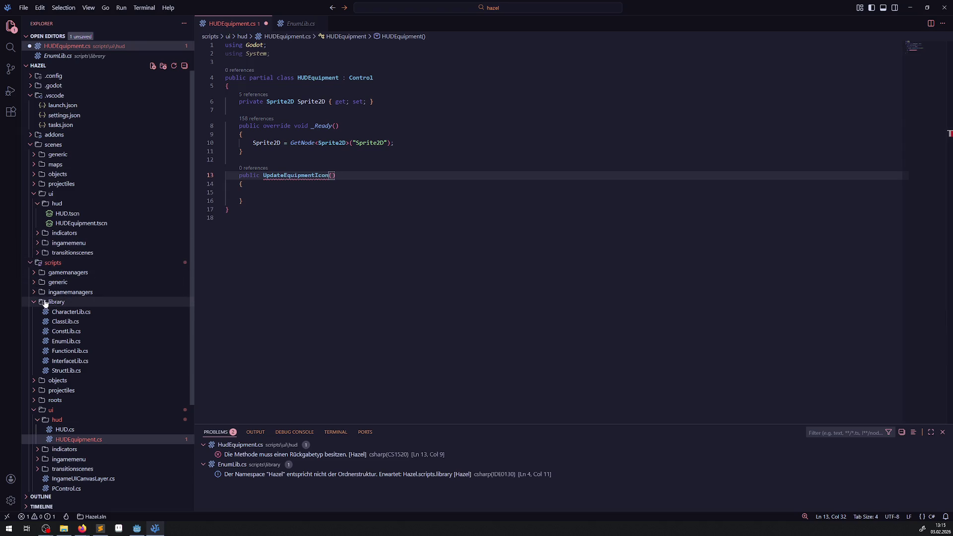
left_click(30, 147)
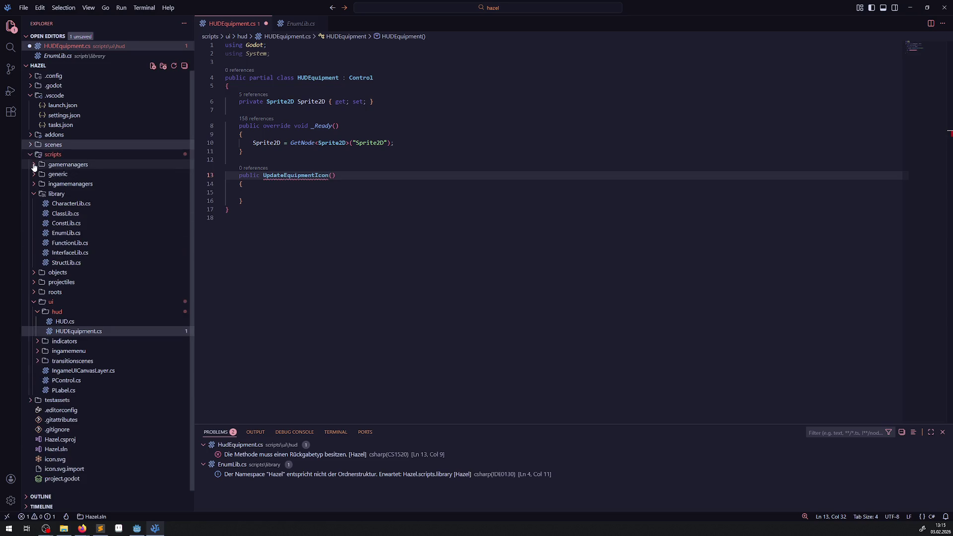
left_click(37, 164)
double_click(82, 184)
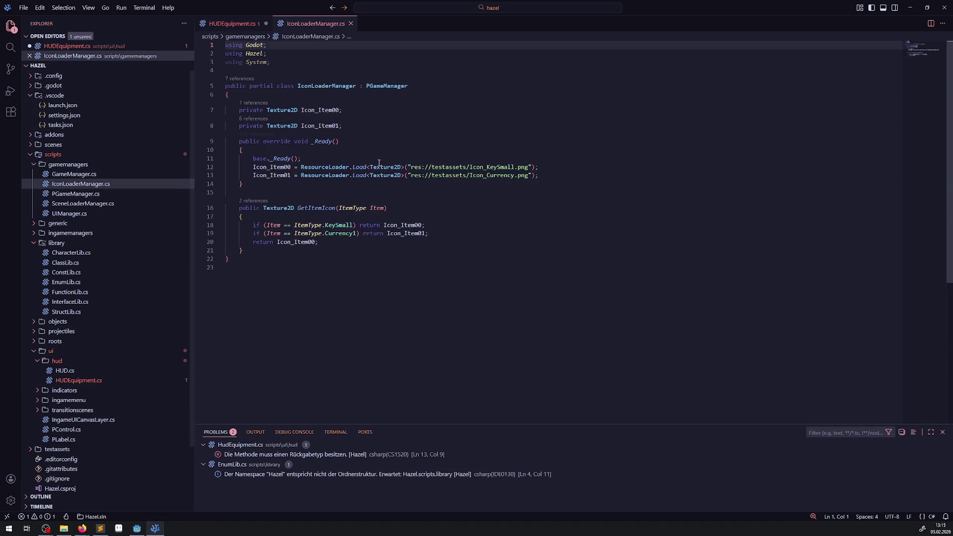
- Paste ActiveEquipment below GetItemIcon and select the whole GetItemIcon method
left_click(253, 250)
key("Return")
key("Return")
key("ctrl+v")
left_click_drag(254, 251, 235, 221)
- Duplicate GetItemIcon below the original and delete the stray ActiveEquipment word
key("ctrl+c")
left_click(253, 260)
key("Return")
key("ctrl+v")
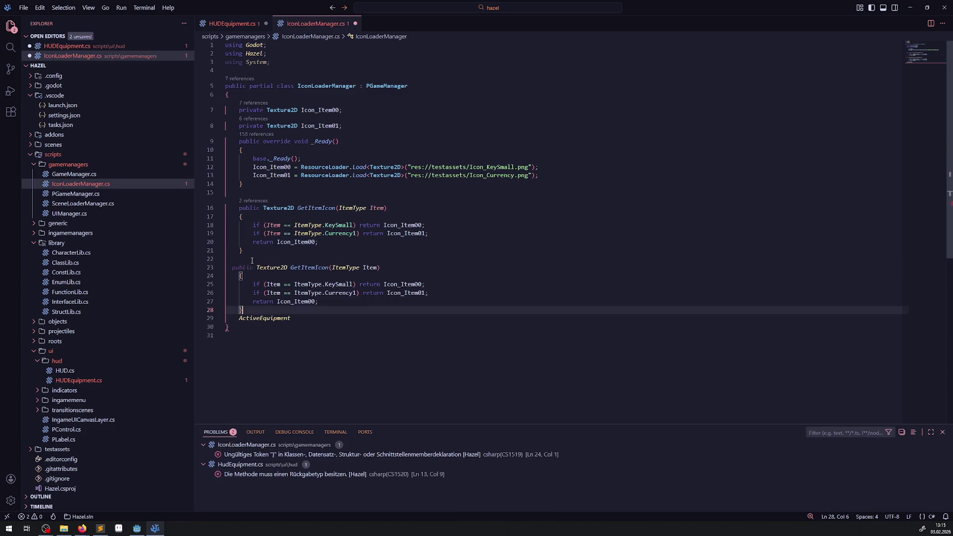
key("ctrl+s")
double_click(268, 326)
key("BackSpace")
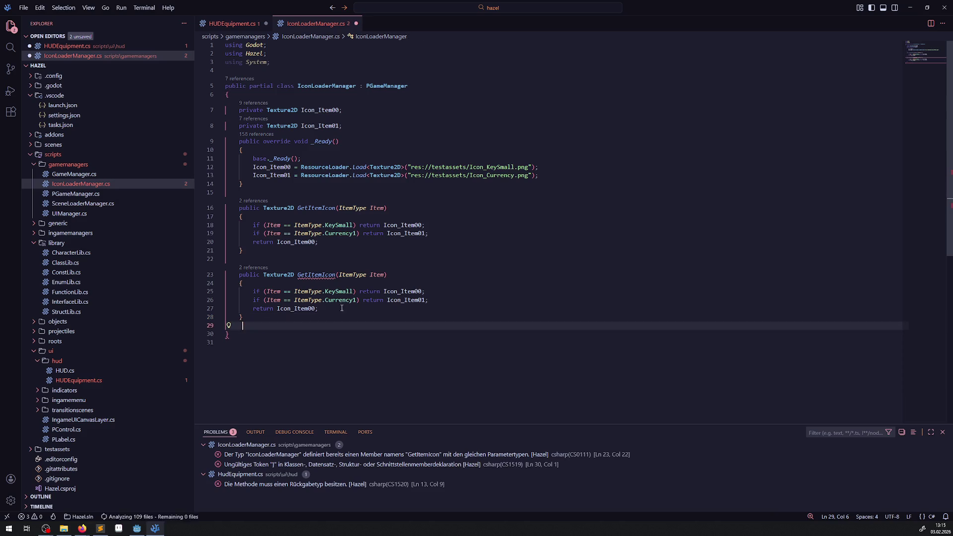
- Change the copy's parameter to ActiveEquipment Eq and its first check to ActiveEquipment.Bow
double_click(353, 274)
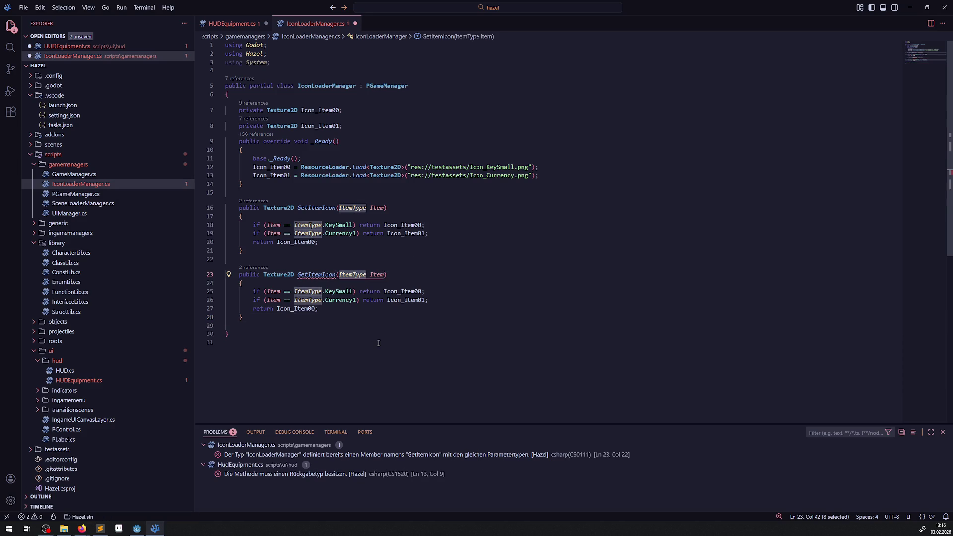
key("ctrl+v")
double_click(400, 275)
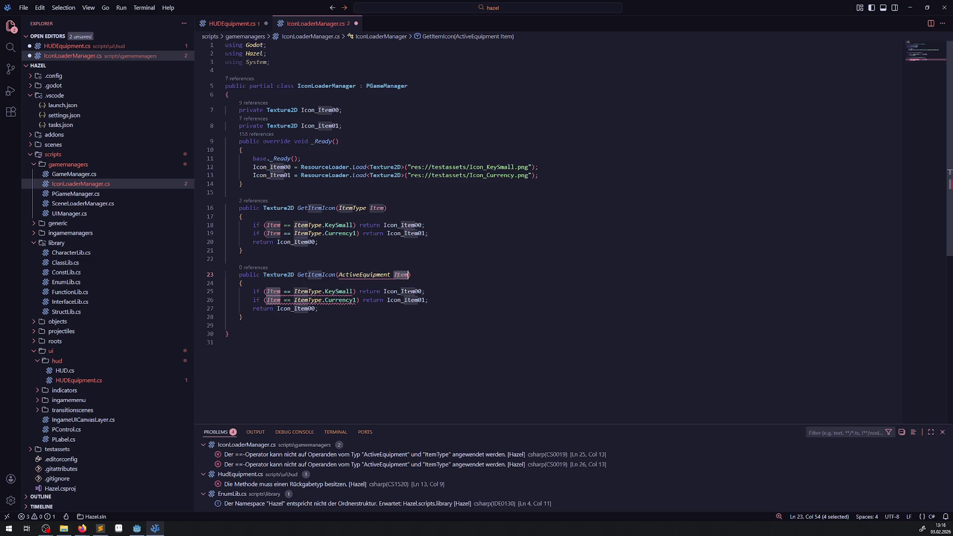
type("Eq")
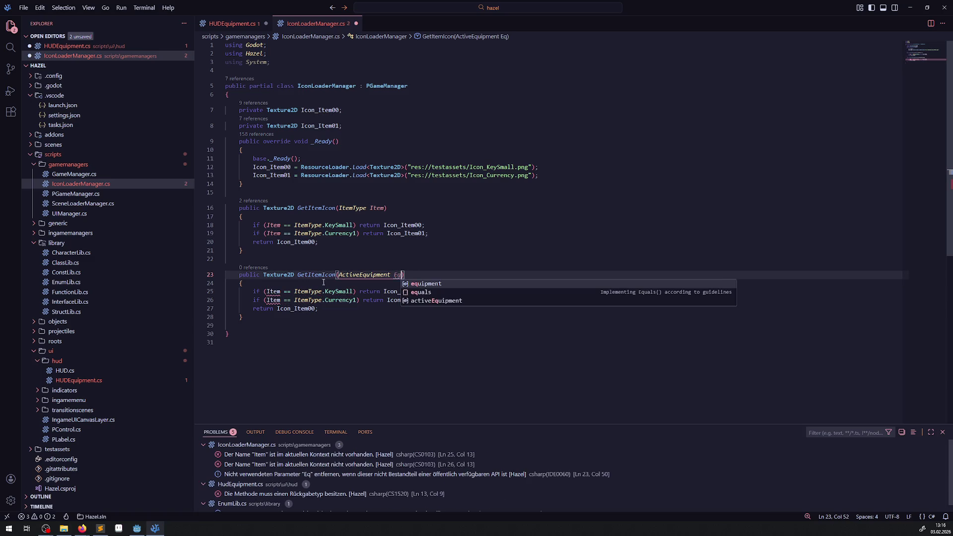
double_click(302, 291)
key("ctrl+v")
double_click(361, 291)
key("BackSpace")
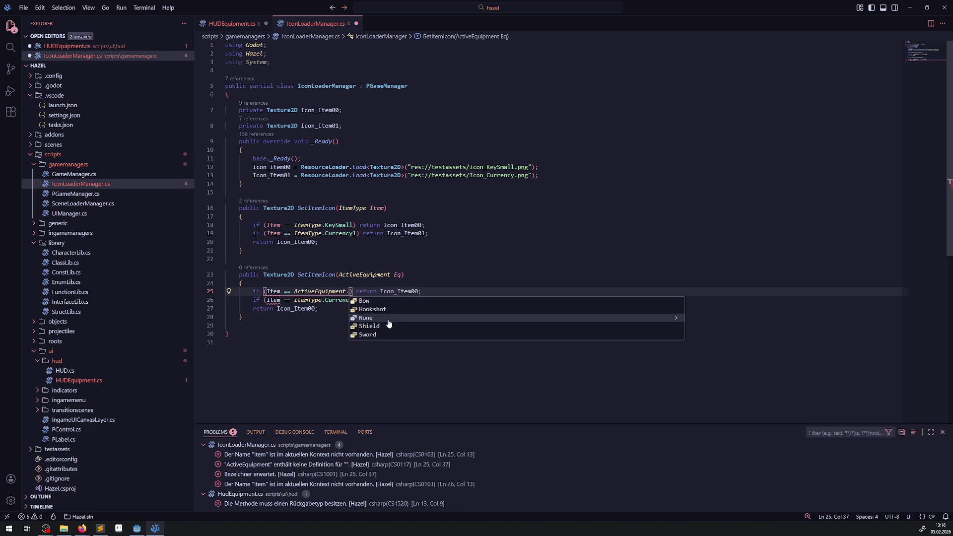
left_click(363, 300)
- Change the second check from ItemType.Currency1 to ActiveEquipment.Hookshot
double_click(349, 300)
key("BackSpace")
double_click(308, 300)
key("ctrl+v")
left_click(349, 300)
key("ctrl+space")
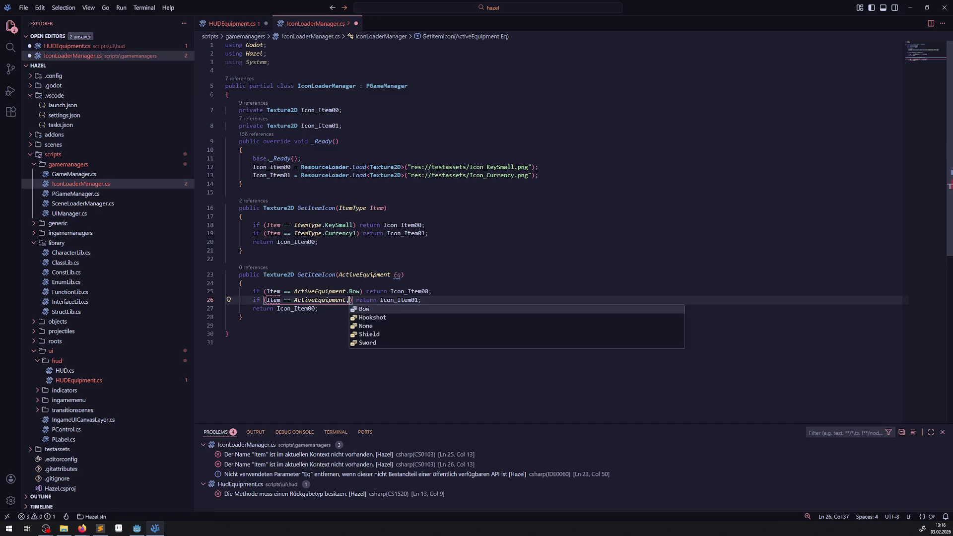
left_click(373, 318)
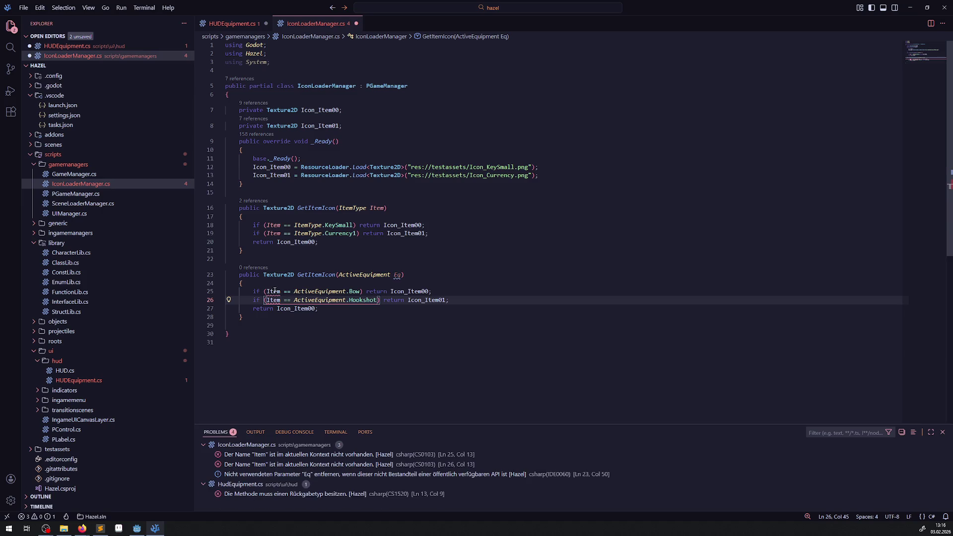
- Compare Eq instead of Item in both the Bow and Hookshot checks, then save
double_click(397, 274)
key("ctrl+c")
double_click(273, 292)
key("ctrl+v")
double_click(272, 300)
key("ctrl+v")
key("ctrl+s")
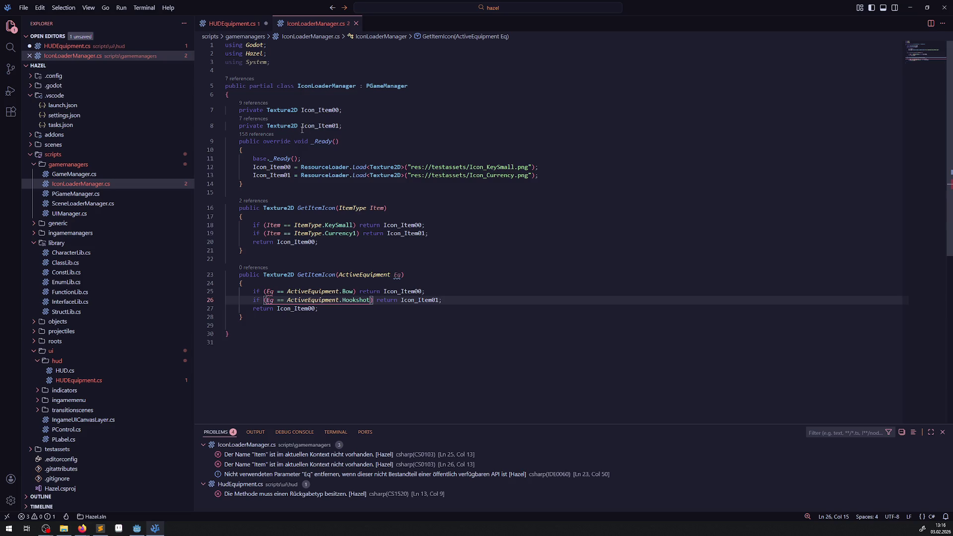
left_click(342, 126)
- Duplicate the Icon_Item00 and Icon_Item01 field declarations below the originals and save
key("Return")
key("Return")
key("Return")
left_click(343, 126)
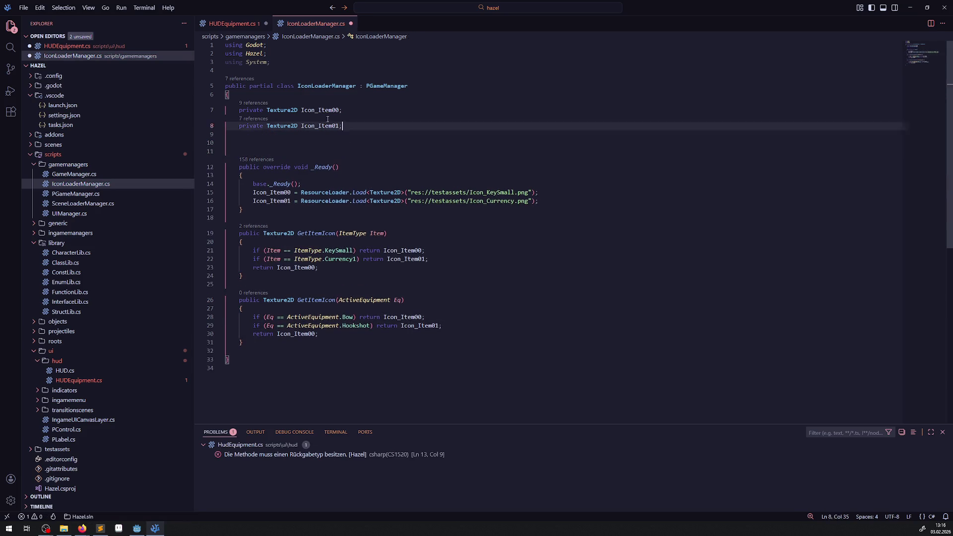
key("shift+Up")
key("shift+Up")
key("shift+Home")
mouse_move(348, 125)
left_mouse_down()
mouse_move(228, 124)
mouse_move(195, 112)
left_mouse_up()
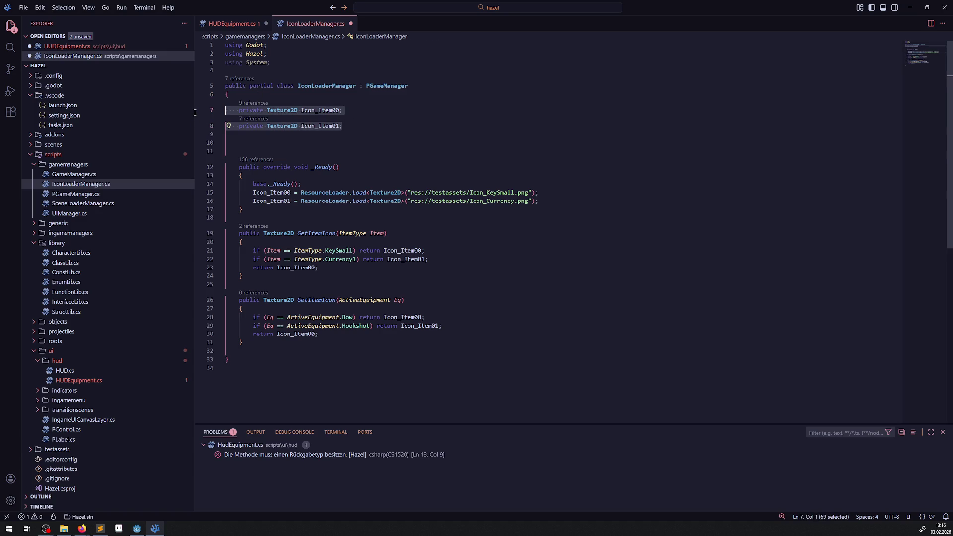
key("ctrl+c")
left_click(283, 142)
key("Return")
key("ctrl+v")
key("ctrl+s")
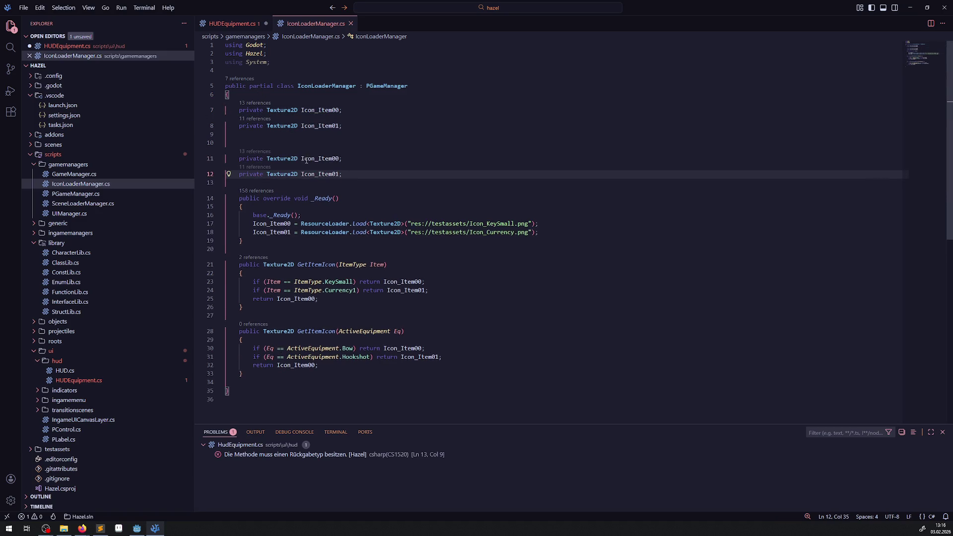
- Rename the copied fields to Icon_Eq00 and Icon_Eq01
mouse_move(318, 159)
left_mouse_down()
mouse_move(332, 158)
mouse_move(319, 174)
mouse_move(332, 174)
left_mouse_up()
type("Eq")
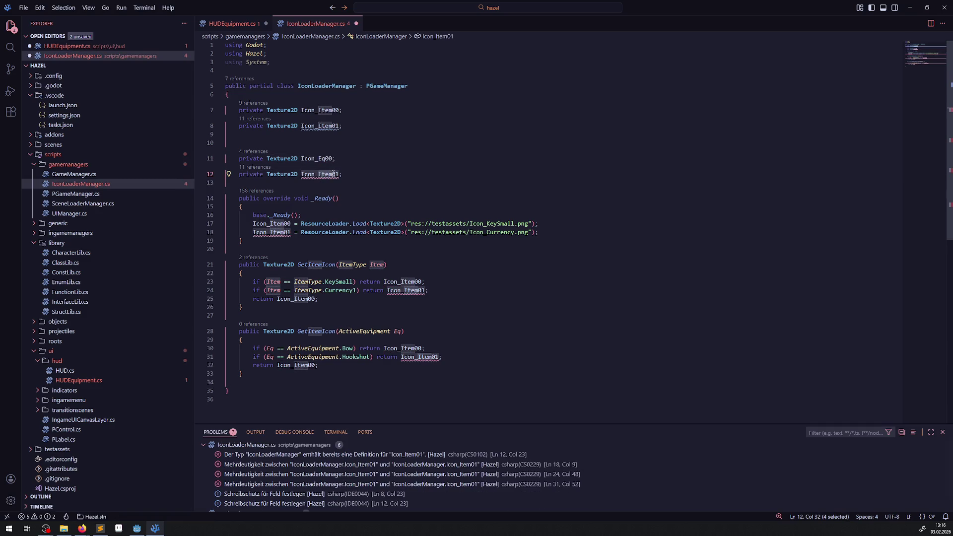
mouse_move(331, 173)
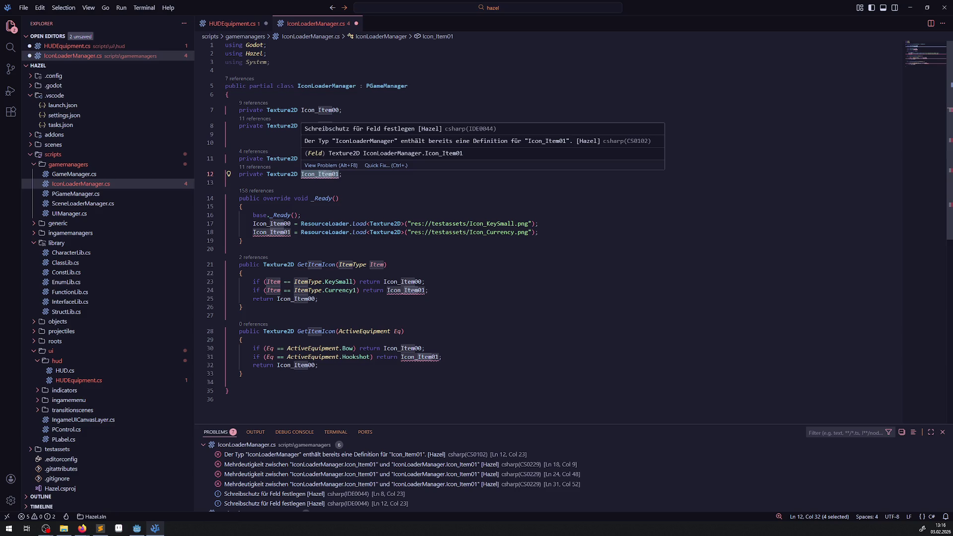
type("Eq")
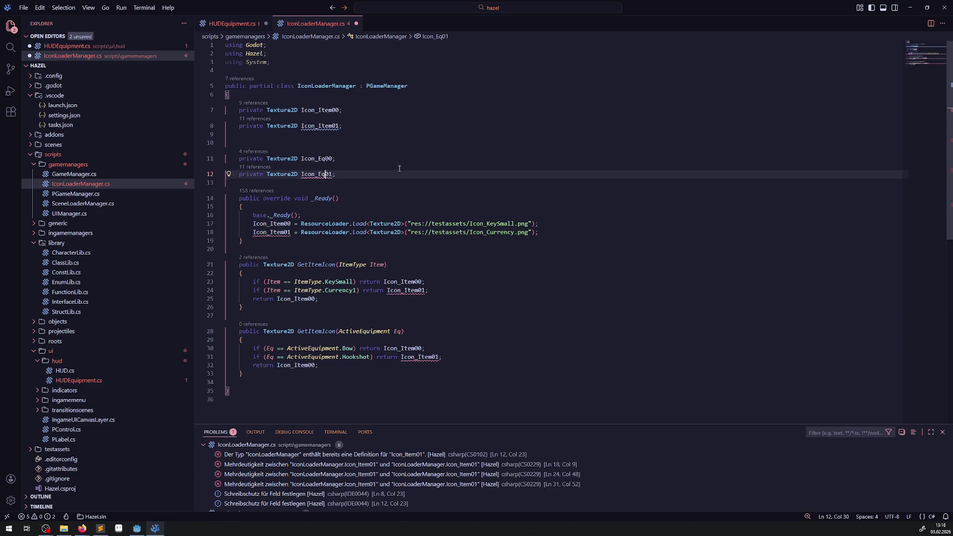
left_click(399, 168)
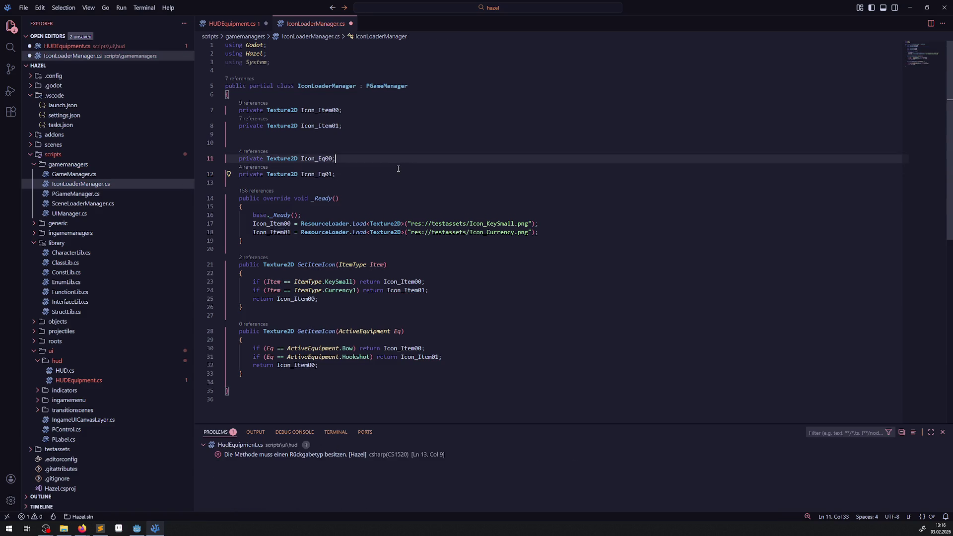
- Duplicate the Icon_Item01 load line twice in _Ready, assigning the copies to the Eq icon fields
left_click(377, 231)
key("shift+alt+Up")
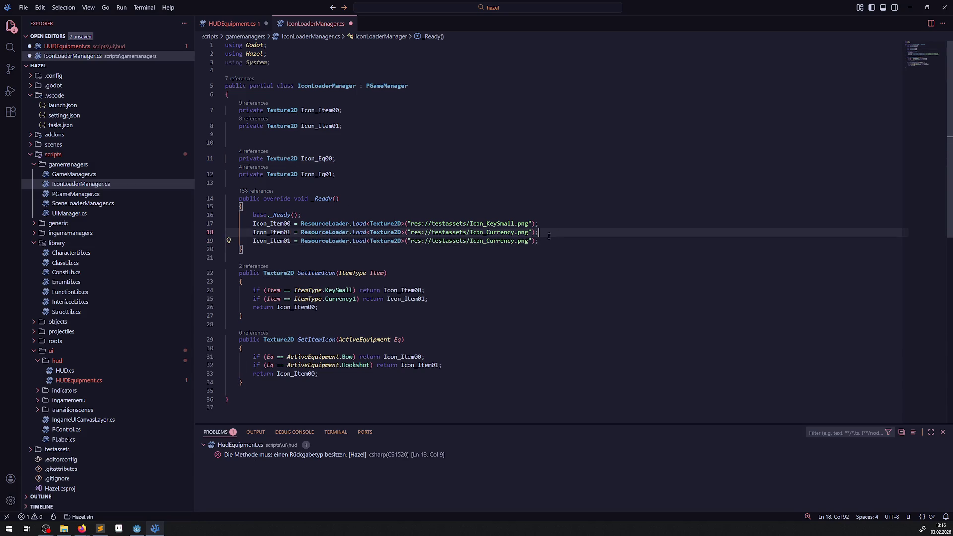
key("ctrl+Return")
left_click(299, 248)
key("shift+alt+Down")
double_click(317, 159)
key("ctrl+c")
double_click(271, 249)
key("ctrl+v")
double_click(274, 258)
key("ctrl+v")
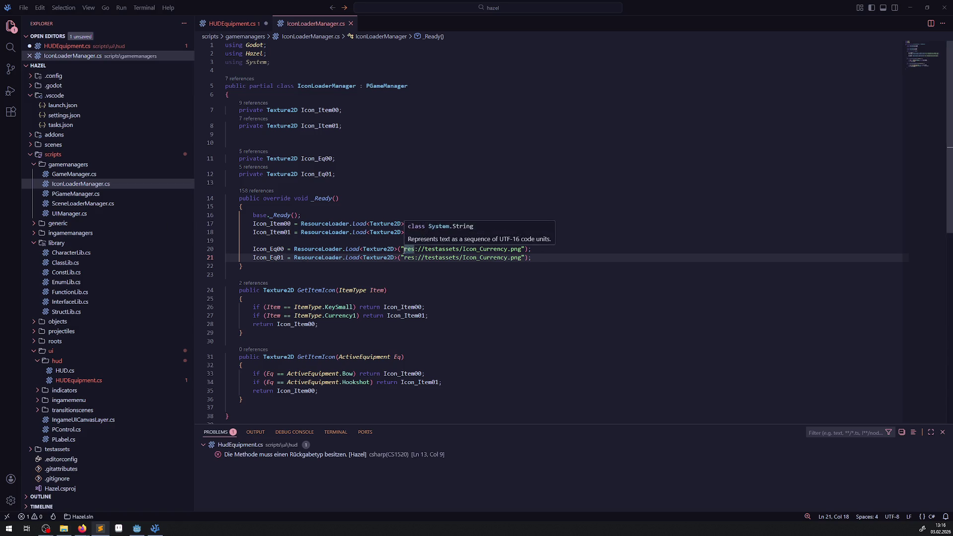
- Change the Icon_Eq00 and Icon_Eq01 load paths to Icon_Bow.png and Icon_GrapplingHook.png, and save
left_click_drag(404, 249, 518, 249)
key("ctrl+v")
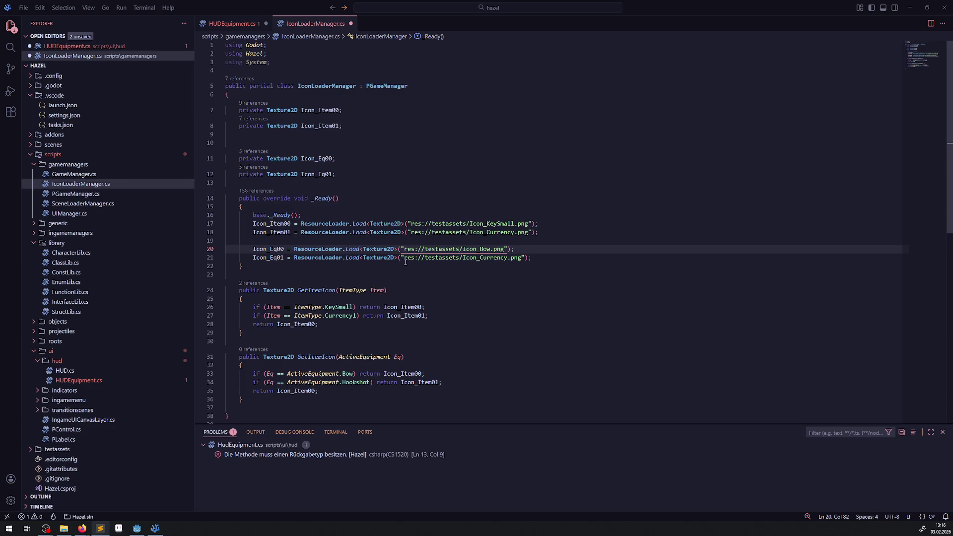
left_click_drag(405, 257, 519, 257)
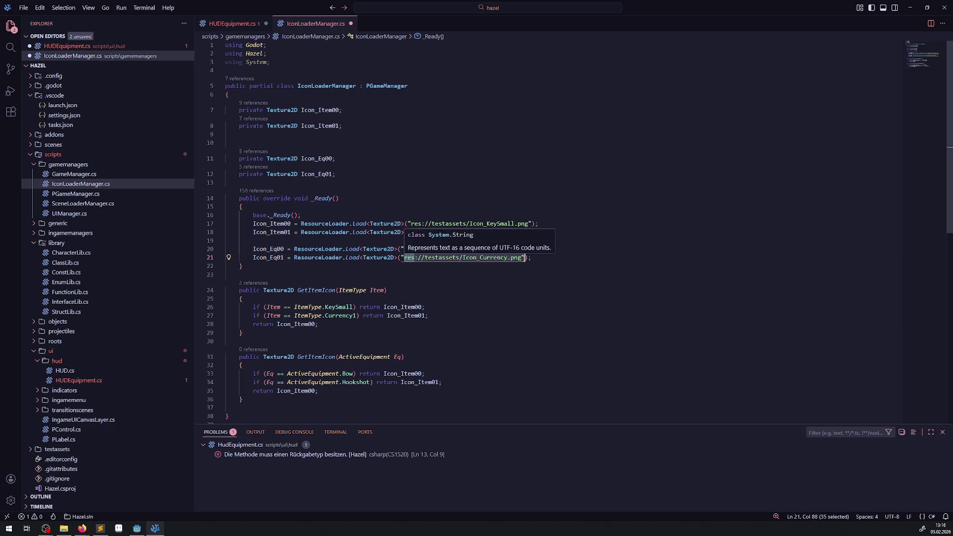
key("ctrl+v")
key("ctrl+s")
- Make GetItemIcon return Icon_Eq00 for Bow and Icon_Eq01 for Hookshot, and save IconLoaderManager.cs
left_click(443, 275)
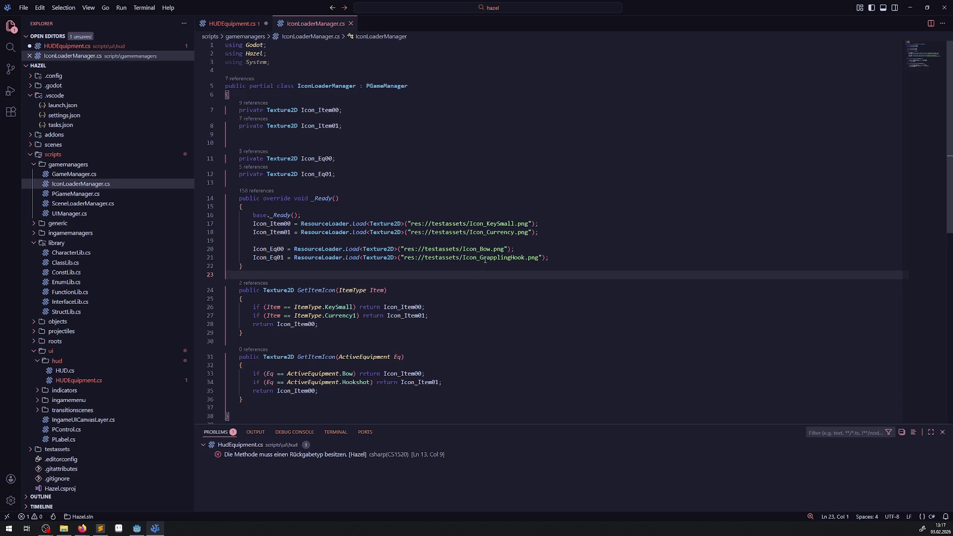
left_click(446, 223)
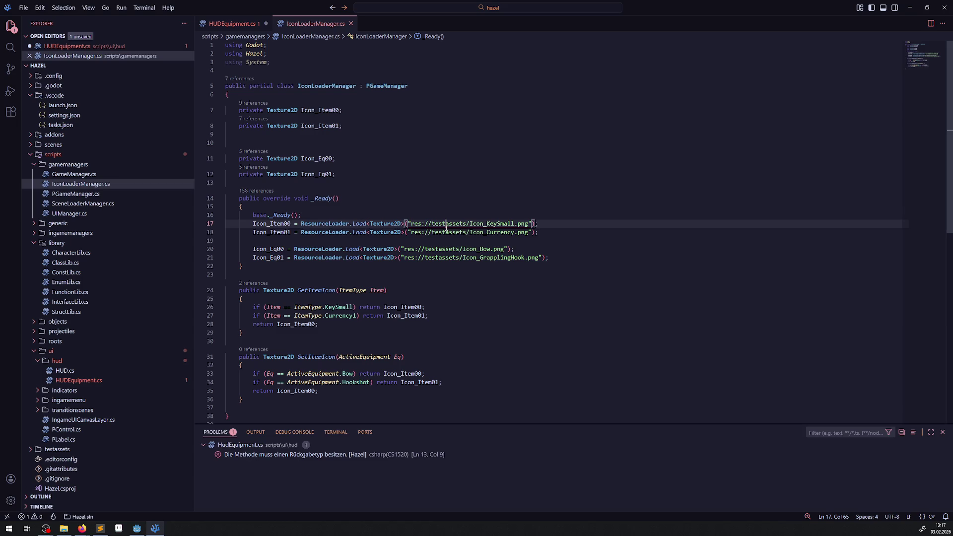
scroll(393, 215, "down", 2)
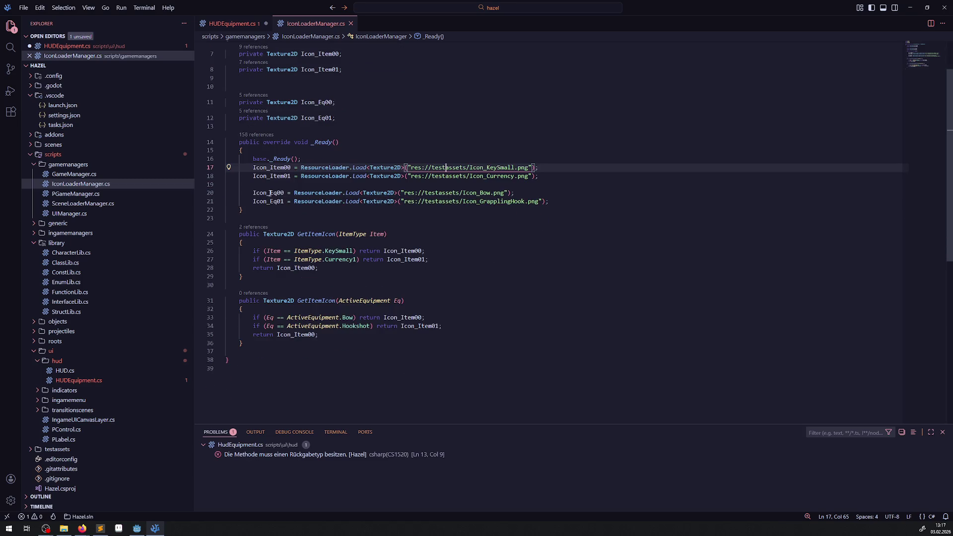
double_click(269, 193)
key("ctrl+c")
double_click(402, 317)
key("ctrl+v")
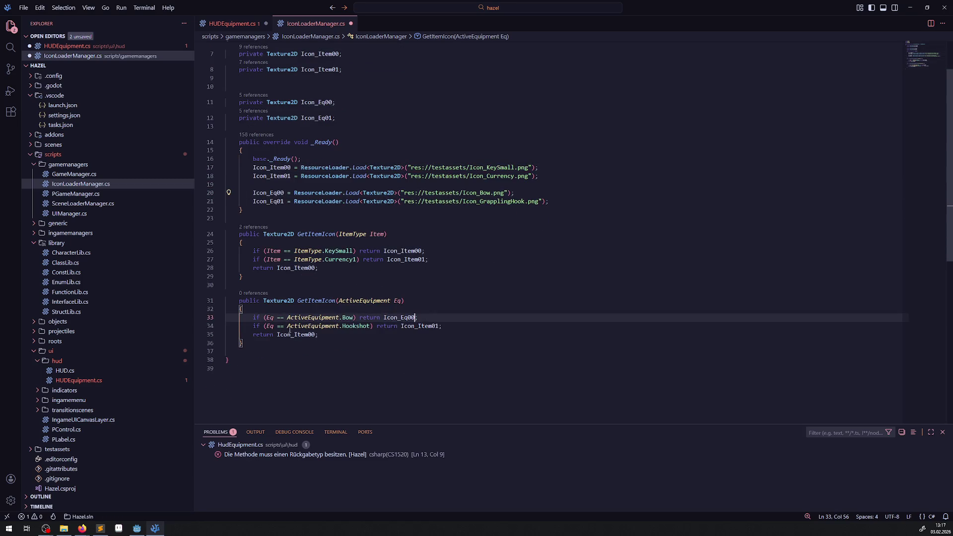
double_click(269, 201)
double_click(420, 326)
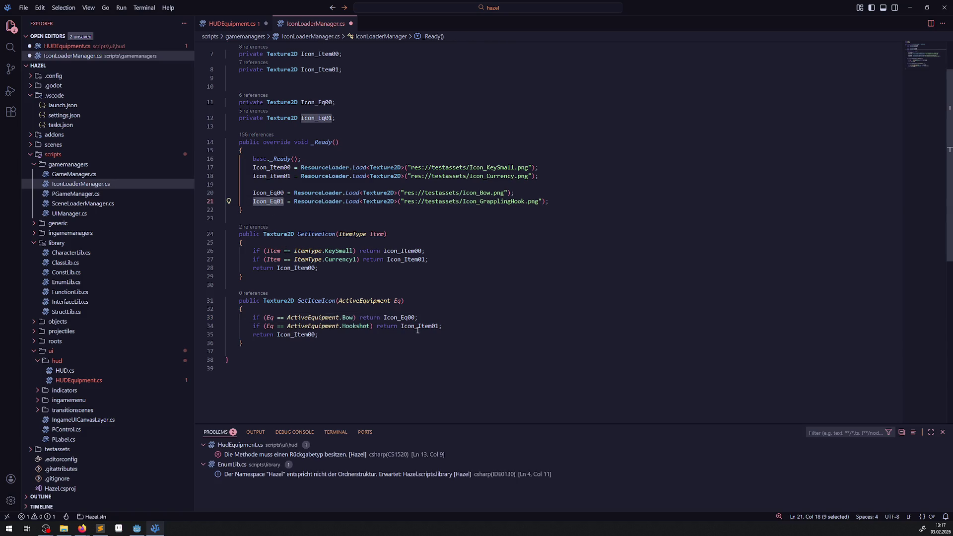
key("ctrl+v")
key("ctrl+s")
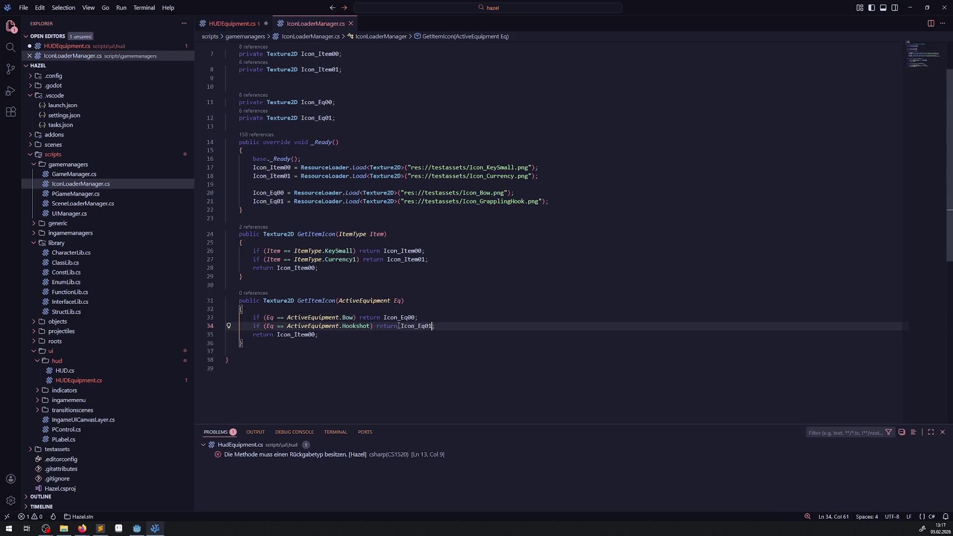
double_click(280, 301)
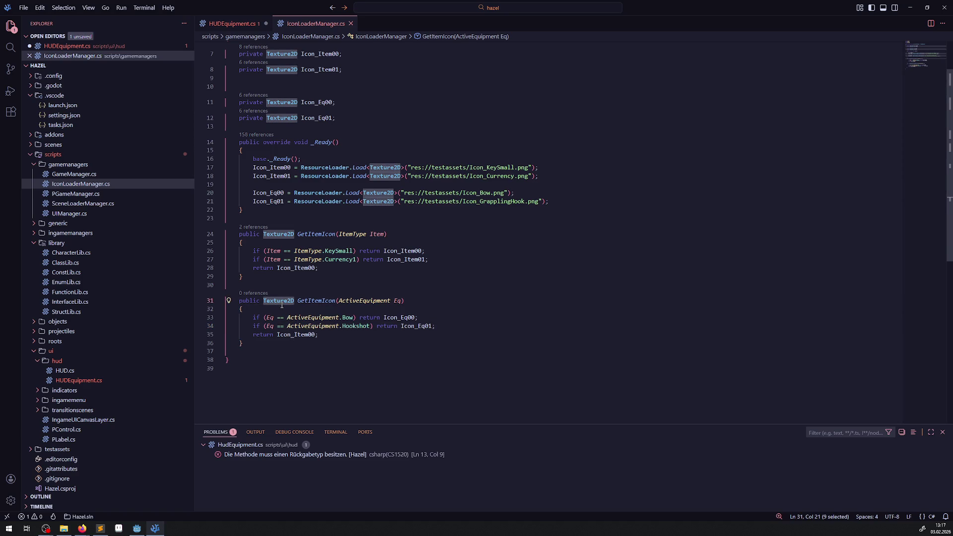
left_click(231, 23)
- Give UpdateEquipmentIcon a Texture2D Icon parameter and set Sprite2D.Texture = Icon in its body
key("ctrl+v")
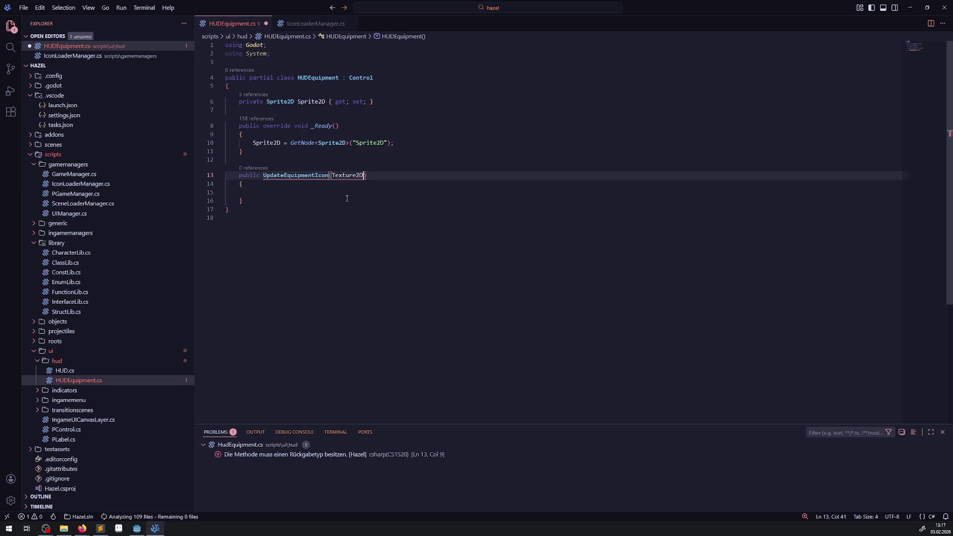
type("Icon")
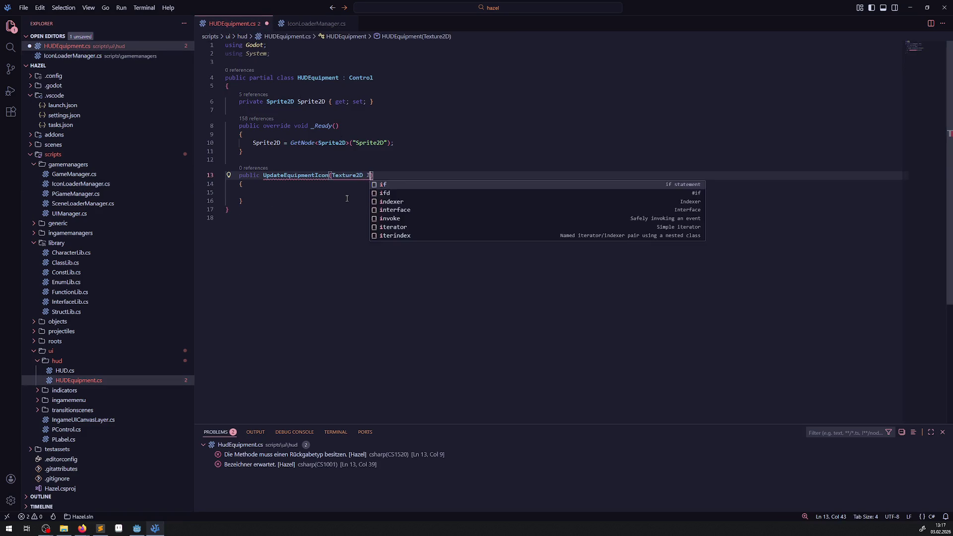
double_click(267, 143)
key("ctrl+c")
left_click(257, 192)
key("ctrl+v")
type(".Te")
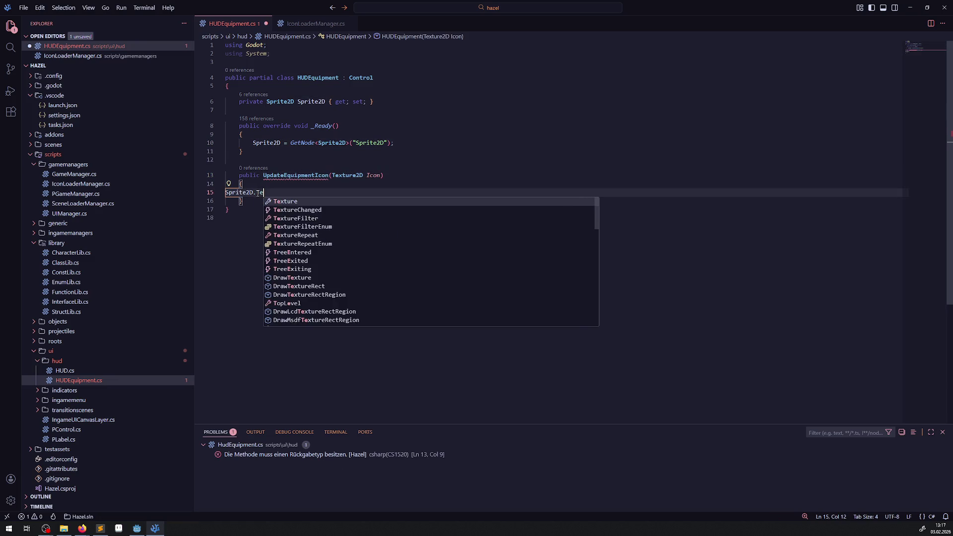
type("xture = Icon;")
key("ctrl+s")
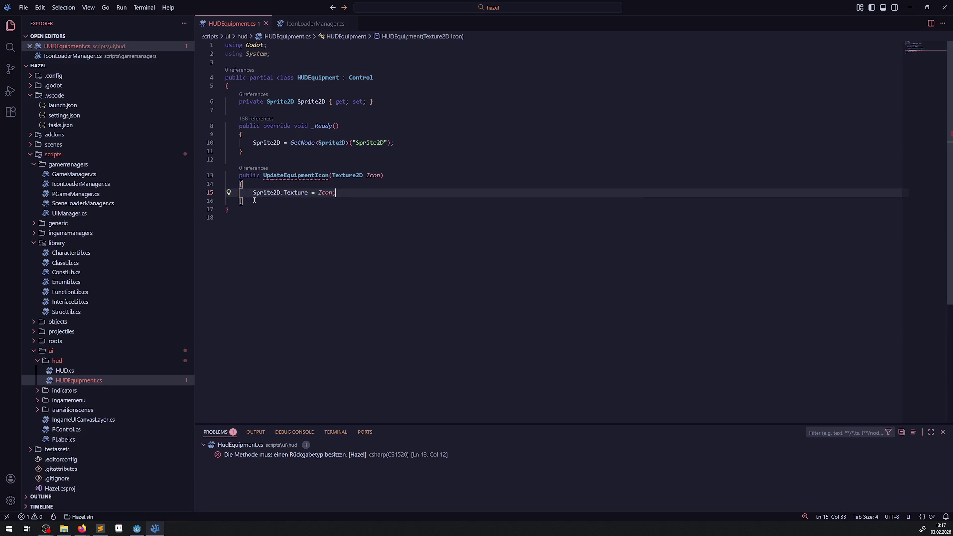
- Declare UpdateEquipmentIcon's return type as void and save HUDEquipment.cs
left_click(264, 177)
type("void")
key("ctrl+s")
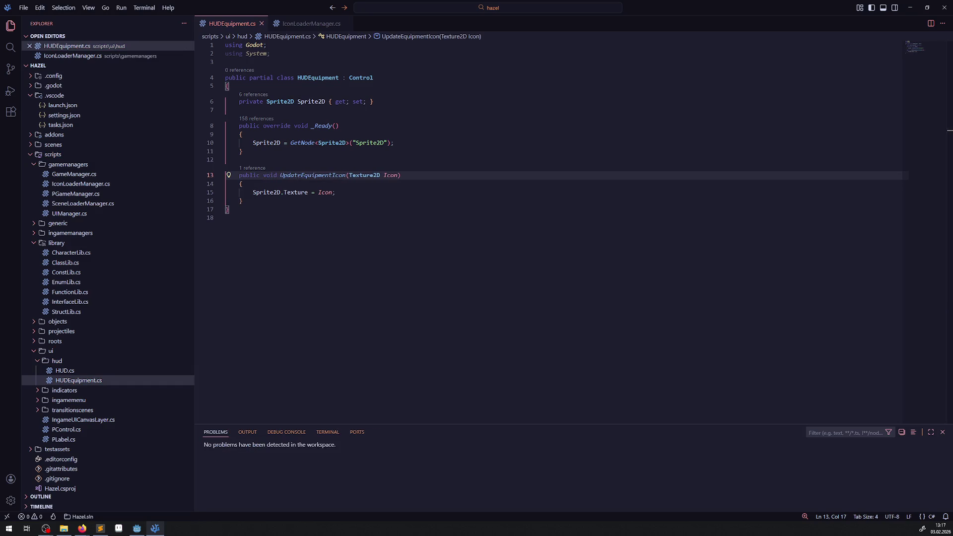
left_click(377, 192)
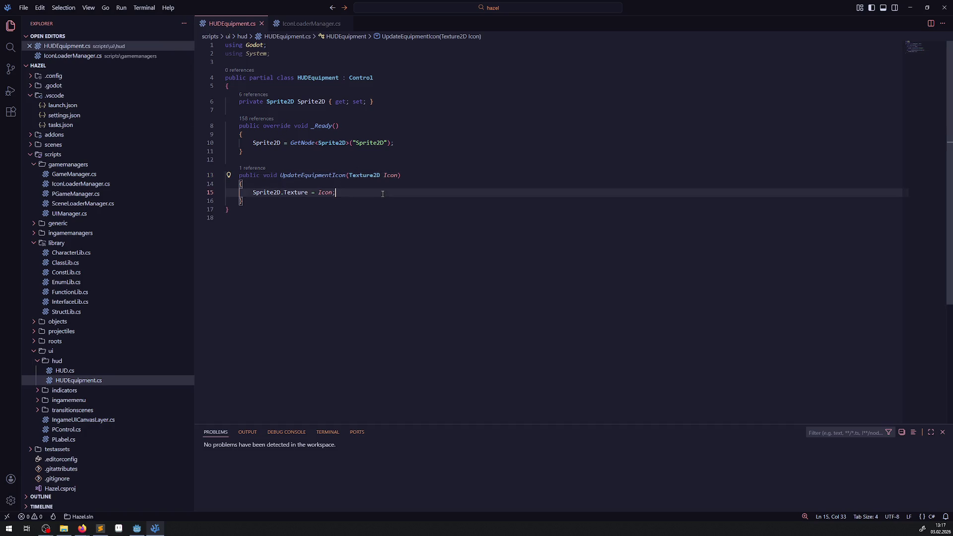
left_click(137, 529)
- Rebuild the C# project, then open the HUD scene and select its HUD root node
left_click(141, 530)
left_click(135, 530)
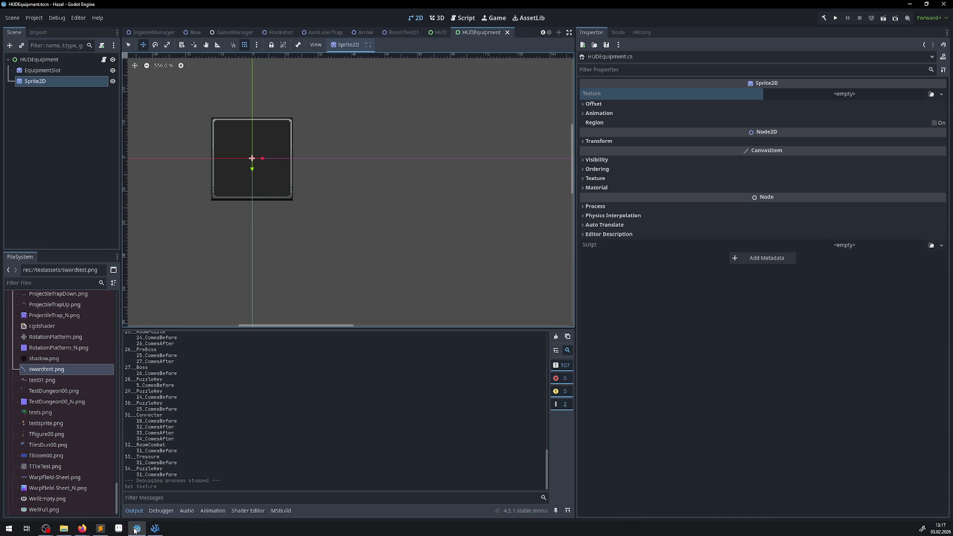
left_click(817, 17)
left_click(437, 32)
double_click(45, 103)
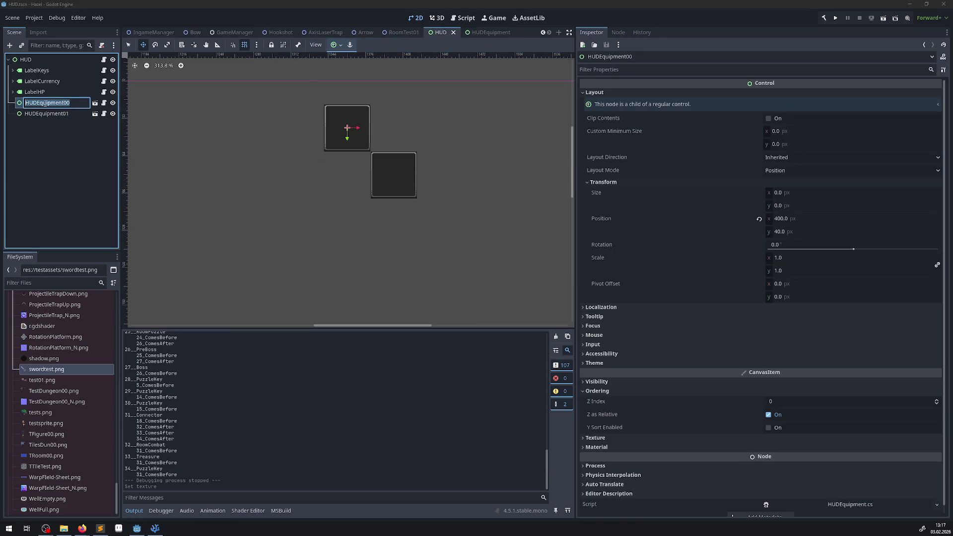
left_click(19, 58)
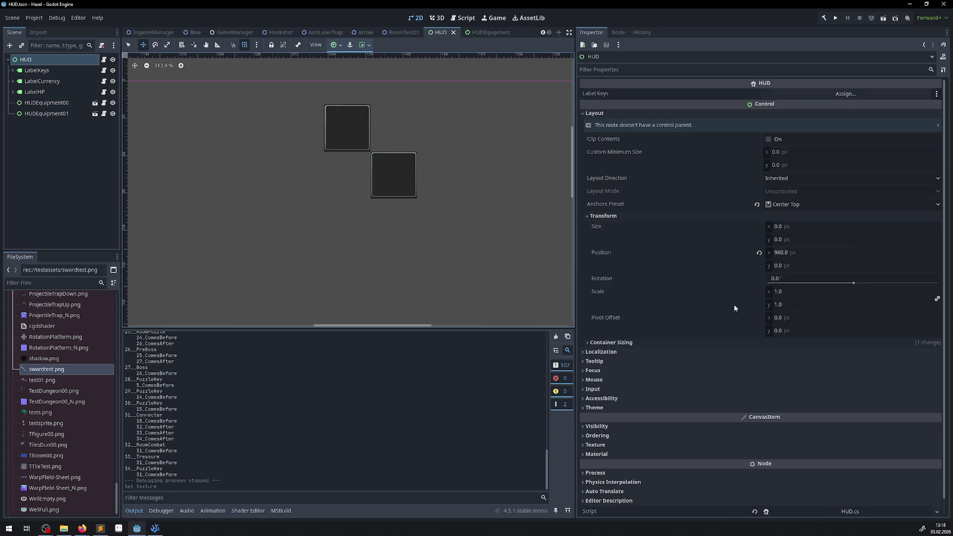
scroll(859, 511, "down", 1)
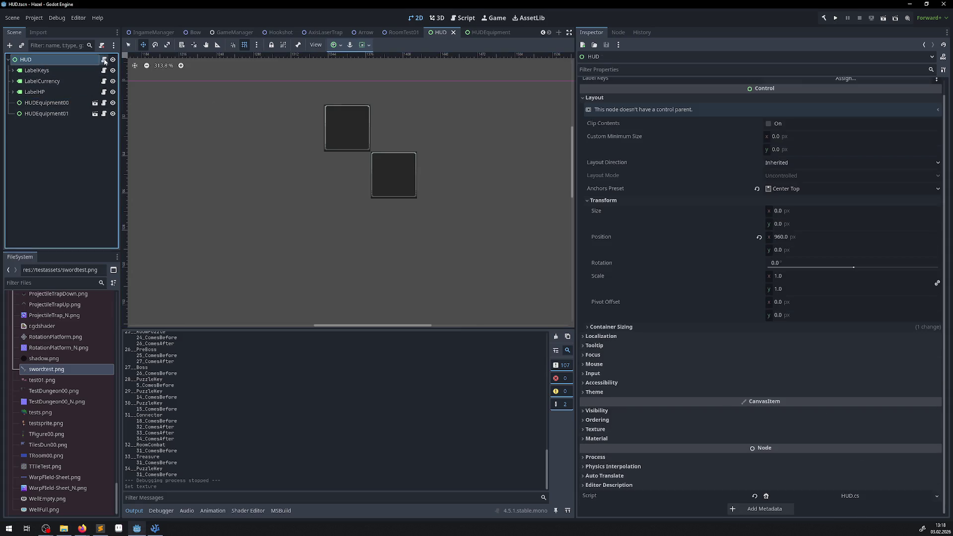
key("alt+Tab")
- Add two new lines named HUDEquipment00 and HUDEquipment01 below the label properties
left_click(404, 143)
key("Return")
key("Return")
key("Return")
key("ctrl+v")
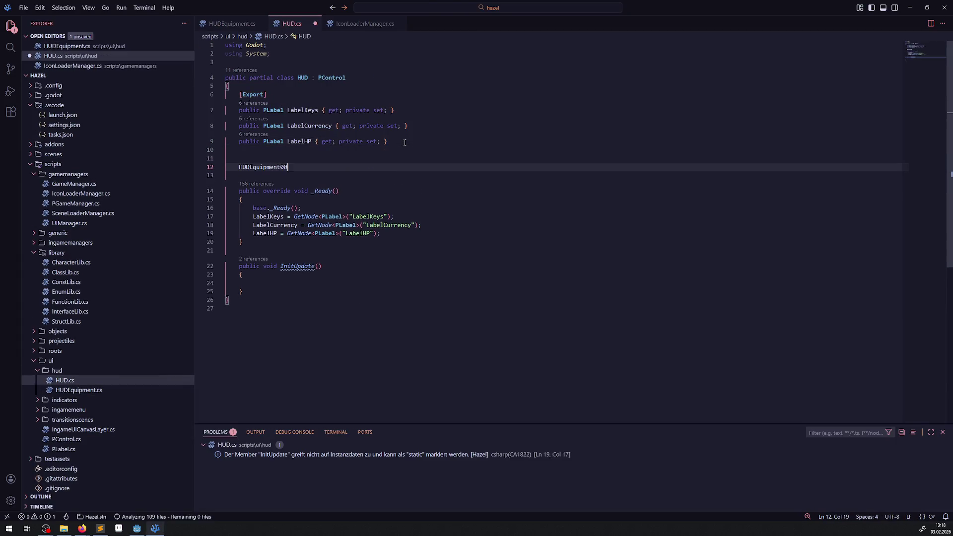
key("Return")
key("ctrl+v")
key("BackSpace")
type("1")
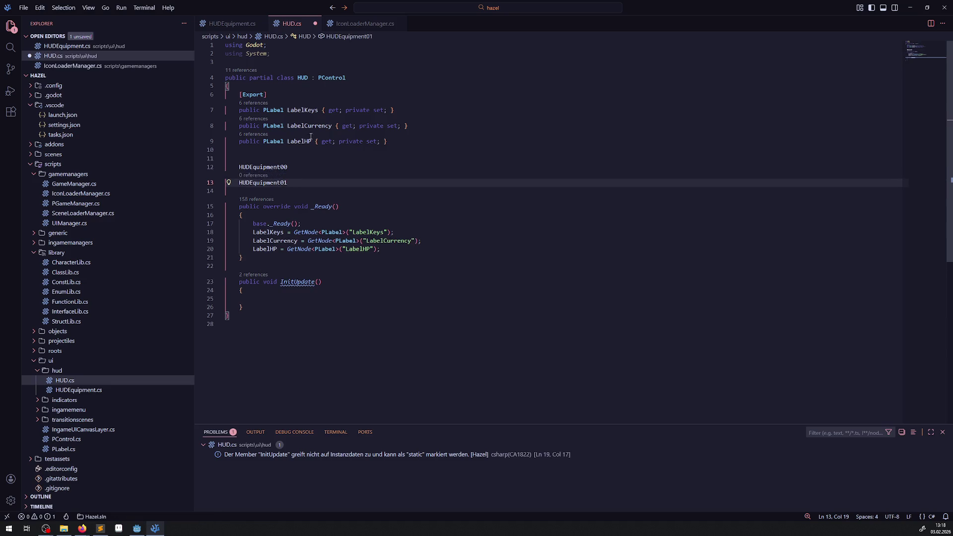
- Give both equipment properties the { get; private set; } accessor
left_click_drag(314, 141, 420, 141)
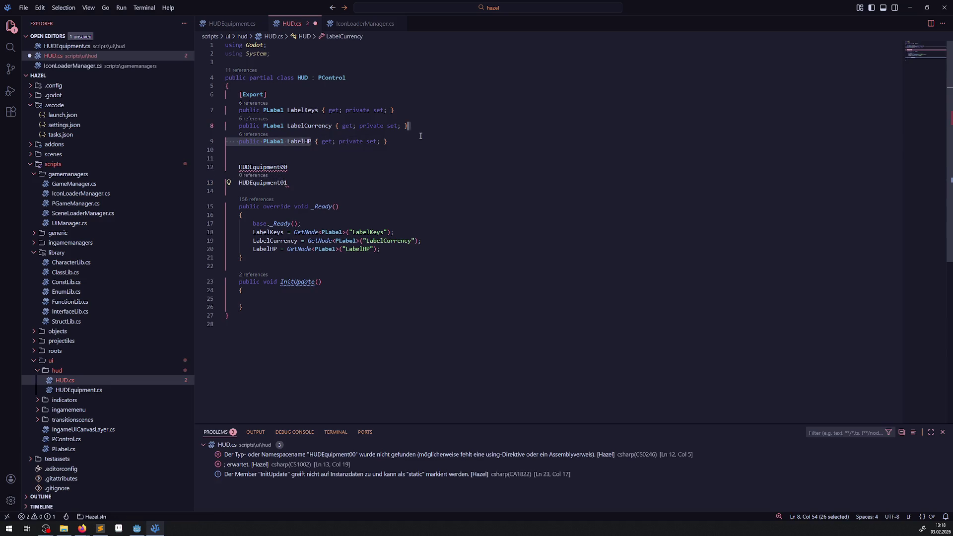
key("ctrl+c")
left_click(300, 167)
key("ctrl+v")
left_click(304, 184)
key("ctrl+v")
key("ctrl+z")
left_click(304, 175)
key("ctrl+v")
left_click_drag(287, 142, 243, 142)
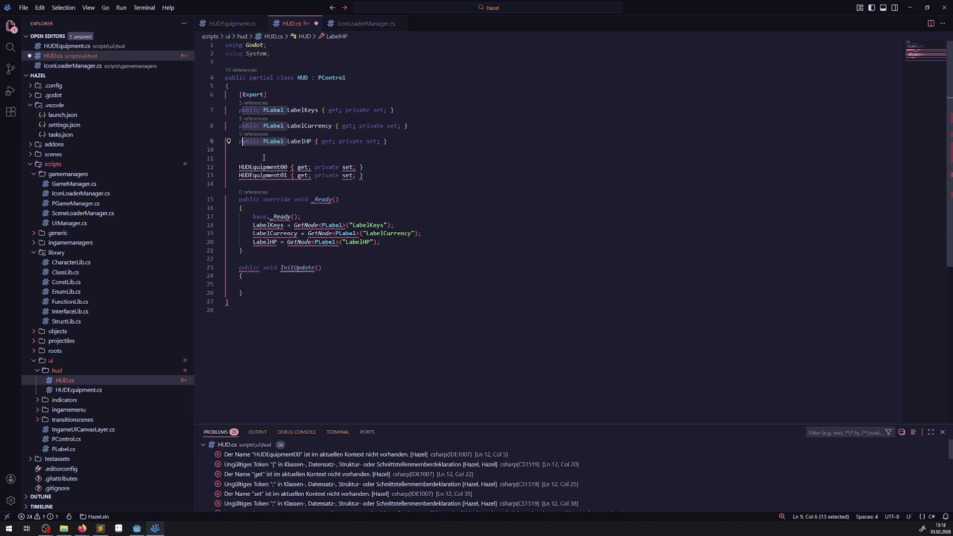
left_click(264, 158)
- Declare HUDEquipment00 and HUDEquipment01 as public HUDEquipment properties and save HUD.cs
key("ctrl+Tab")
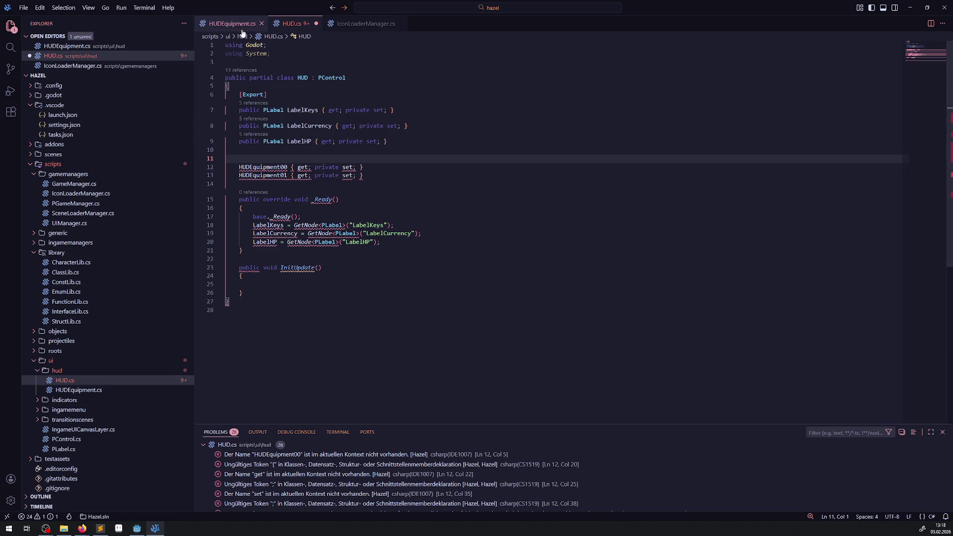
double_click(318, 78)
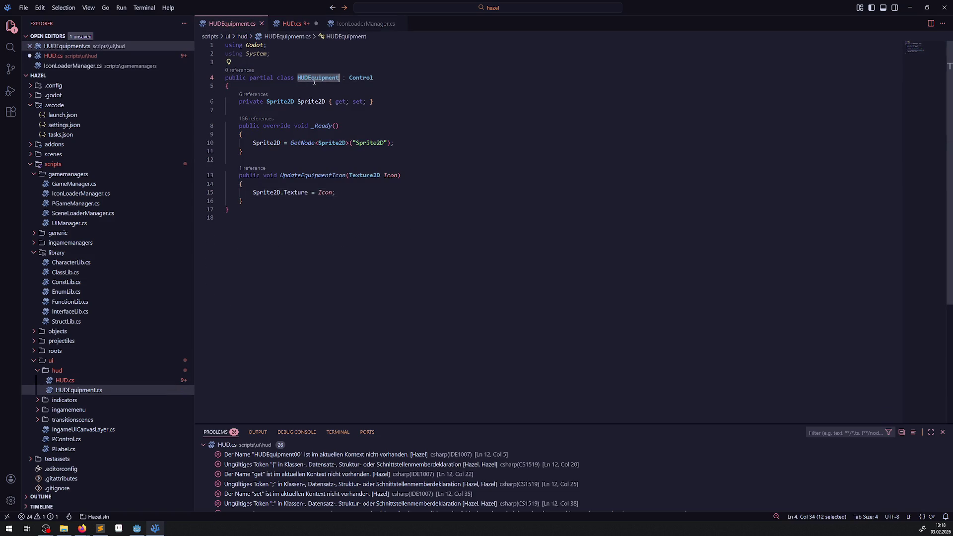
left_click(291, 23)
left_click(237, 167)
type("public HUDEquipment00 { get; private set;")
key("ctrl+v")
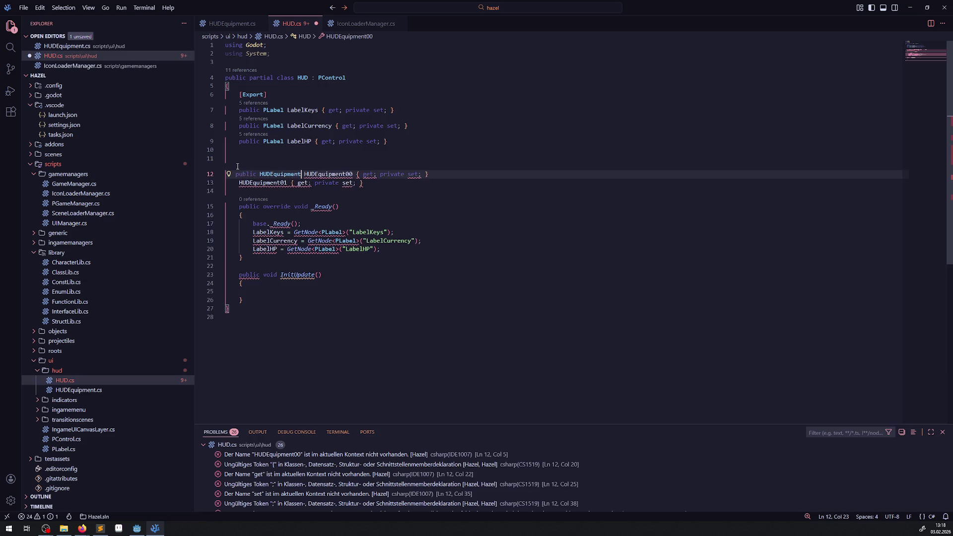
left_click_drag(300, 177, 236, 175)
key("ctrl+c")
left_click(233, 185)
key("ctrl+v")
key("ctrl+s")
- Delete the duplicated LabelCurrency GetNode line in _Ready
left_click(472, 169)
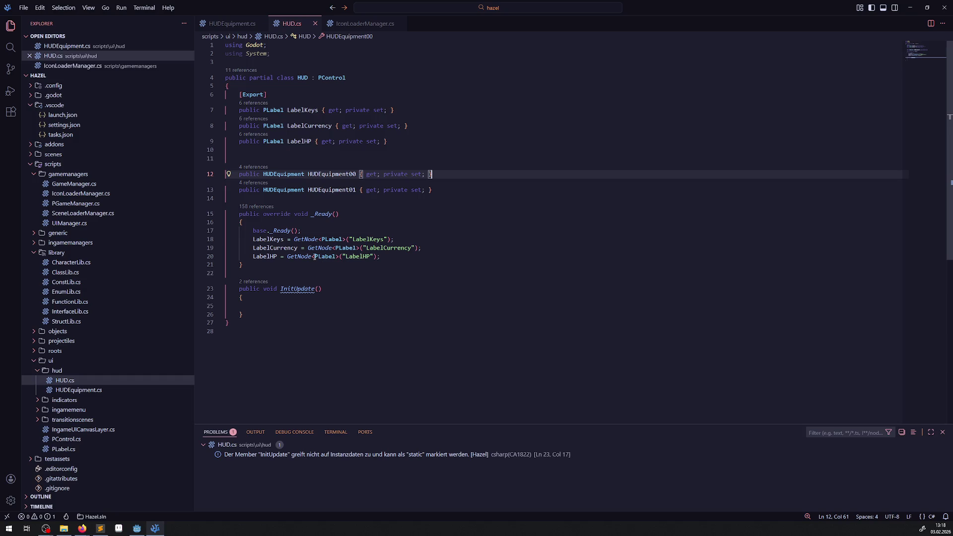
left_click(325, 249)
key("shift+alt+Down")
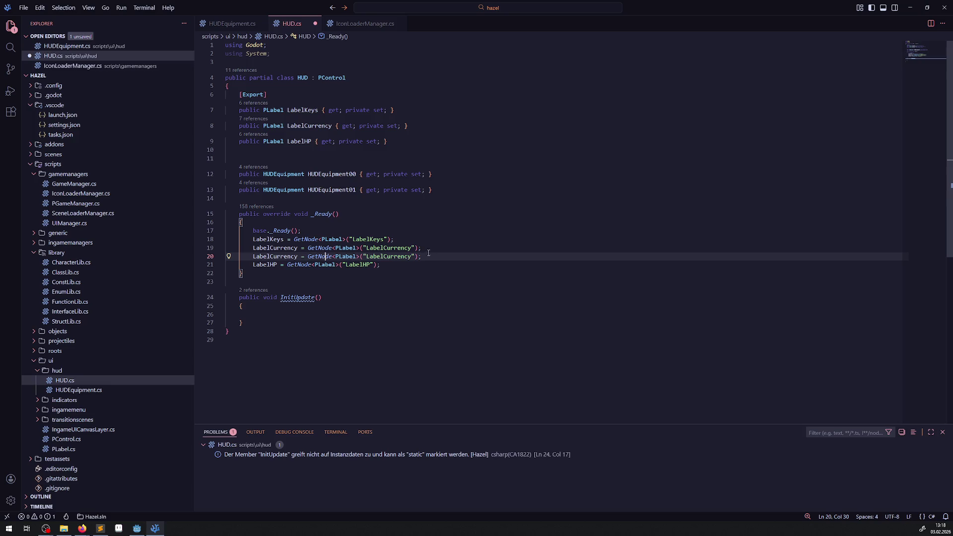
key("Home")
key("Home")
key("shift+End")
key("BackSpace")
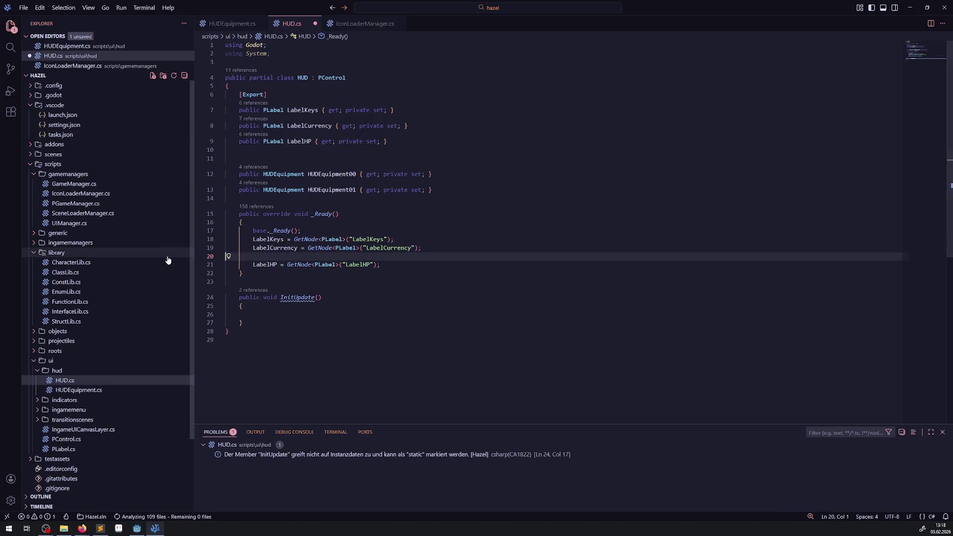
key("BackSpace")
- Add a _Ready line assigning HUDEquipment01 via GetNode<HUDEquipment>("HUDEquipment01")
left_click(387, 256)
key("shift+alt+Up")
key("Return")
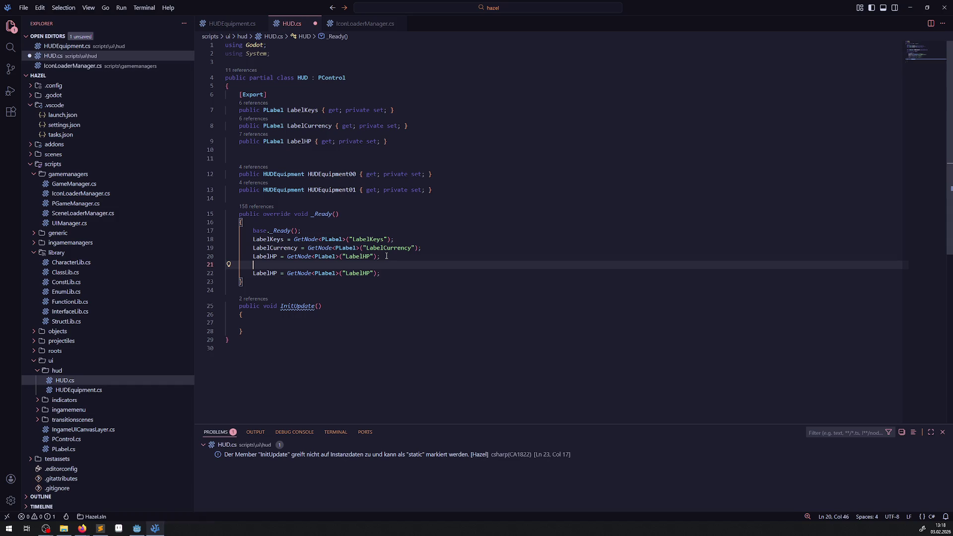
left_click(429, 174)
left_click(286, 189)
double_click(287, 189)
key("ctrl+c")
double_click(324, 273)
key("ctrl+v")
double_click(326, 189)
key("ctrl+c")
double_click(264, 273)
key("ctrl+v")
double_click(393, 272)
key("ctrl+v")
- Add the matching GetNode<HUDEquipment> line for HUDEquipment00 and save HUD.cs
key("shift+alt+Down")
double_click(331, 173)
key("ctrl+c")
double_click(276, 273)
key("ctrl+v")
double_click(415, 273)
key("ctrl+v")
key("ctrl+s")
left_click(441, 252)
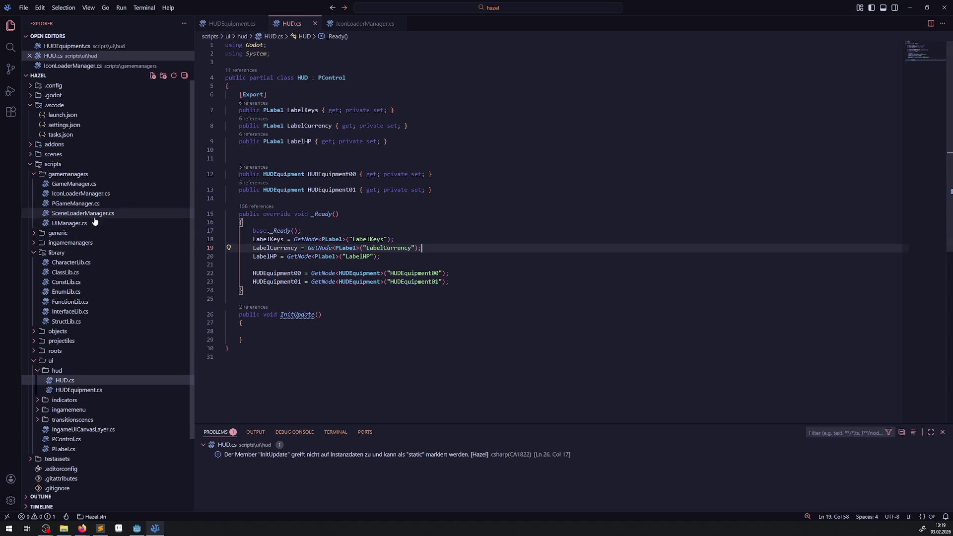
left_click(450, 324)
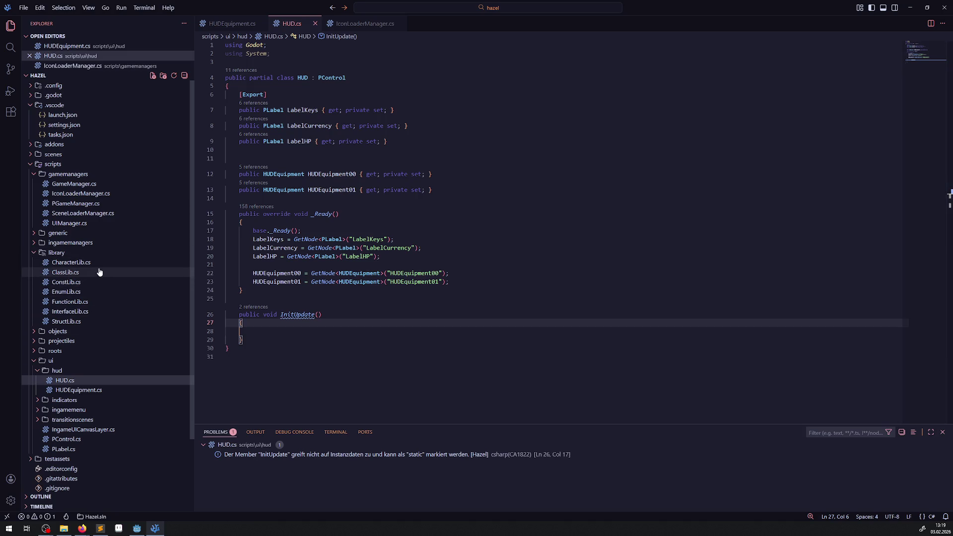
left_click(33, 175)
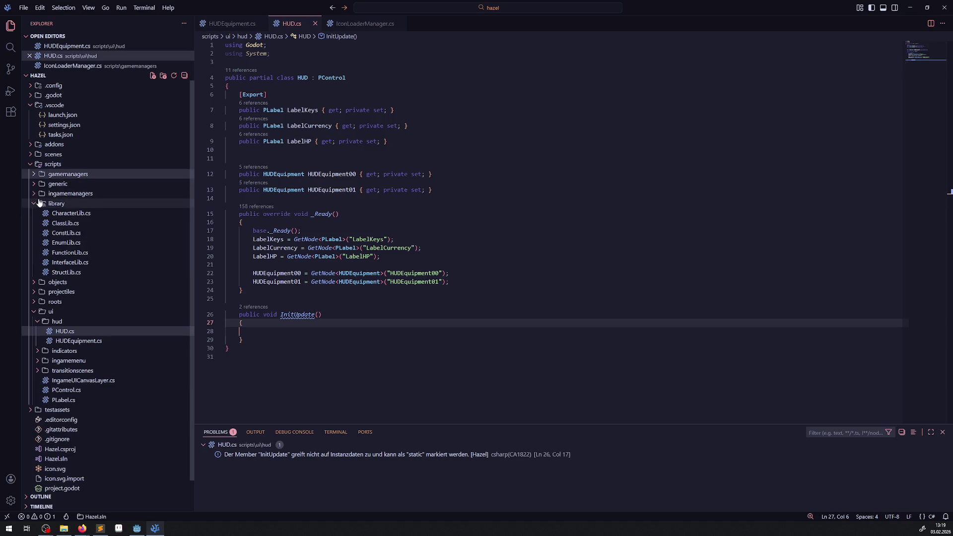
- In HUDManager.cs, add public void UpdateHUDAction00Equipment() with an empty body after UpdateHUDHP
left_click(33, 194)
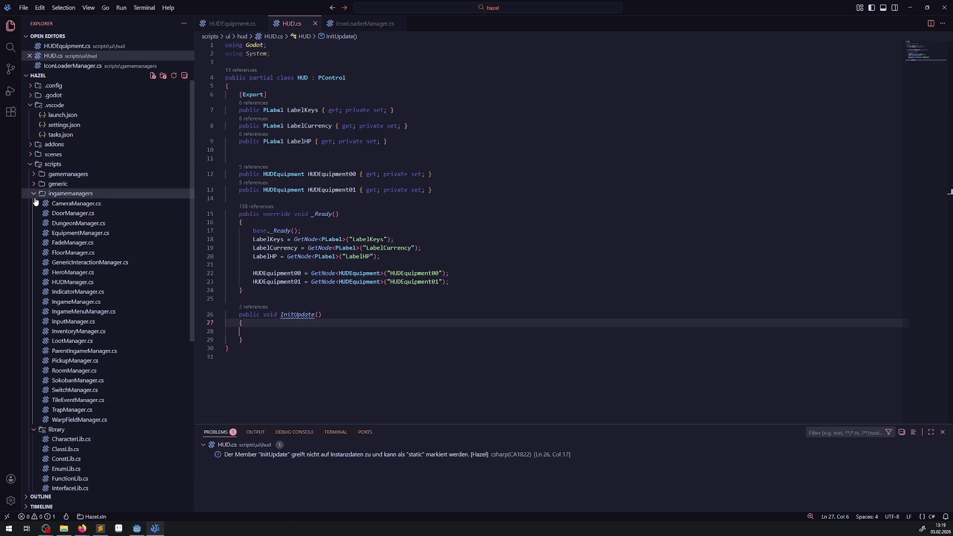
left_click(74, 292)
scroll(316, 281, "down", 2)
left_click(259, 319)
key("Return")
key("Return")
type("public void Update")
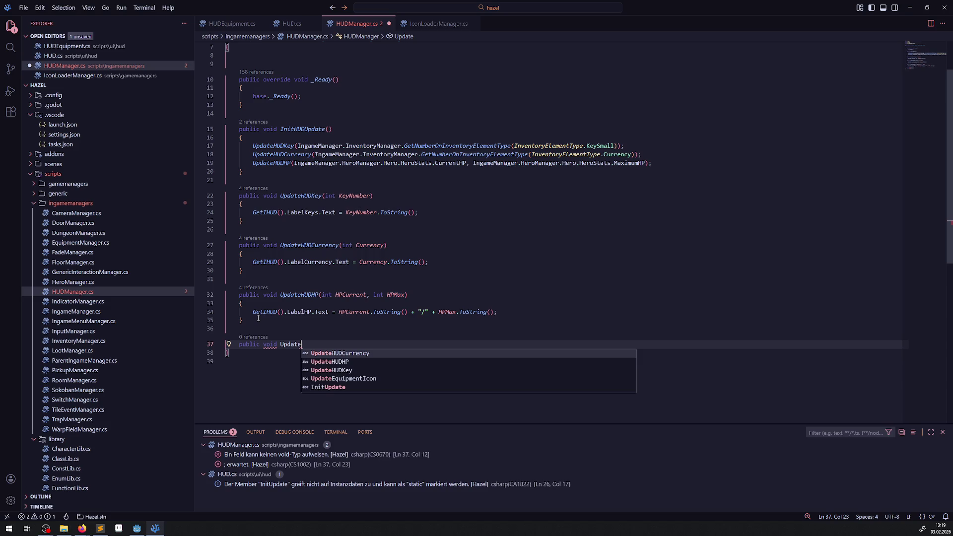
type("A")
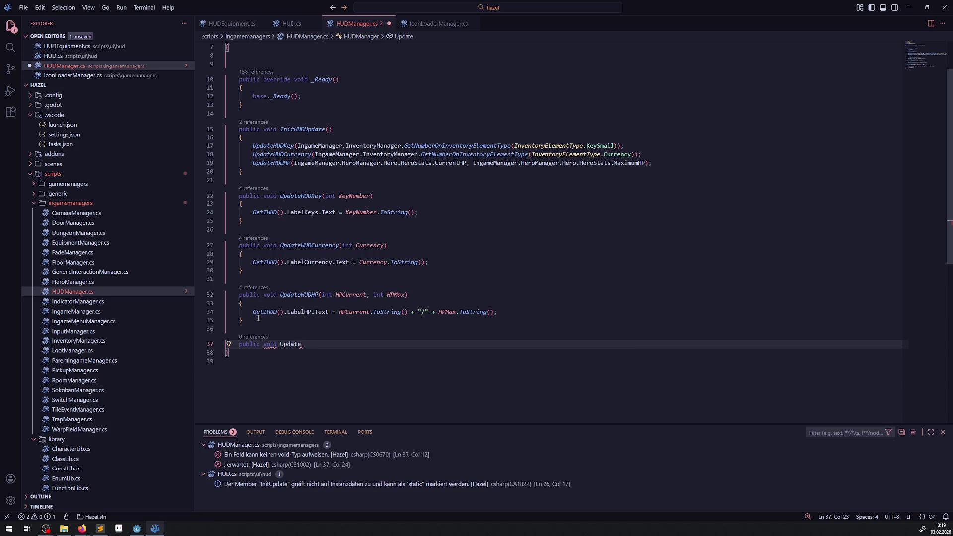
type("HUDAc")
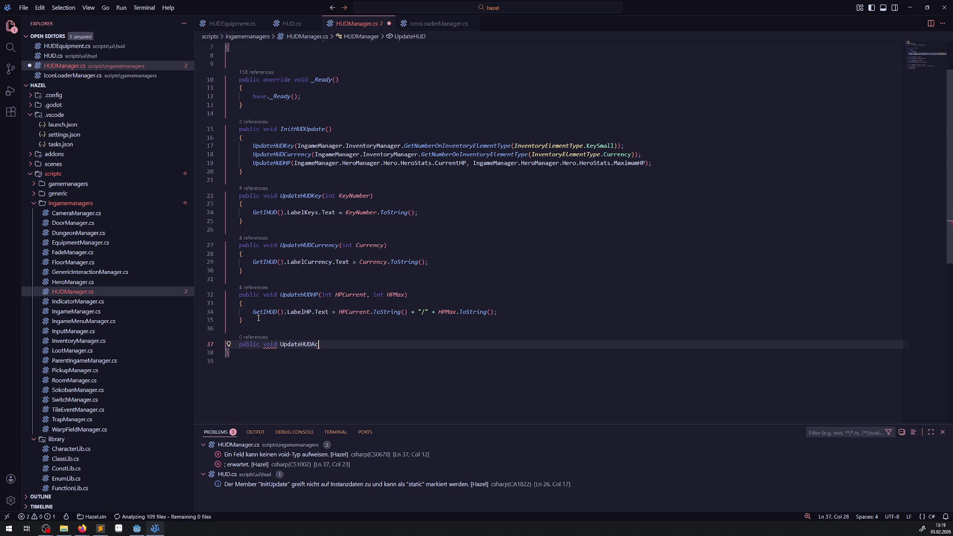
type("tion00")
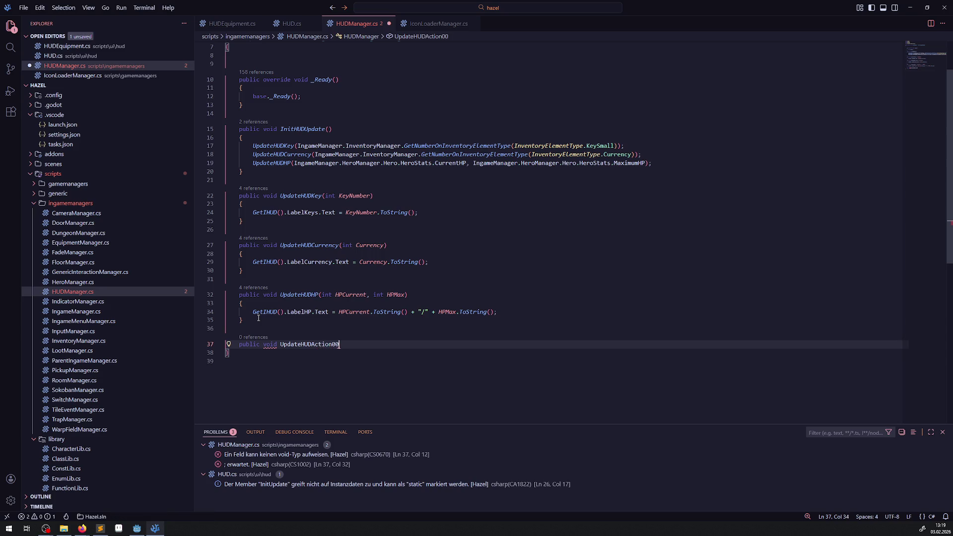
type("Equ")
type("ipment()")
key("Return")
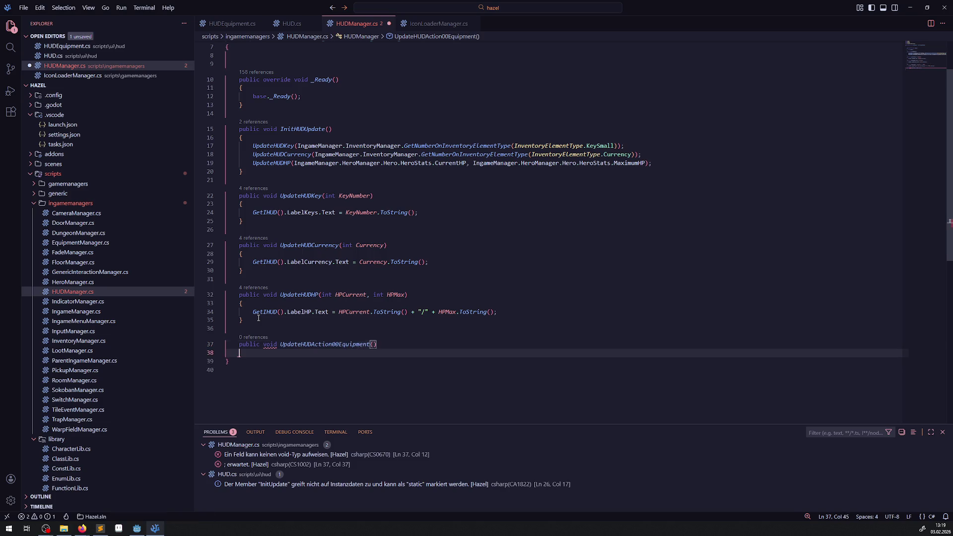
type("{")
key("Return")
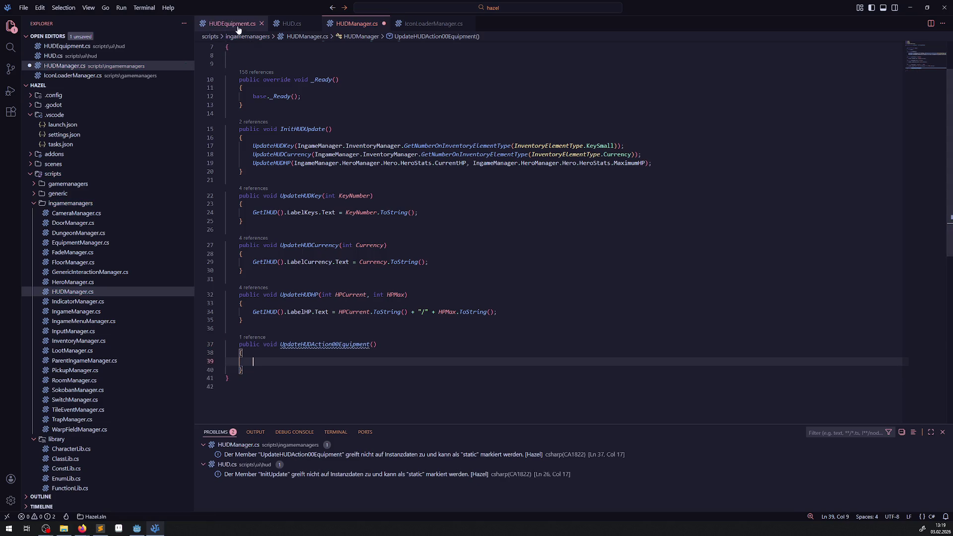
- Give UpdateHUDAction00Equipment an ActiveEquipment EQ parameter
left_click(238, 27)
left_click(427, 24)
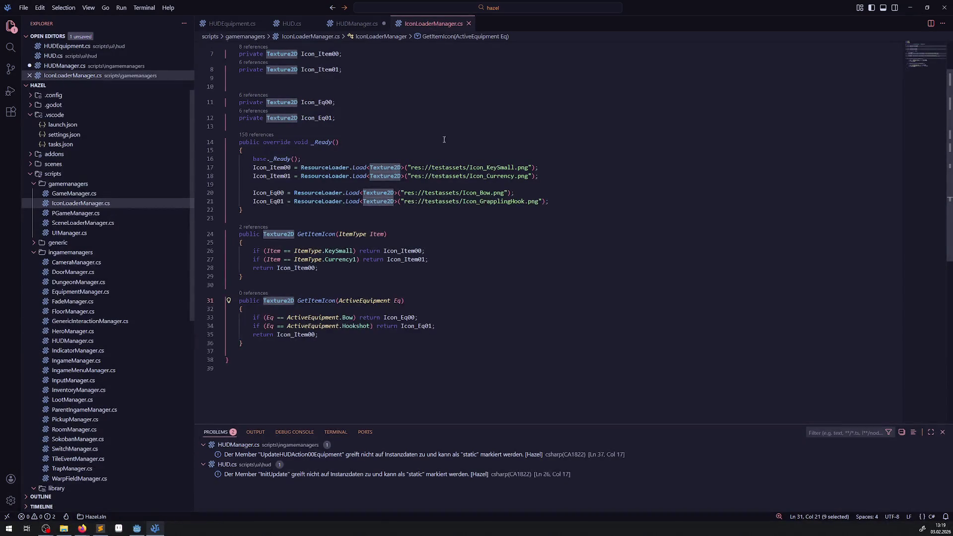
double_click(368, 300)
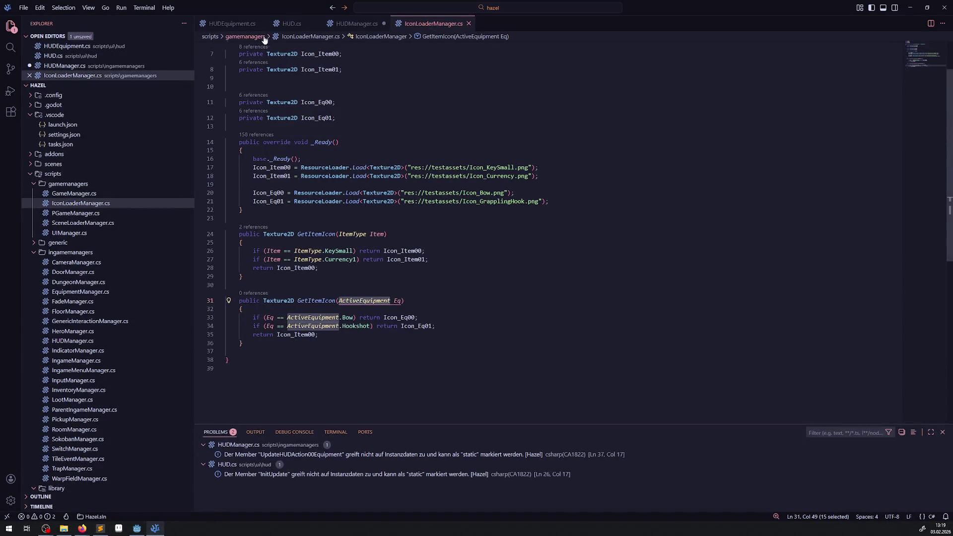
left_click(231, 23)
left_click(357, 23)
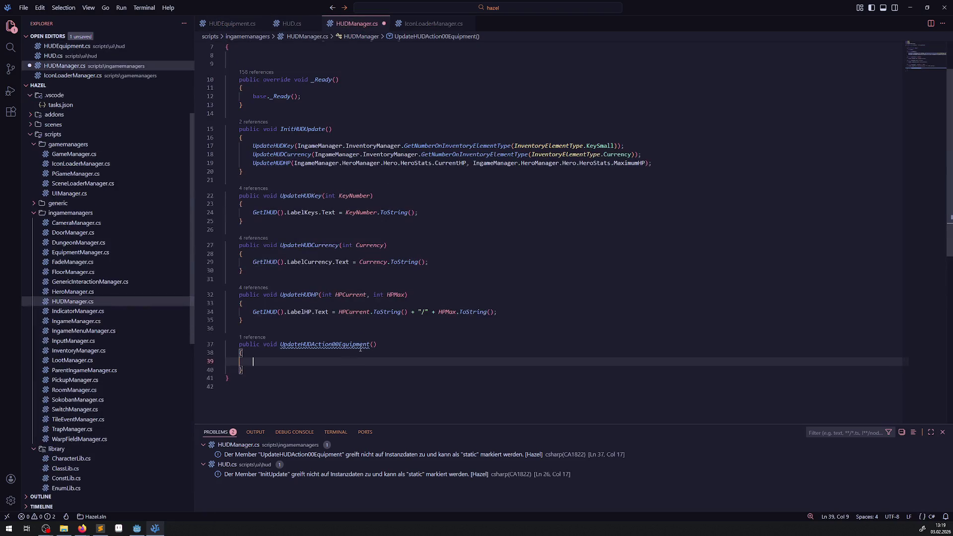
left_click(374, 344)
key("ctrl+v")
type("EQ")
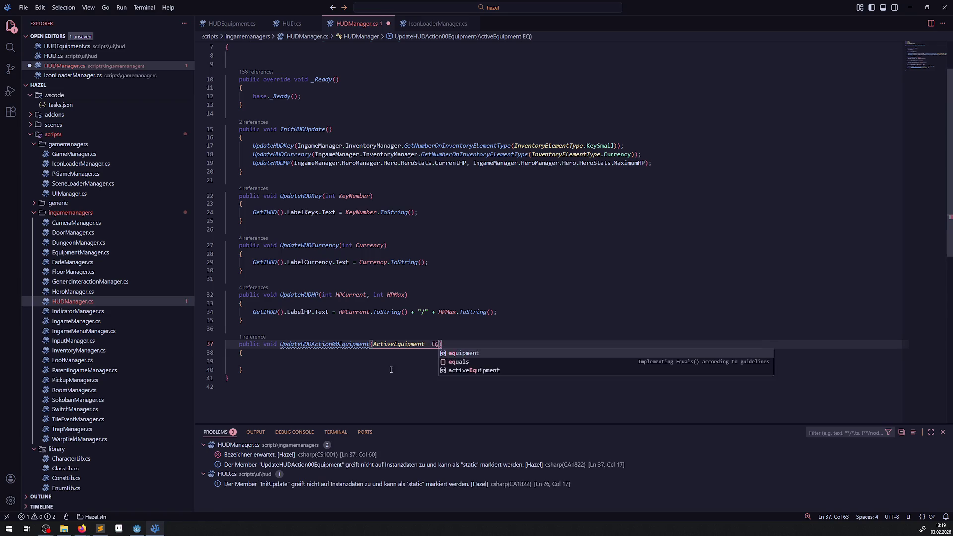
left_click(432, 344)
key("BackSpace")
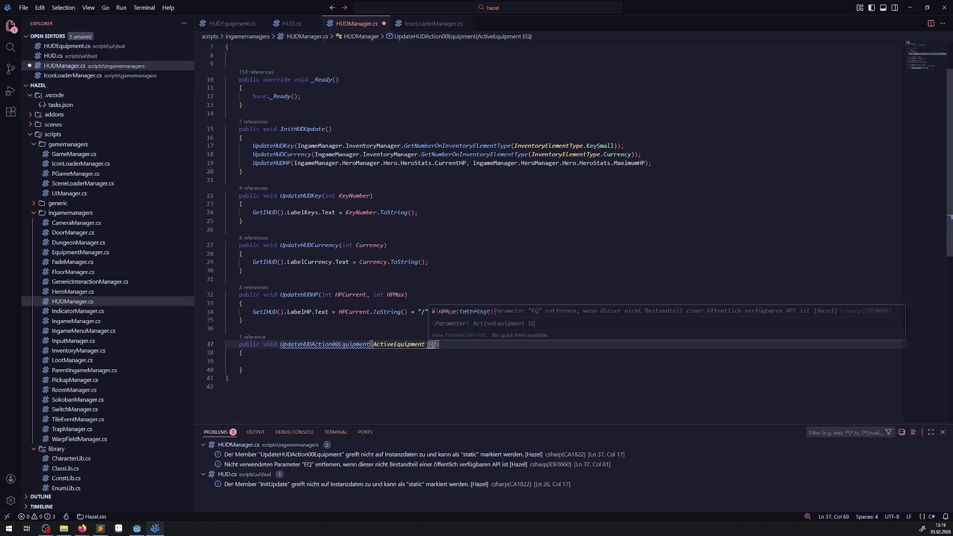
- Write GetIHUD().HUDEquipment00.UpdateEquipmentIcon(); in the method body and save HUDManager.cs
left_click(261, 367)
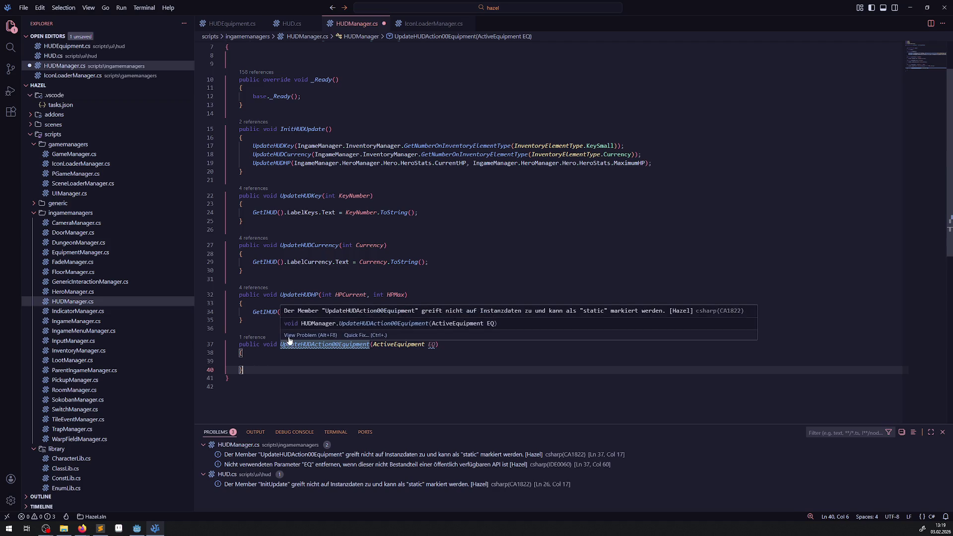
left_click(251, 310)
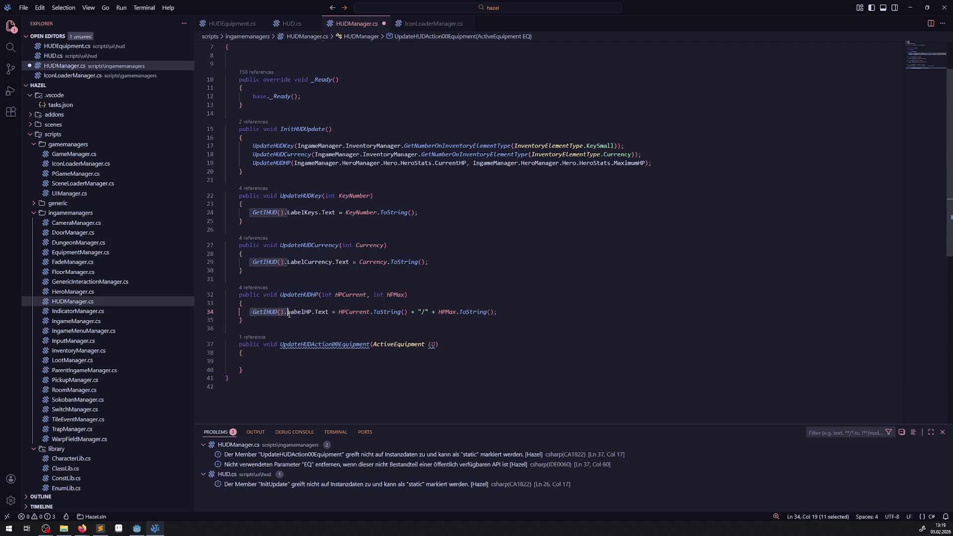
left_click(251, 360)
key("ctrl+v")
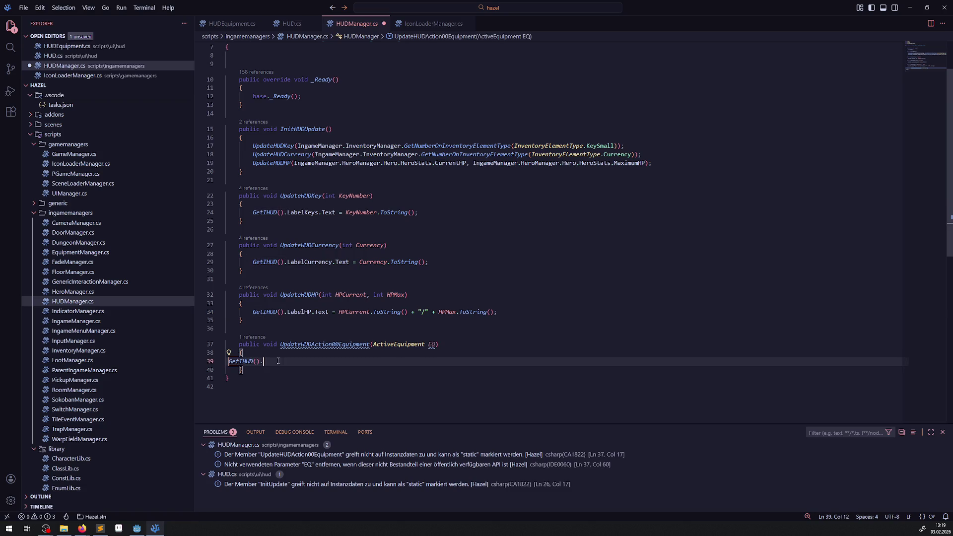
type(".")
left_click(291, 23)
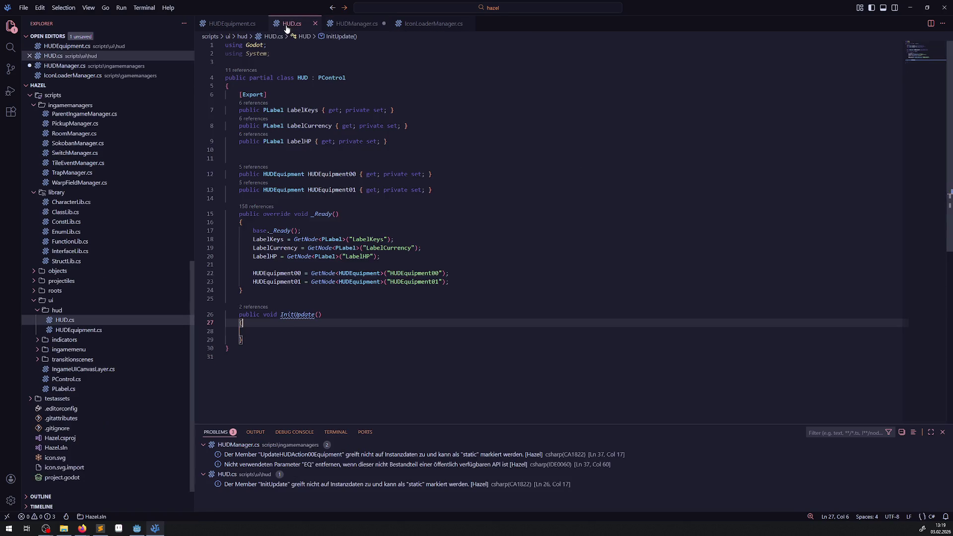
double_click(292, 273)
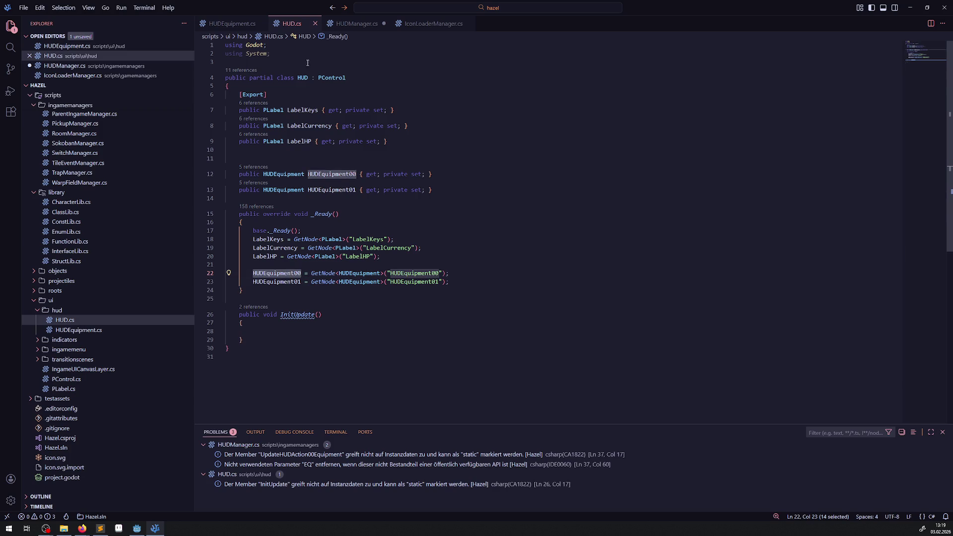
key("ctrl+c")
left_click(356, 23)
key("ctrl+v")
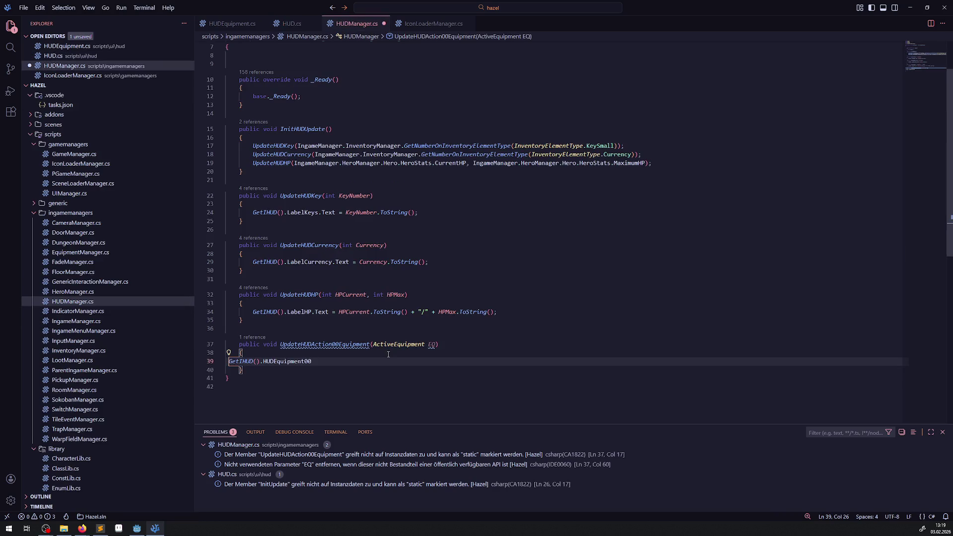
type(".Upd")
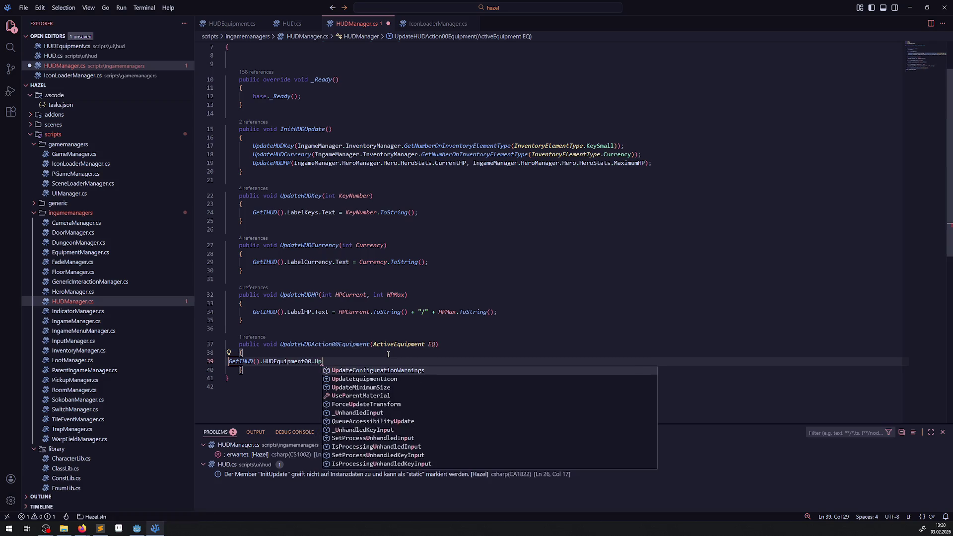
key("Down")
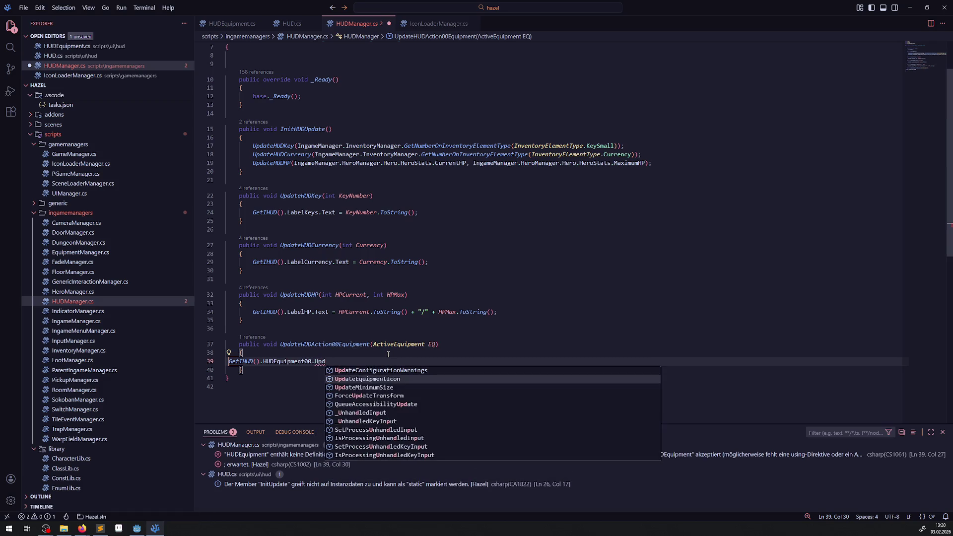
key("Return")
type("();")
key("ctrl+s")
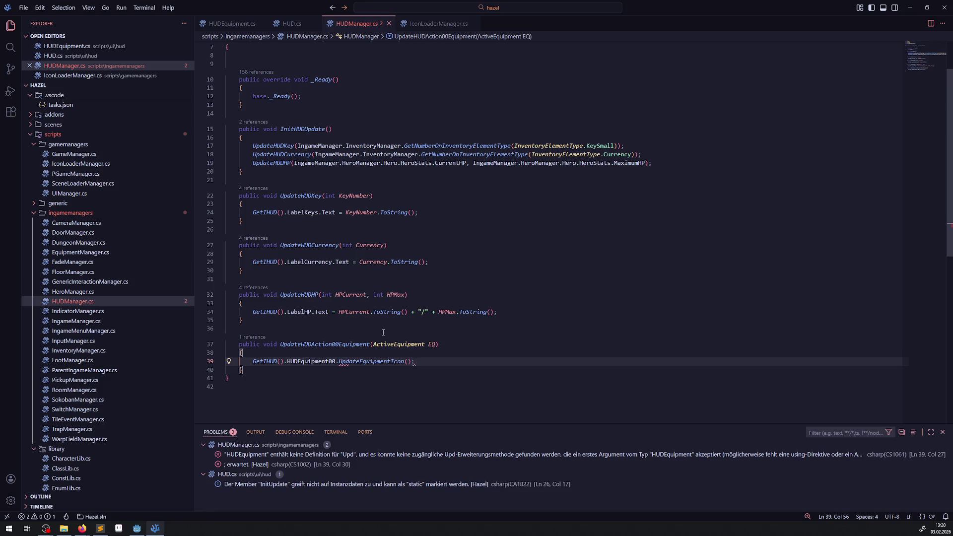
- Begin typing GetIcon as UpdateEquipmentIcon's argument and consult ParentIngameManager.cs
left_click(407, 361)
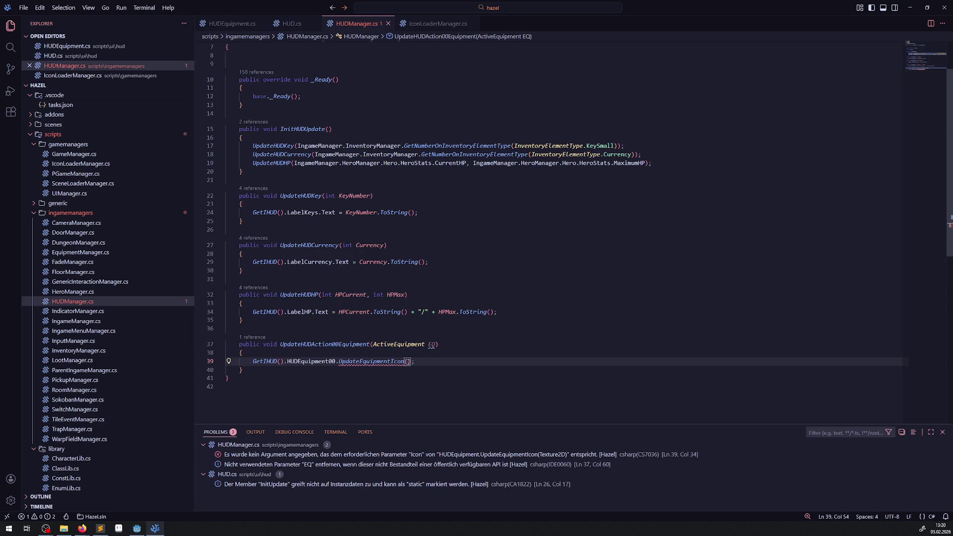
type("GetIcon")
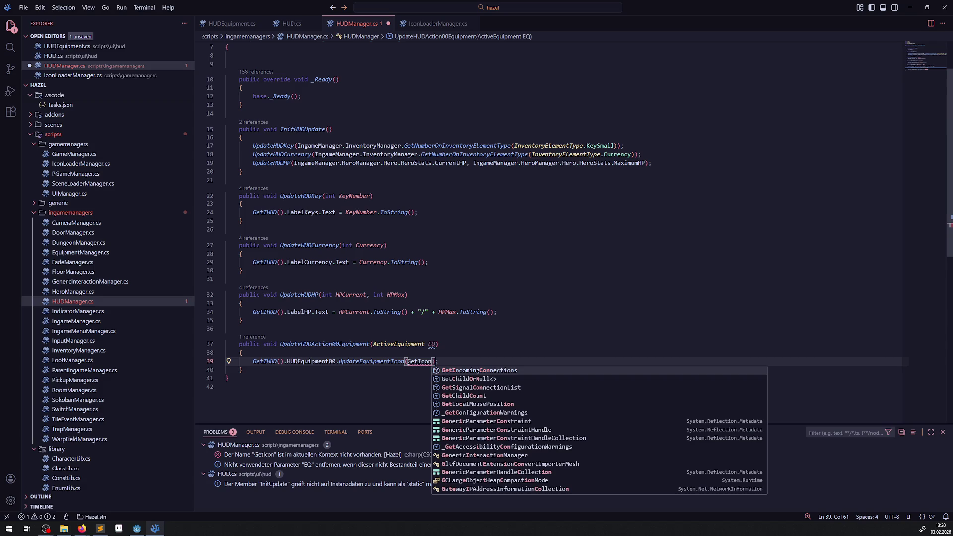
key("Escape")
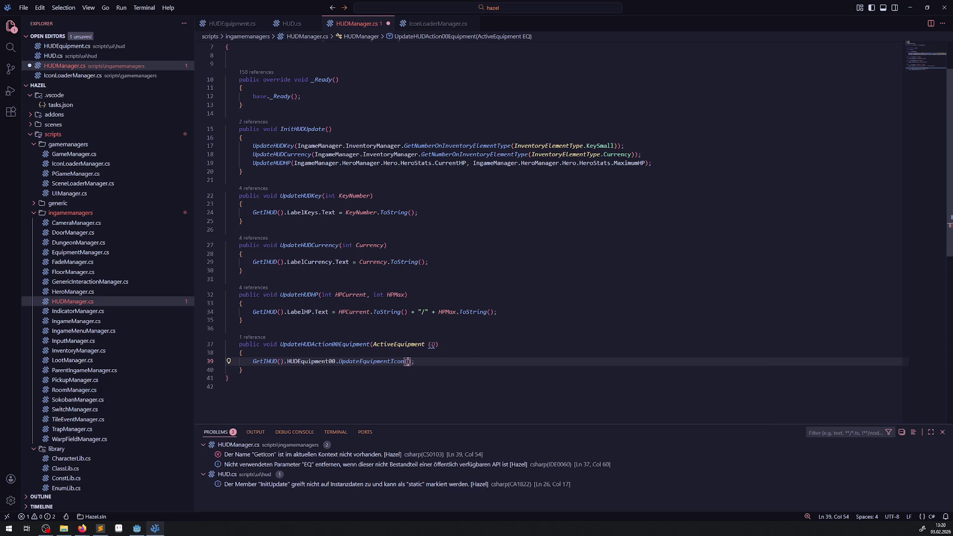
left_click(116, 371)
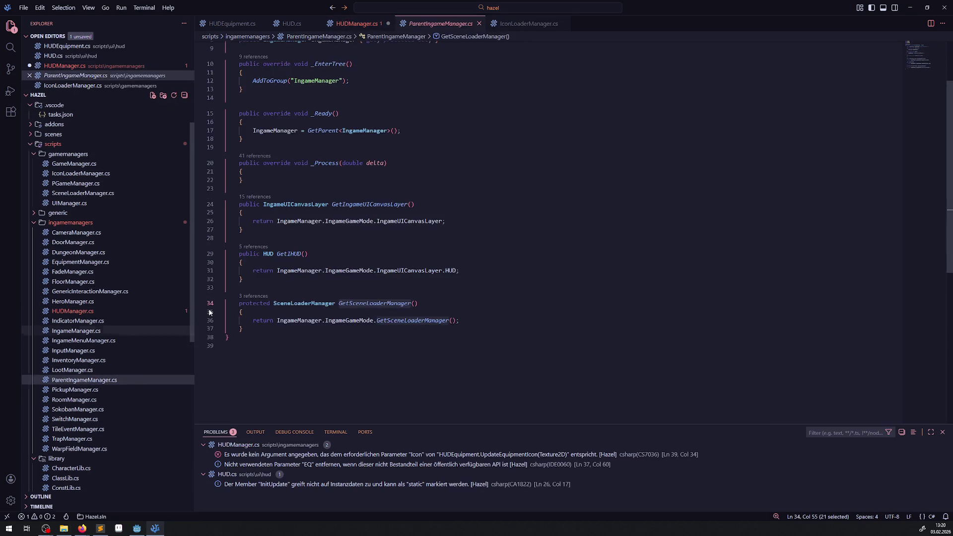
- Duplicate the GetSceneLoaderManager method directly below itself in ParentIngameManager.cs
double_click(373, 303)
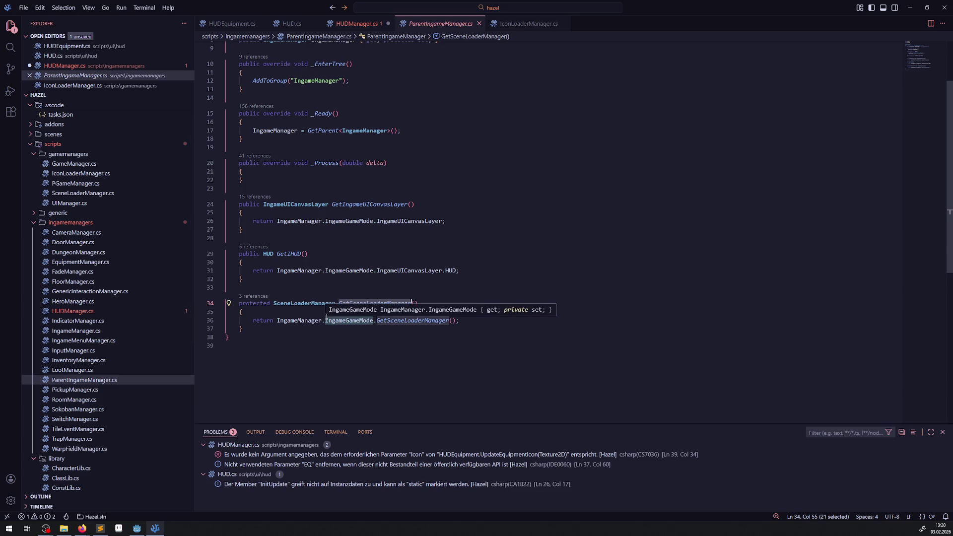
left_click(307, 328)
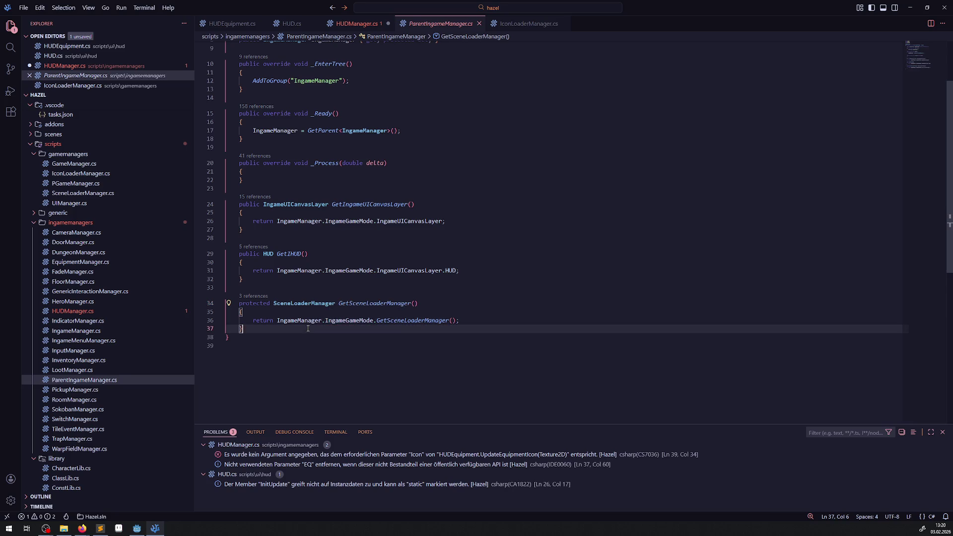
left_click_drag(267, 331, 212, 300)
key("ctrl+c")
left_click(258, 329)
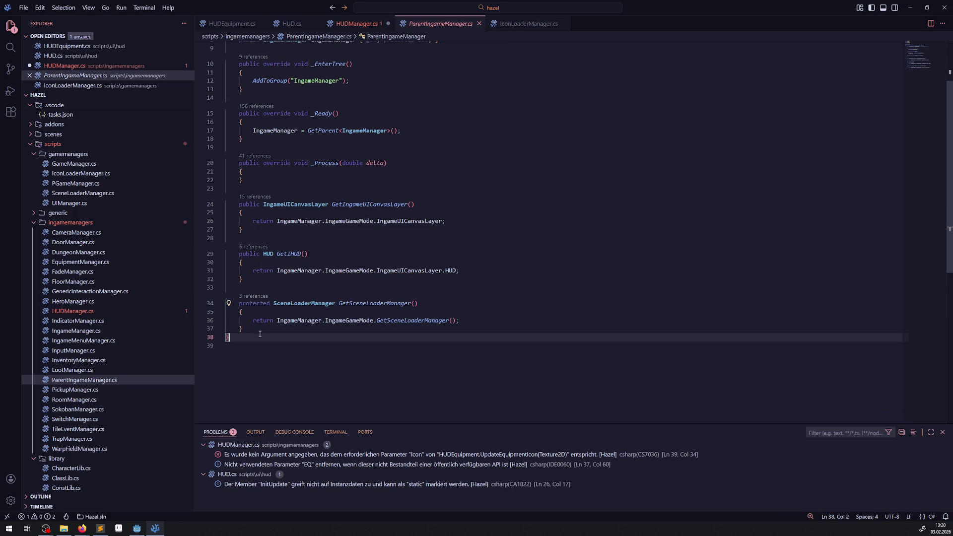
key("Return")
key("Return")
key("ctrl+v")
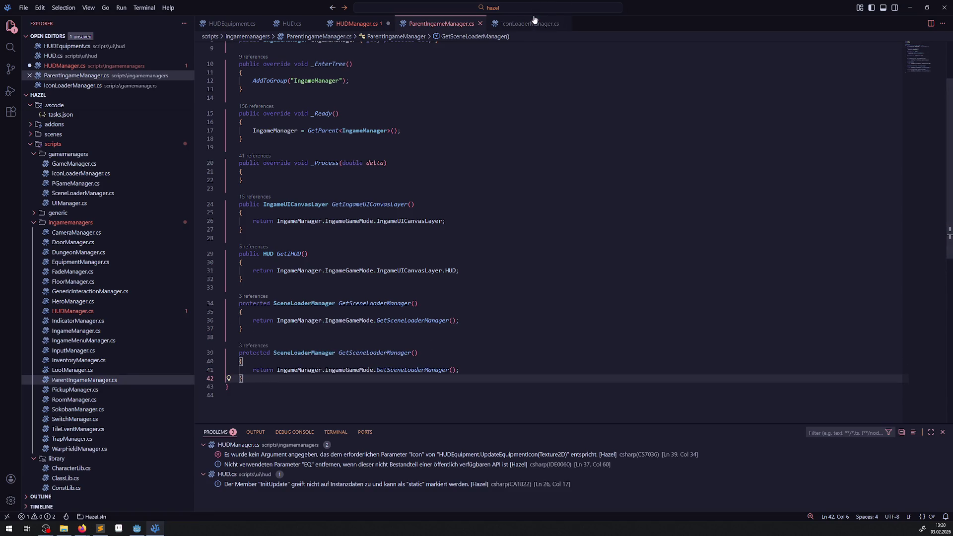
- Rename the duplicated method to GetIconLoaderManager, using the class name copied from IconLoaderManager.cs, and save
left_click(530, 23)
scroll(325, 88, "up", 1)
double_click(325, 67)
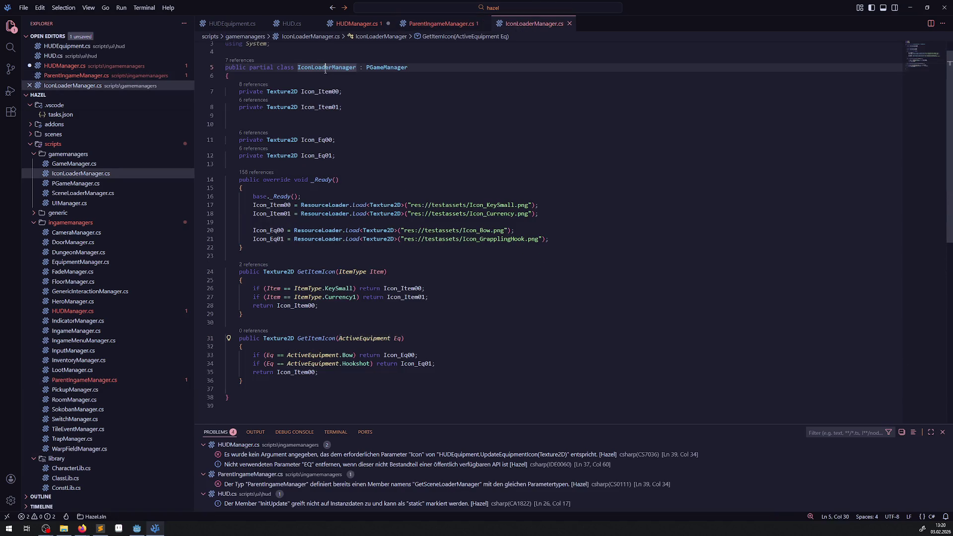
left_click(434, 25)
left_click(356, 341)
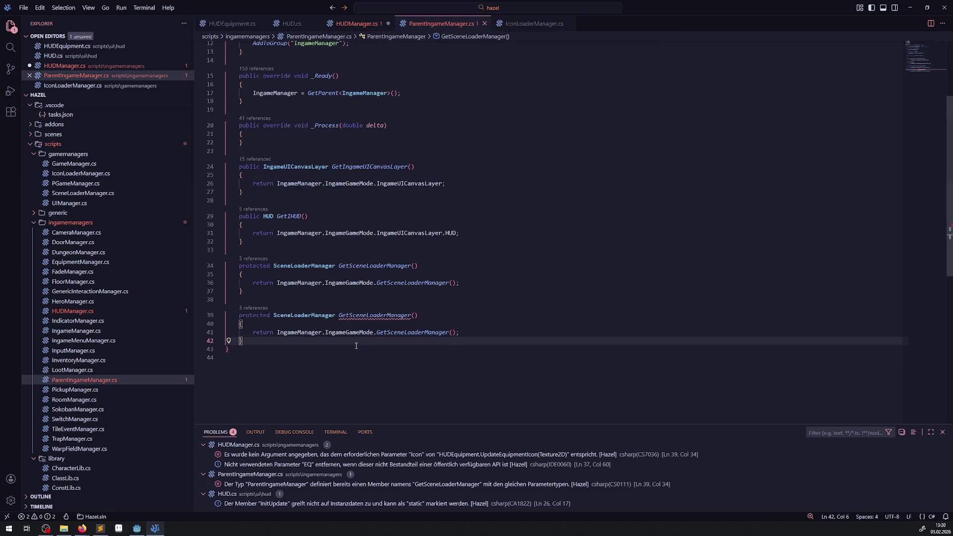
double_click(374, 315)
key("ctrl+v")
left_click(339, 316)
type("Get")
key("ctrl+s")
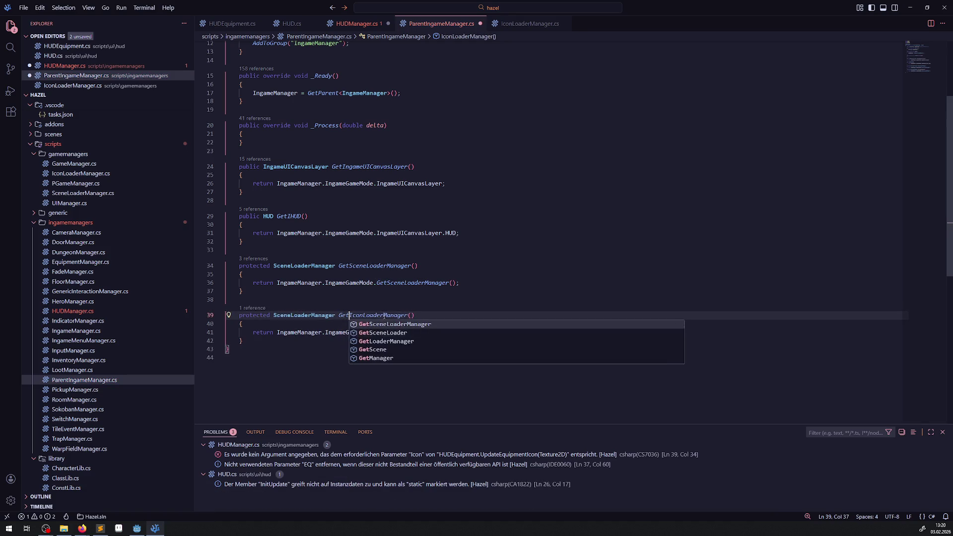
left_click(386, 298)
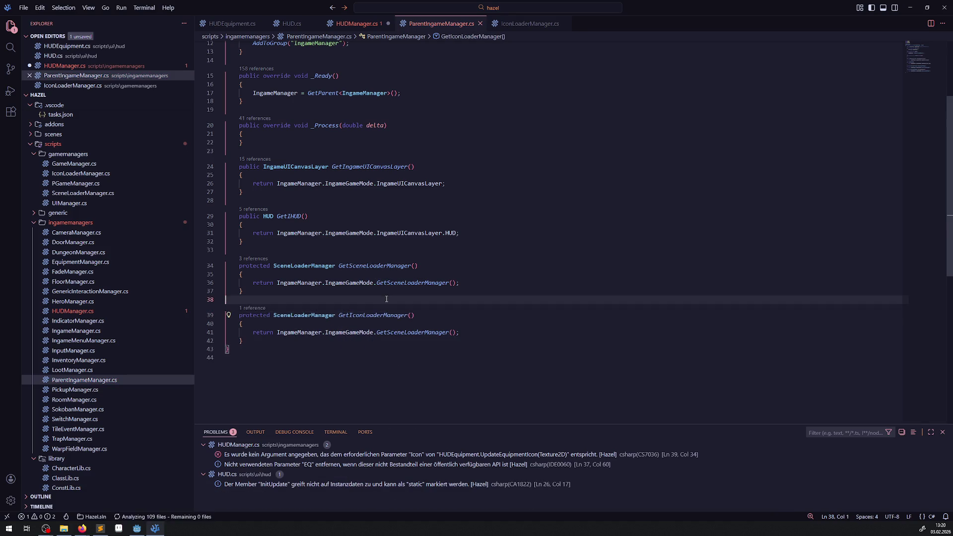
- Give GetIconLoaderManager return type IconLoaderManager, returning IngameGameMode.GameManager.IconLoaderManager, and save
left_click(297, 317)
type("IconLoaderManager")
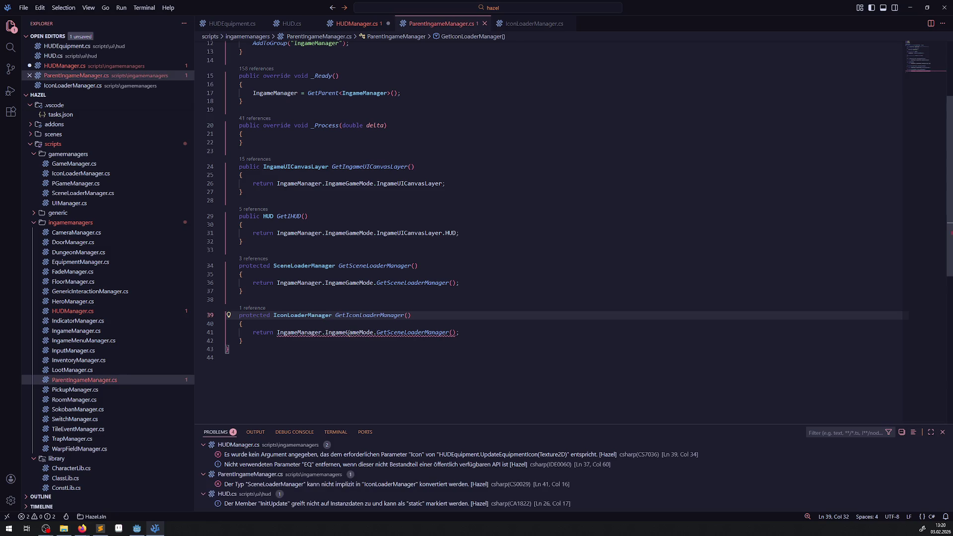
double_click(348, 333)
double_click(392, 333)
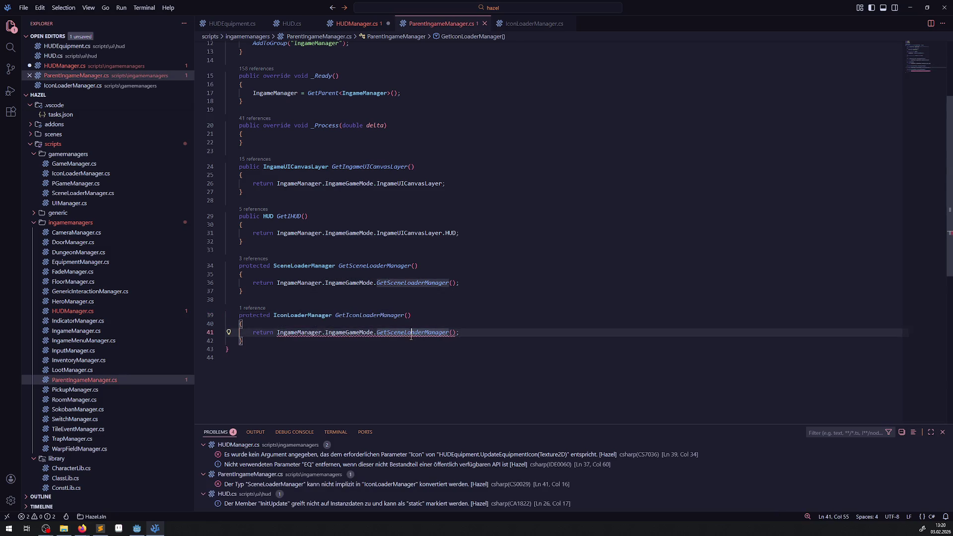
key("BackSpace")
key("ctrl+space")
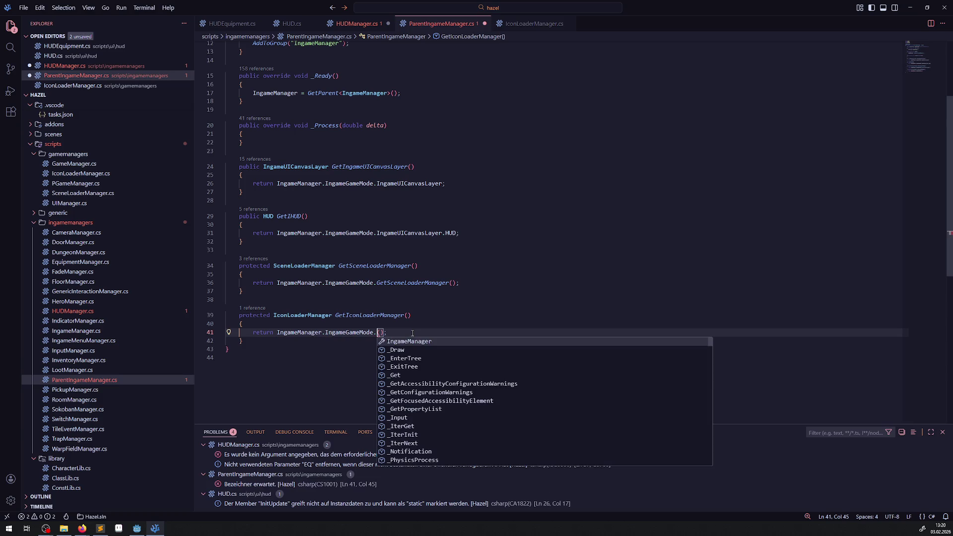
type("Ico")
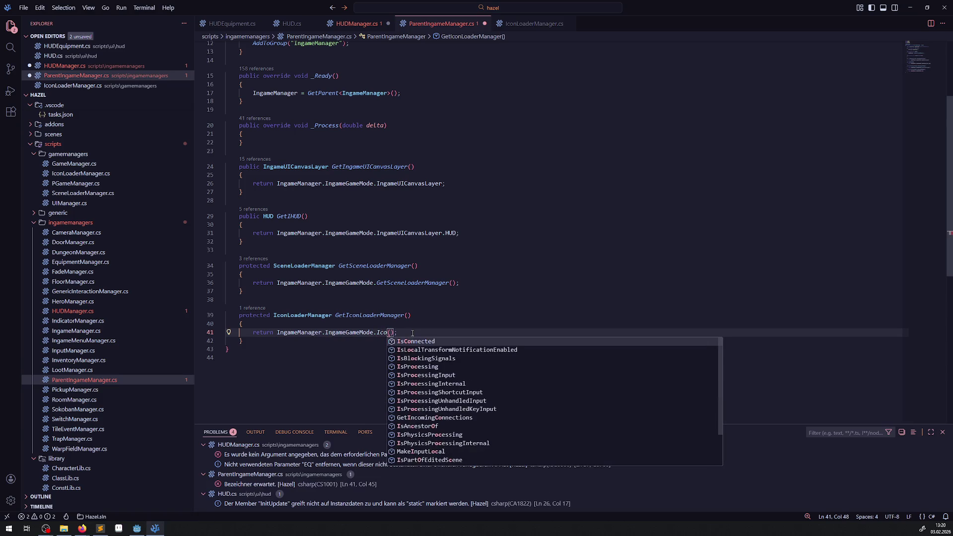
type("nL")
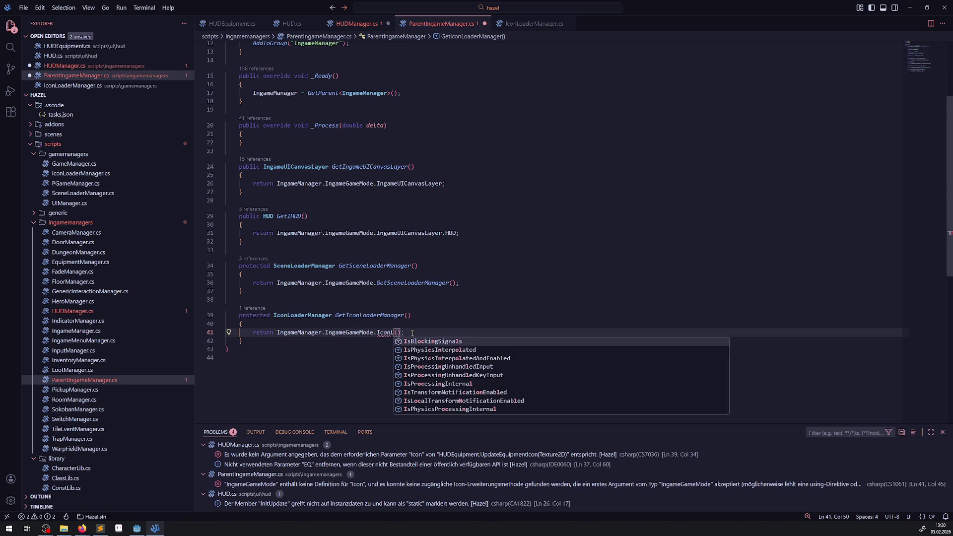
key("BackSpace")
key("BackSpace")
key("BackSpace")
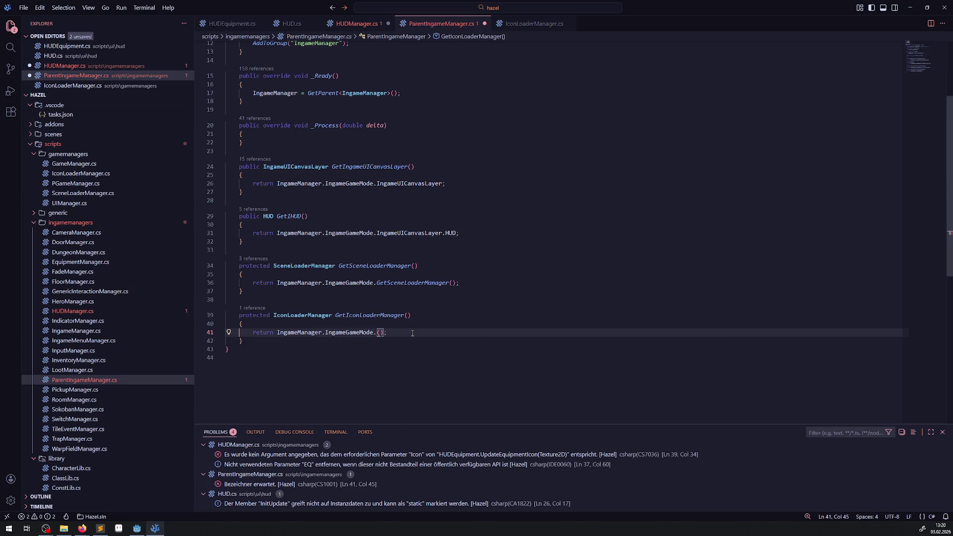
type("Game")
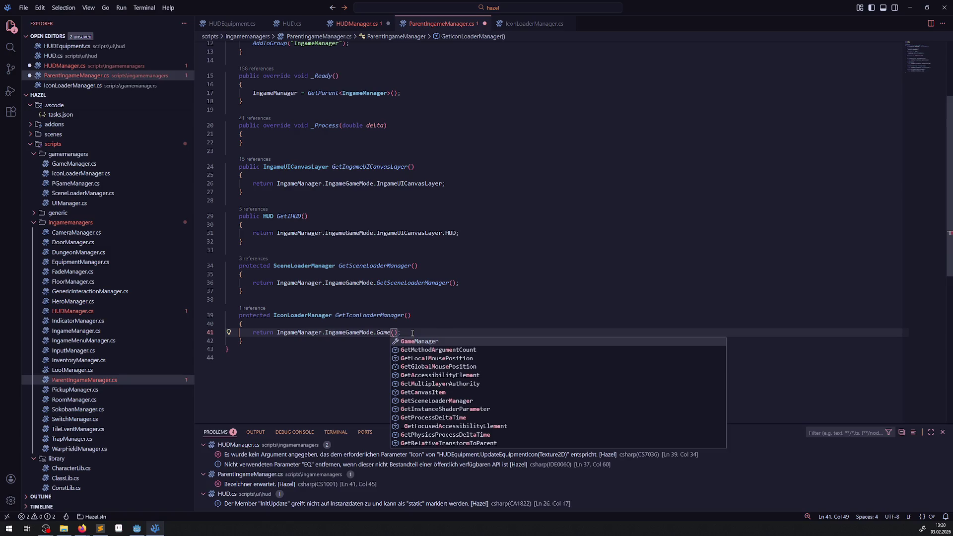
key("Tab")
type(".IconLoaderManager")
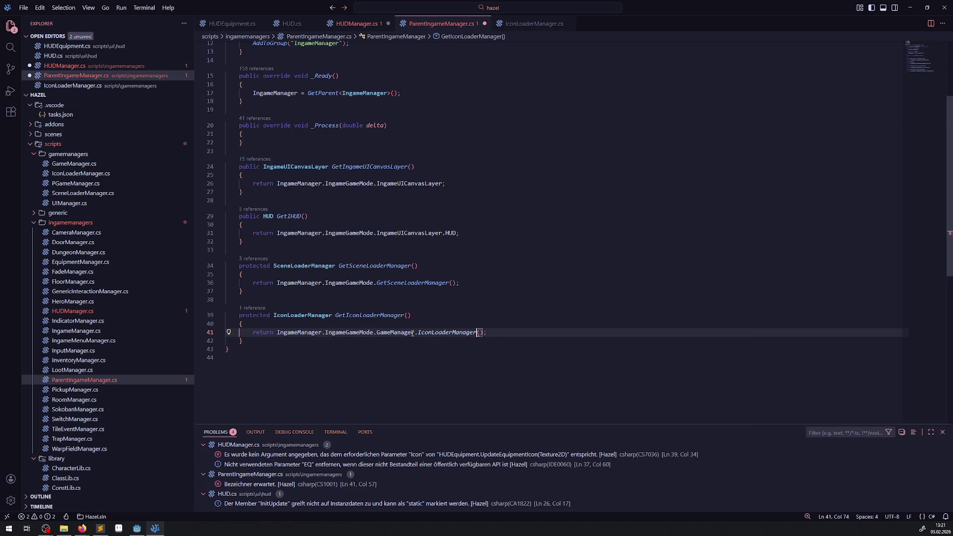
key("Delete")
key("Delete")
key("ctrl+s")
- Copy the GetIconLoaderManager() call and bring up HUDManager.cs
left_click(620, 300)
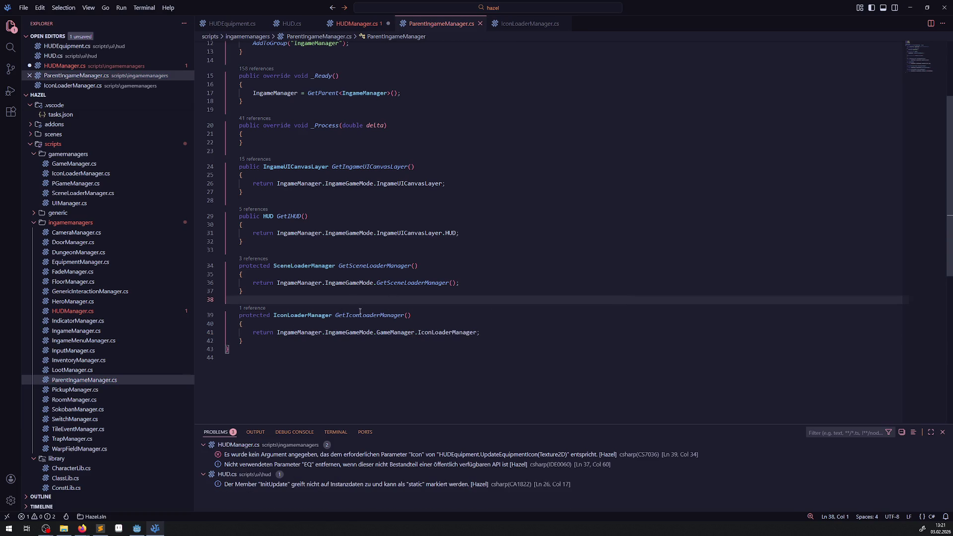
left_click_drag(336, 315, 423, 315)
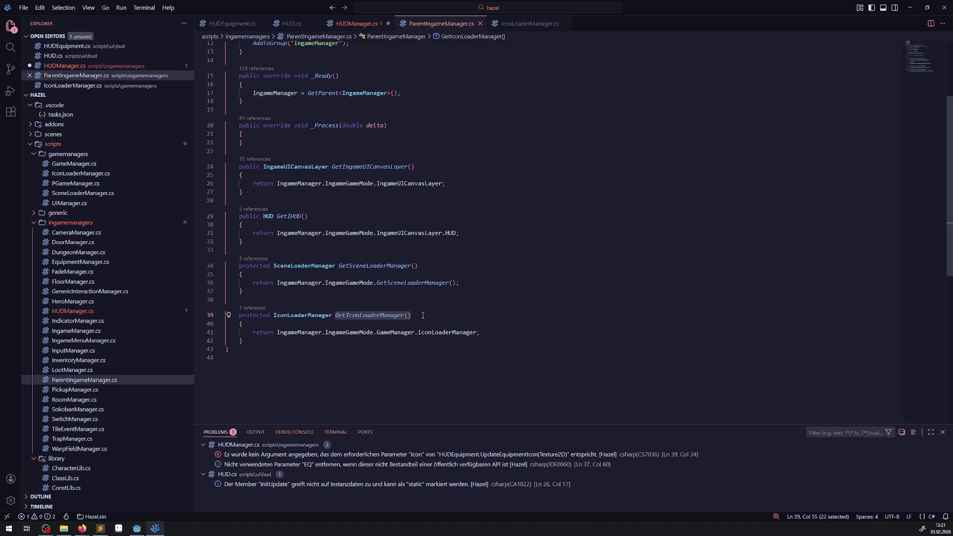
left_click(356, 23)
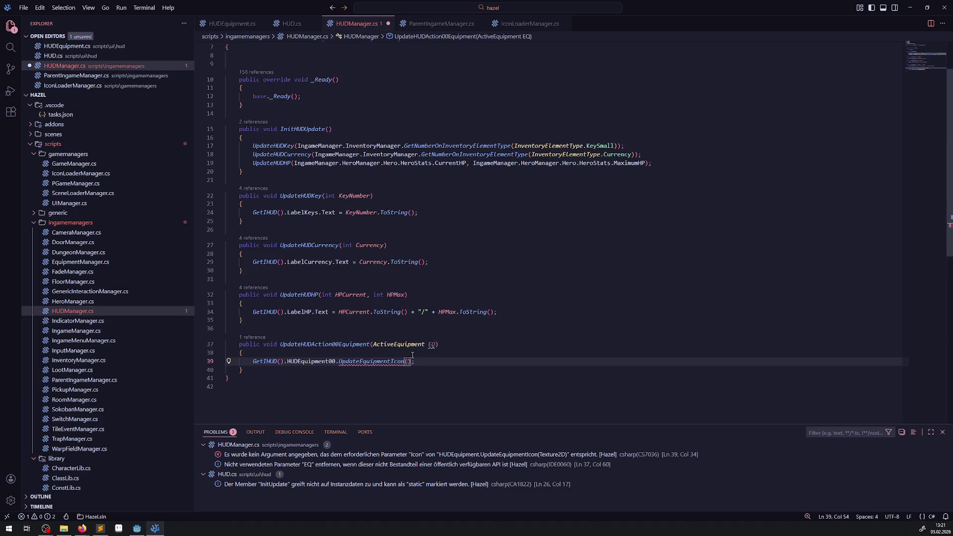
- Pass GetIconLoaderManager().Get… into UpdateEquipmentIcon on line 39, then check IconLoaderManager.cs's icon methods
key("ctrl+v")
type(".")
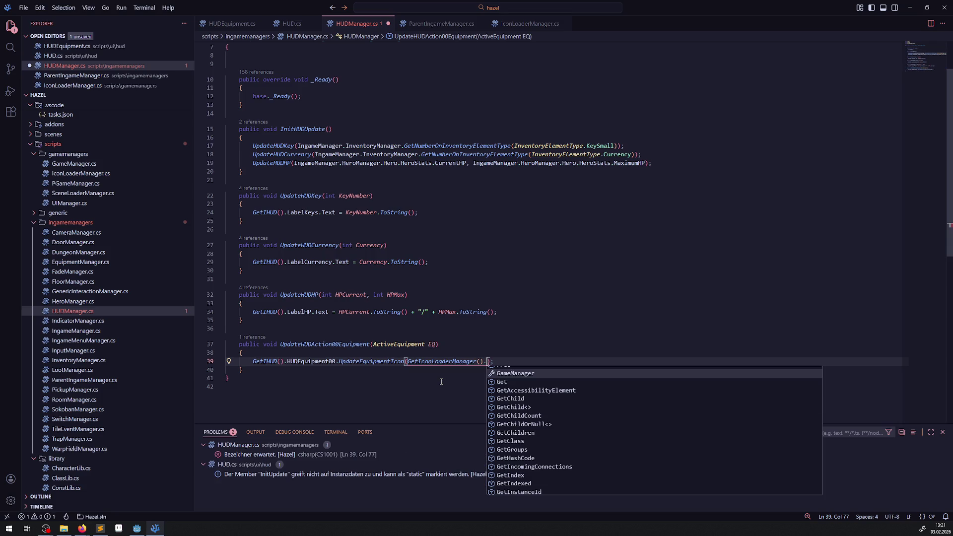
type("Ico")
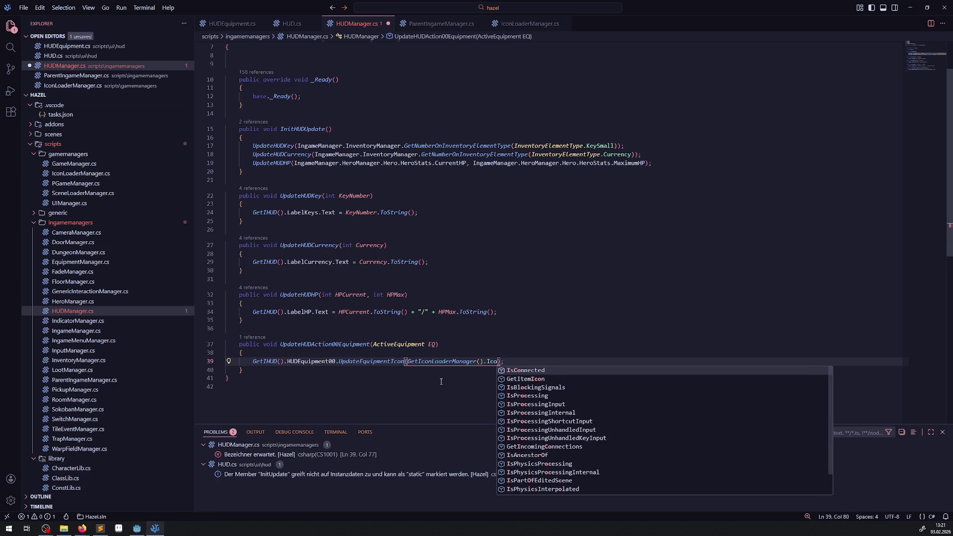
type("n")
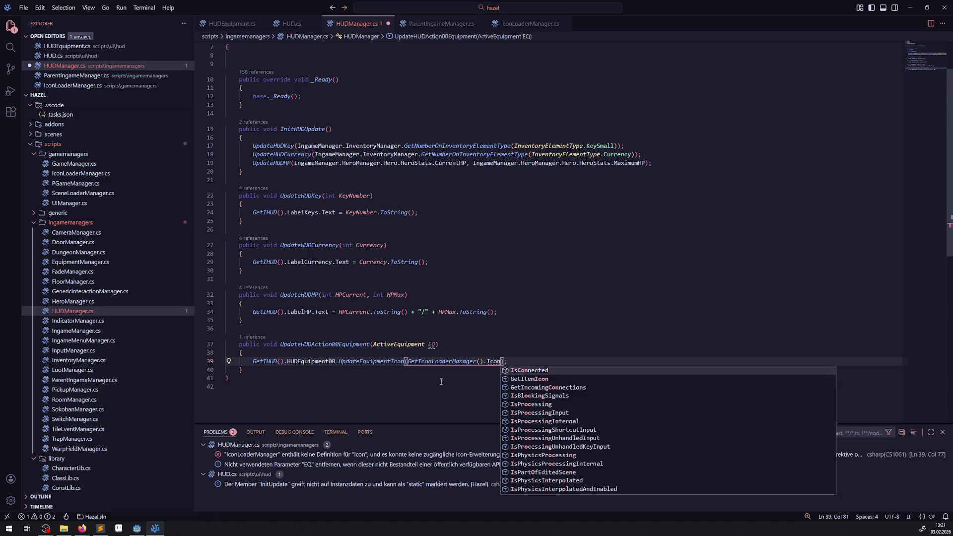
key("BackSpace")
key("BackSpace")
key("BackSpace")
type("Get")
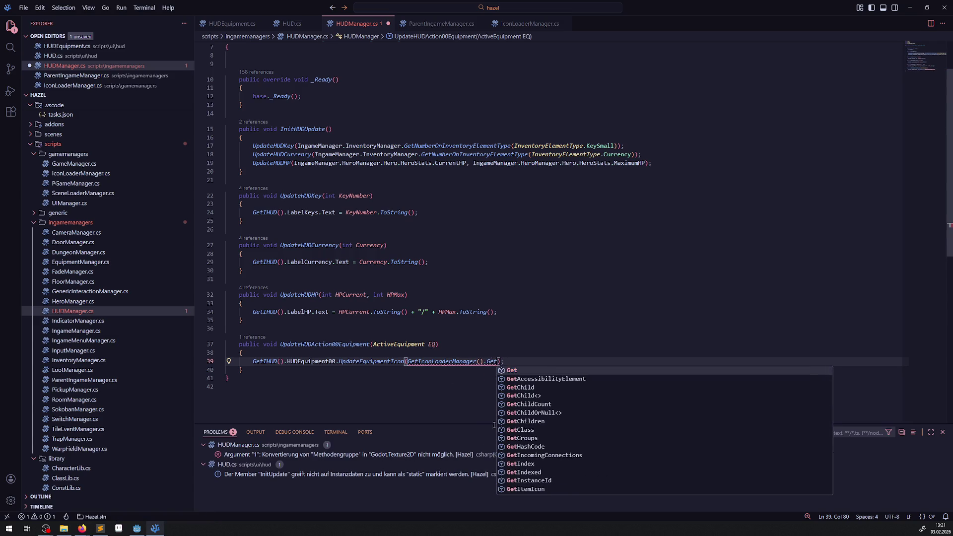
scroll(580, 404, "down", 2)
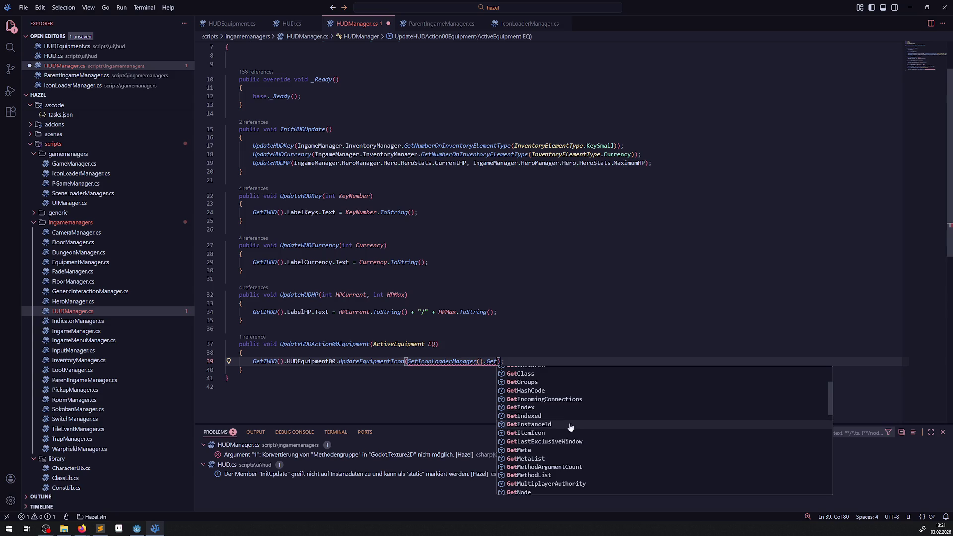
scroll(580, 431, "down", 5)
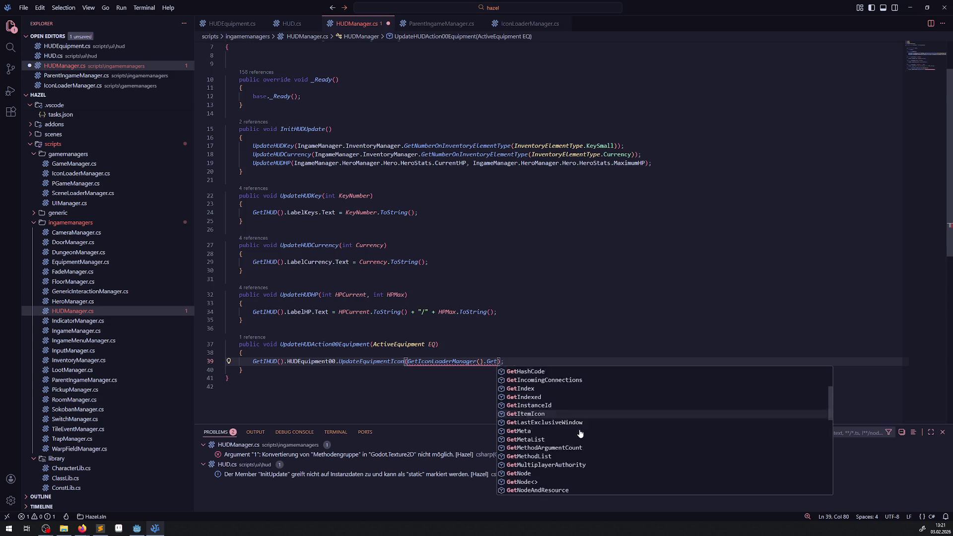
scroll(580, 434, "down", 2)
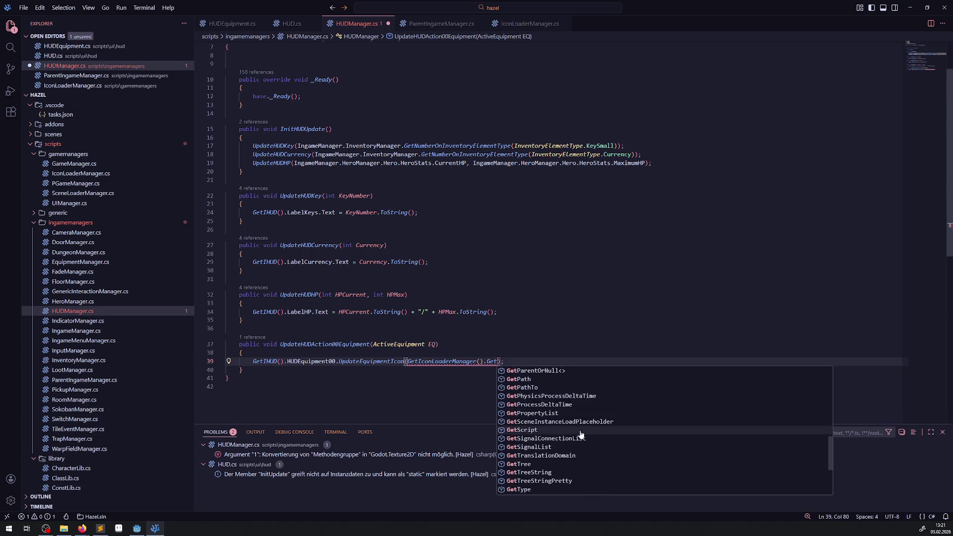
left_click(532, 25)
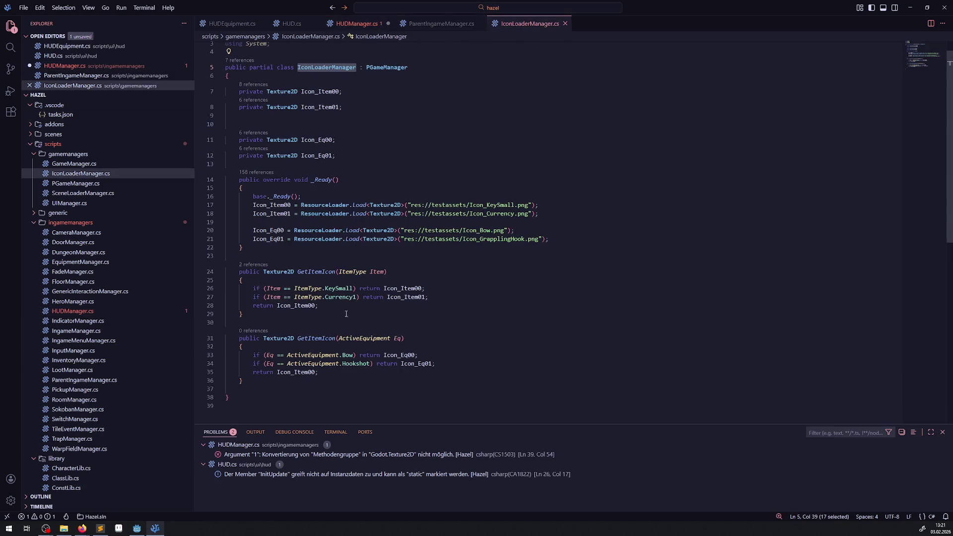
- Rename the equipment icon method on line 31 to GetActiveEquipmentIcon in IconLoaderManager.cs
double_click(325, 339)
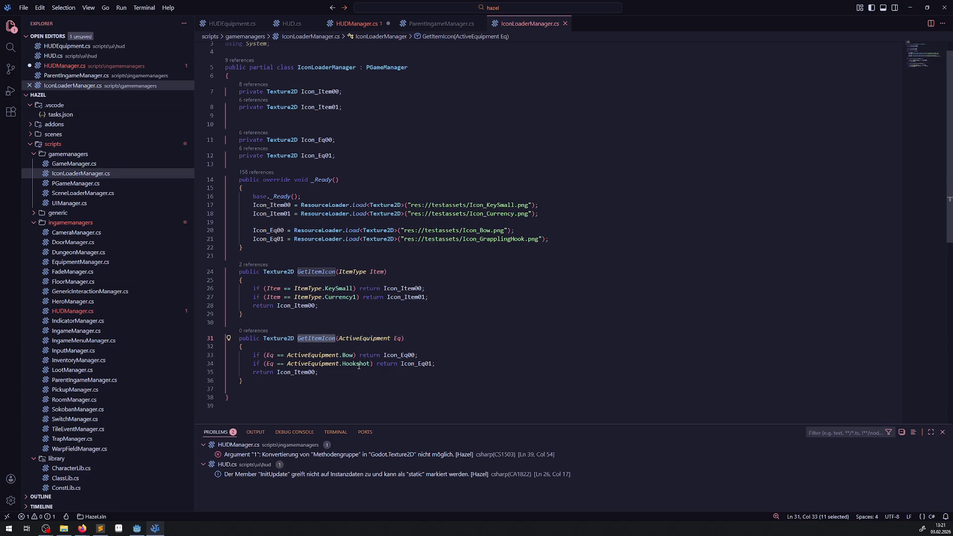
key("Escape")
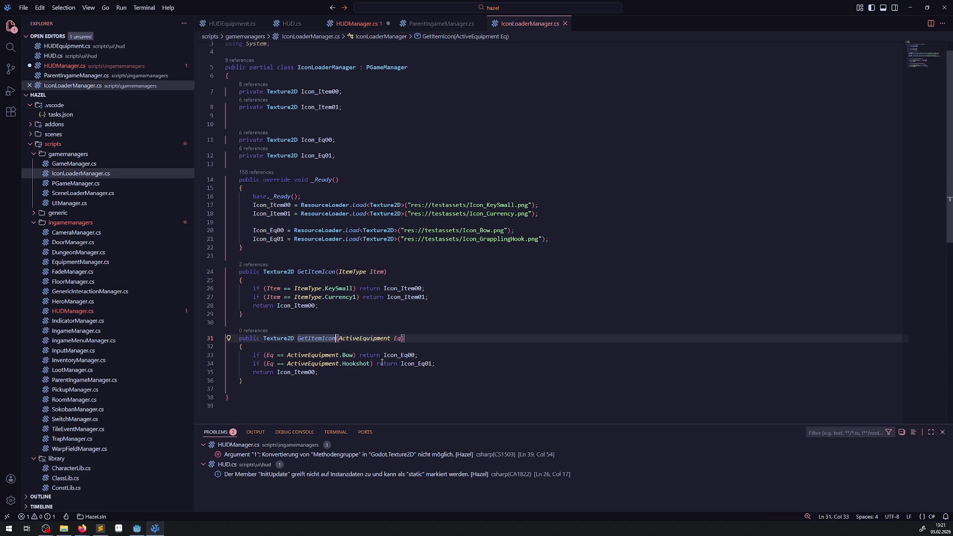
key("BackSpace")
key("BackSpace")
key("BackSpace")
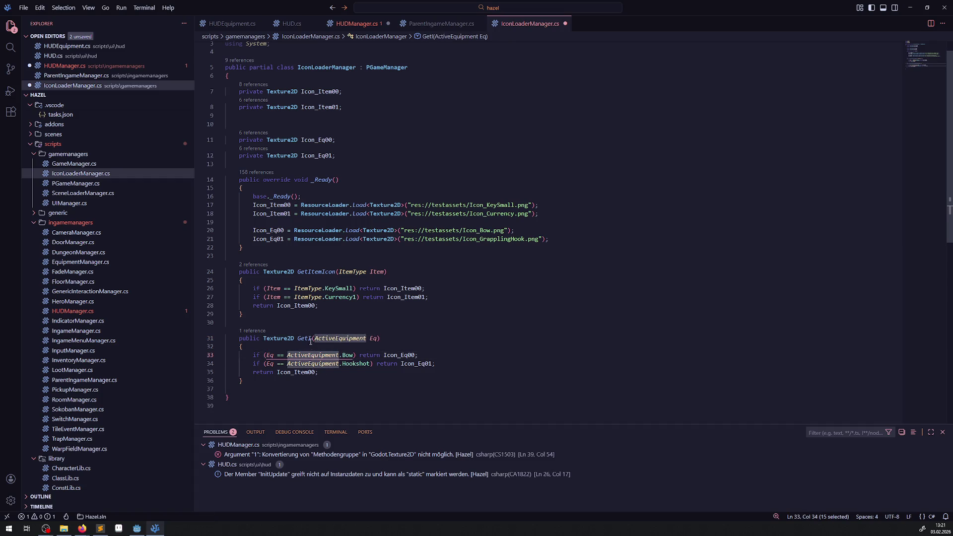
key("BackSpace")
type("ActiveEquipmentIcon")
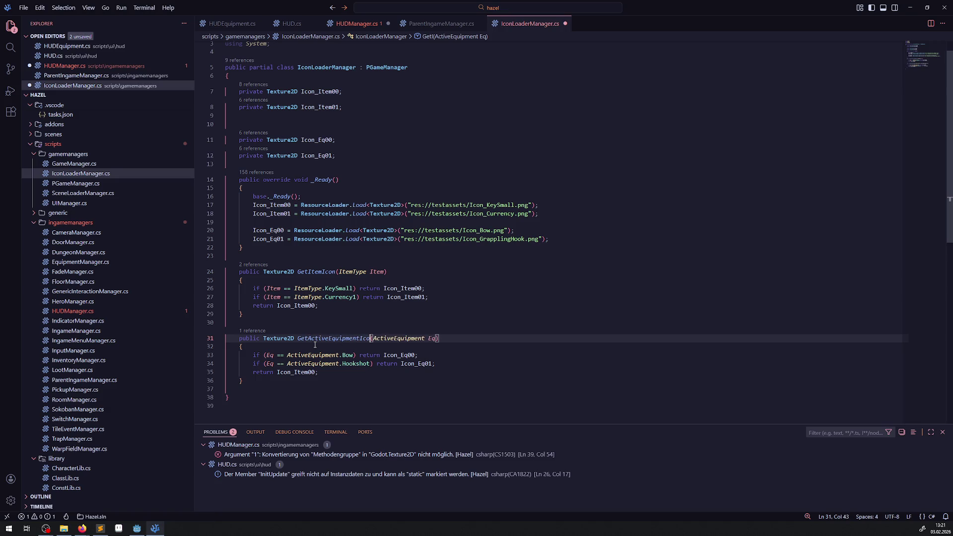
- Call GetActiveEquipmentIcon() in HUDManager.cs's equipment-slot update on line 39
double_click(316, 340)
key("ctrl+c")
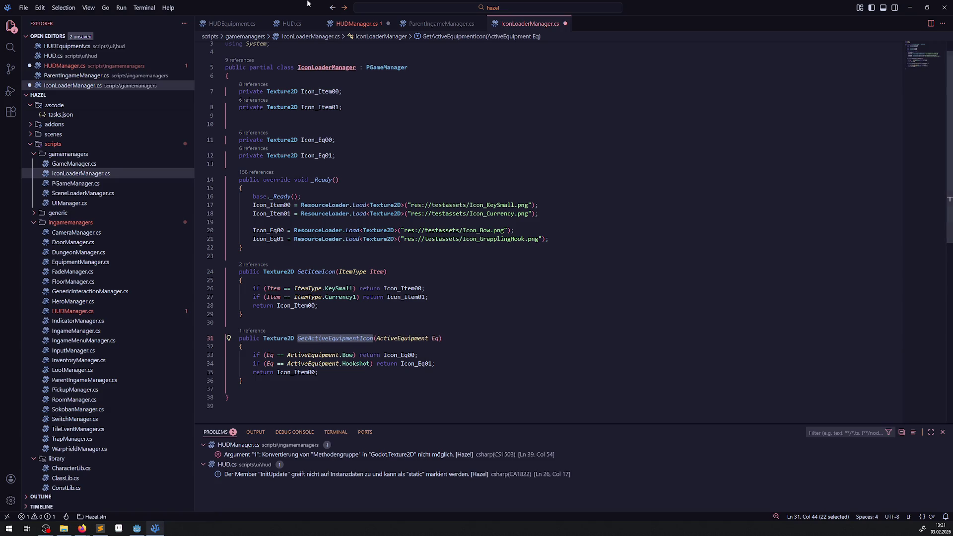
left_click(355, 23)
key("ctrl+v")
type("().HUD")
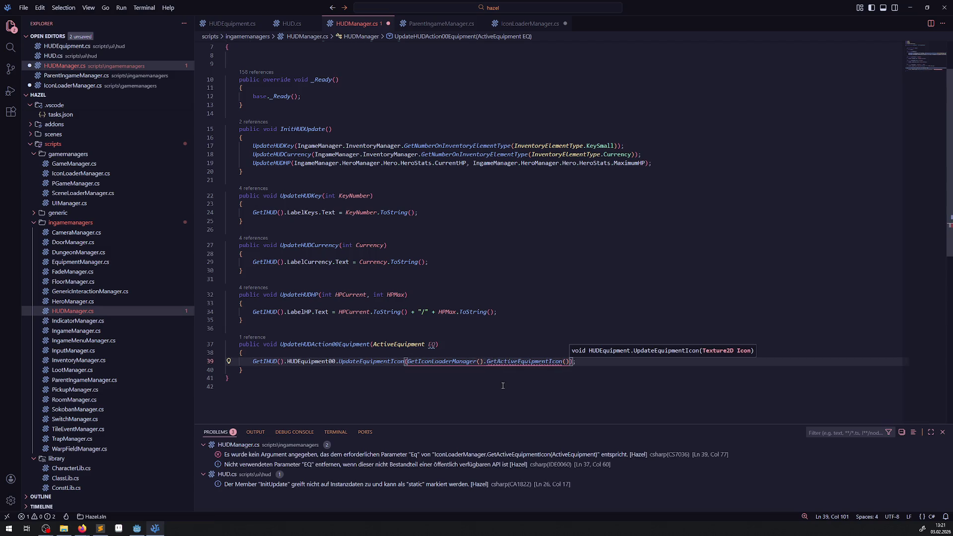
type("E")
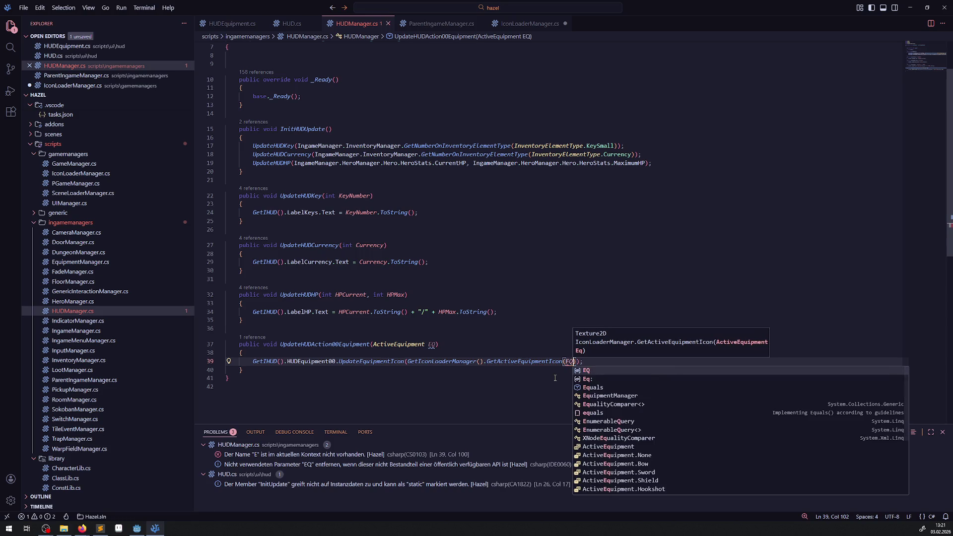
- Save HUDManager.cs with GetActiveEquipmentIcon(EQ) and glance at the HUDEquipment and ParentIngameManager scripts
left_click(538, 328)
key("ctrl+s")
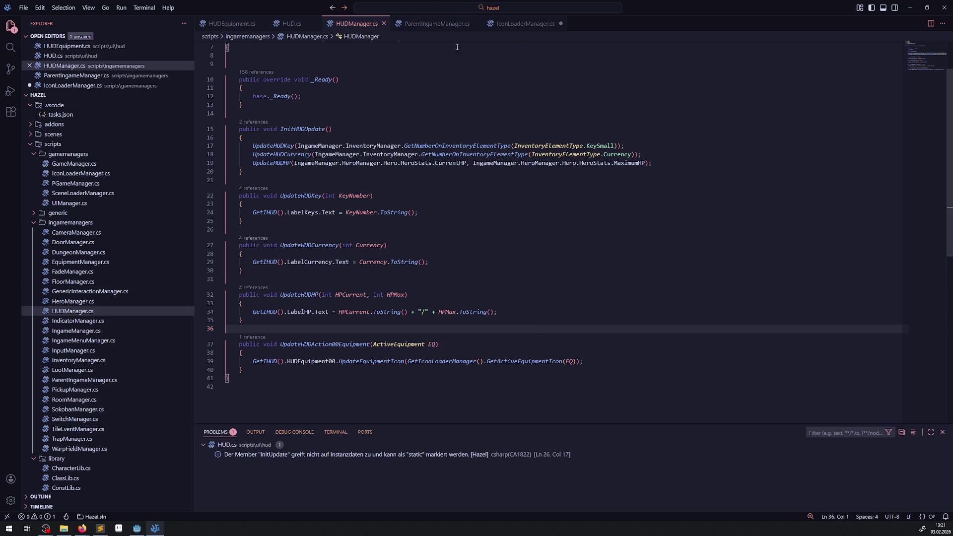
left_click(244, 24)
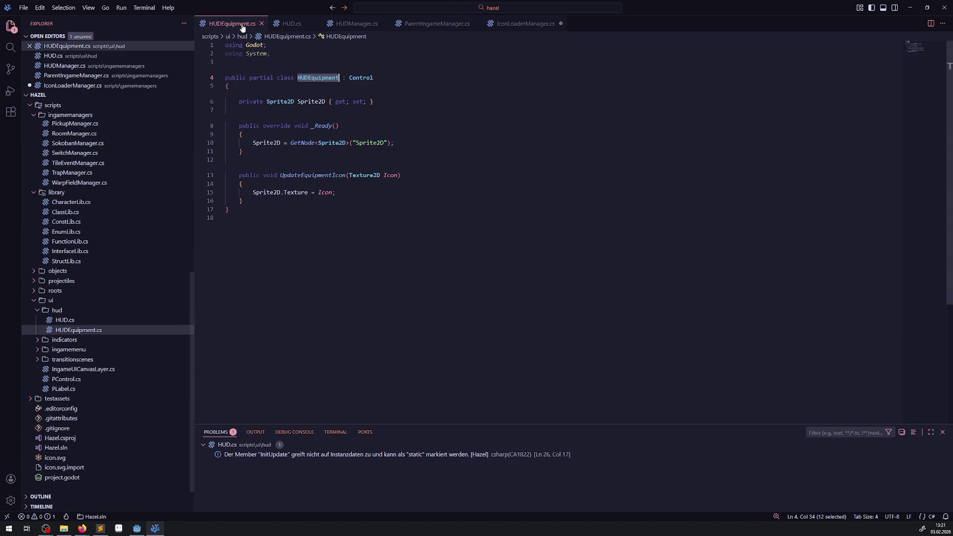
left_click(445, 30)
left_click(356, 25)
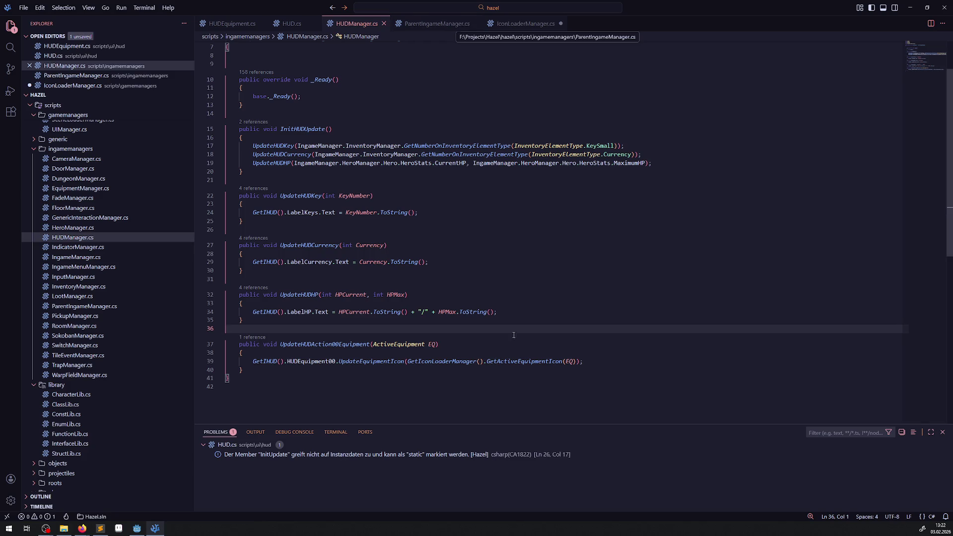
- Start an if (EQ != ActiveEquipment.None) condition before the icon-update line 39
mouse_move(418, 347)
left_click(384, 361)
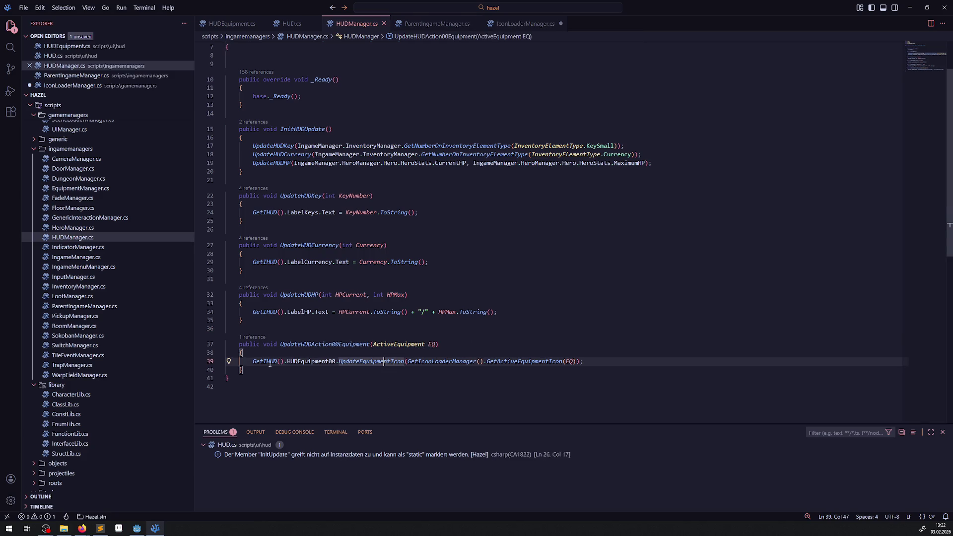
left_click(253, 361)
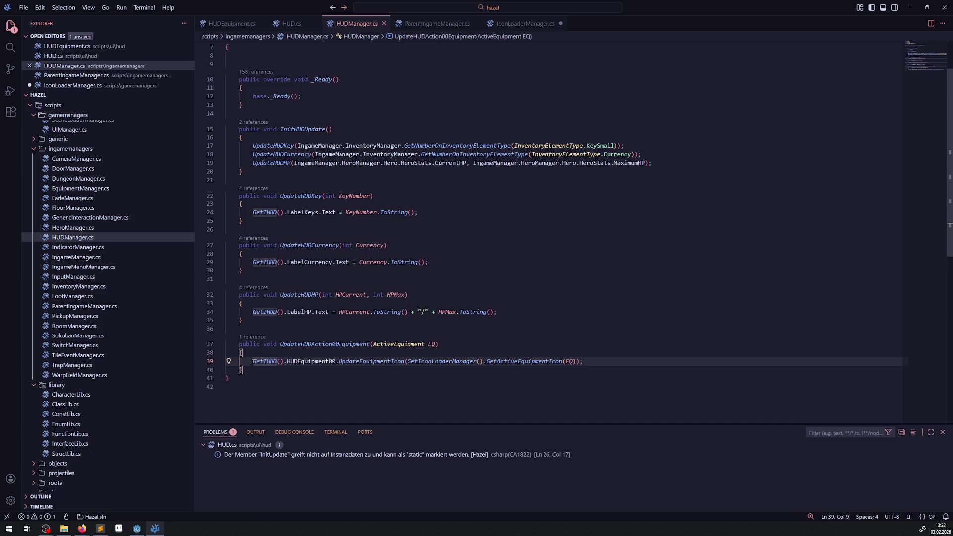
type("if()")
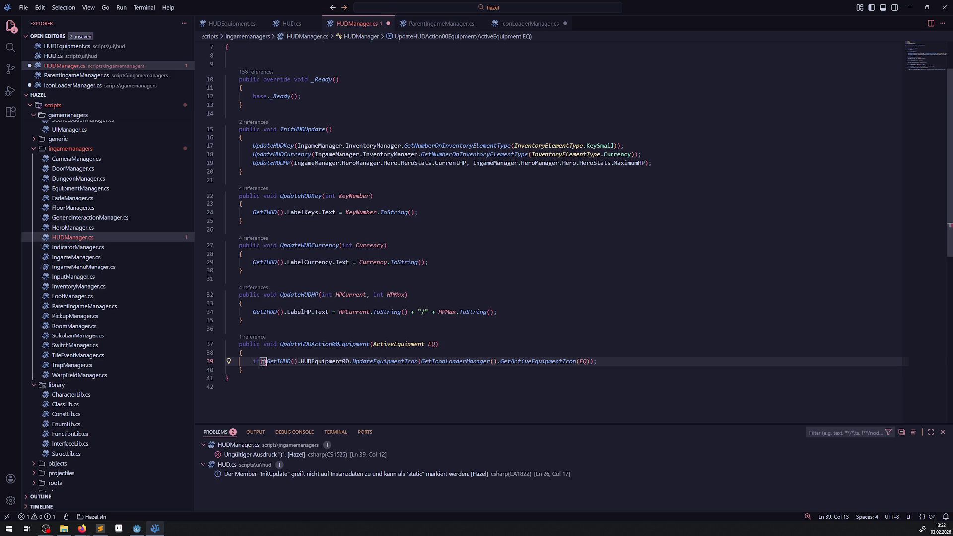
type("EQ != ")
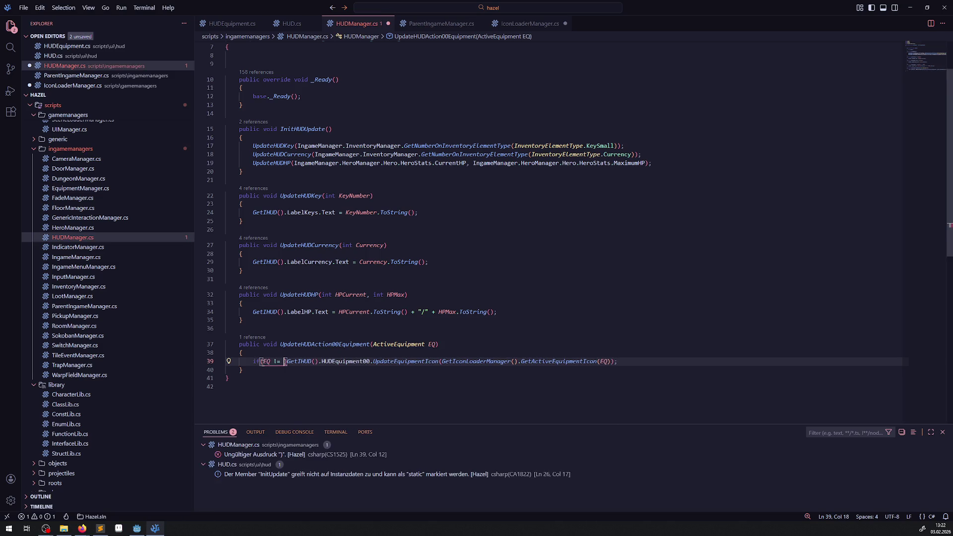
type("ActiveEquipment.None)")
- Save the EQ != ActiveEquipment.None condition and start an else branch below it
key("ctrl+s")
left_click(703, 361)
key("Return")
type("else")
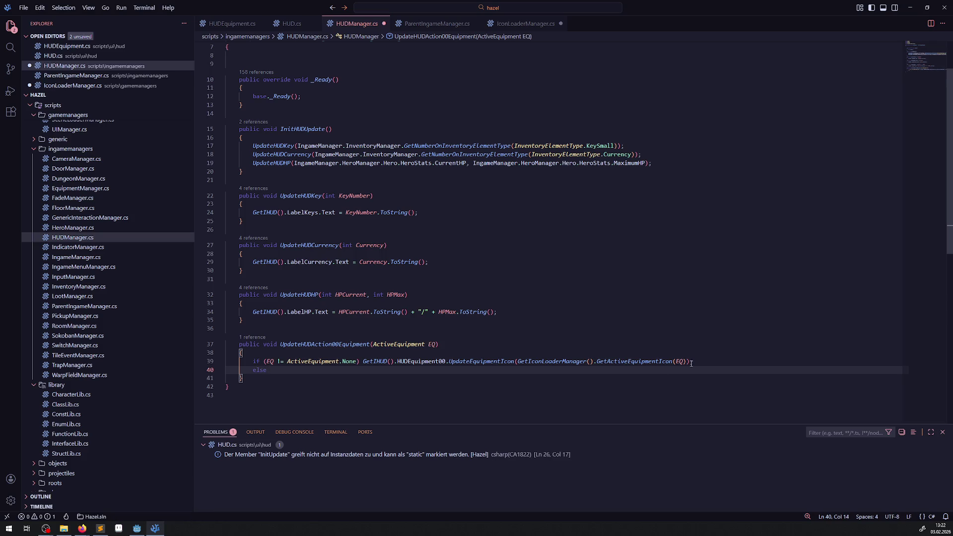
- Complete the else branch as GetIHUD().HUDEquipment00.SetNoneEquipment();
mouse_move(362, 362)
left_mouse_down()
mouse_move(233, 362)
mouse_move(448, 361)
left_mouse_up()
key("ctrl+c")
left_click(314, 373)
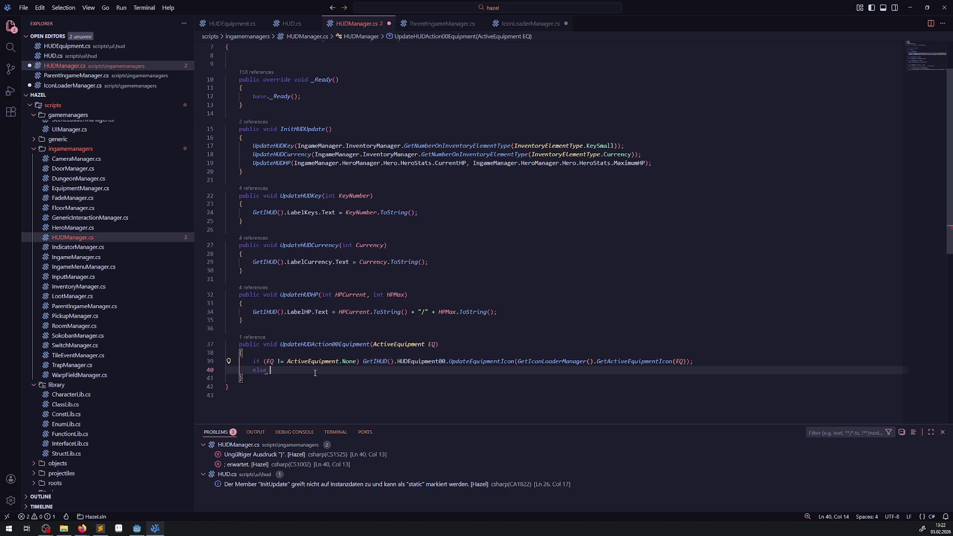
key("ctrl+v")
type("S")
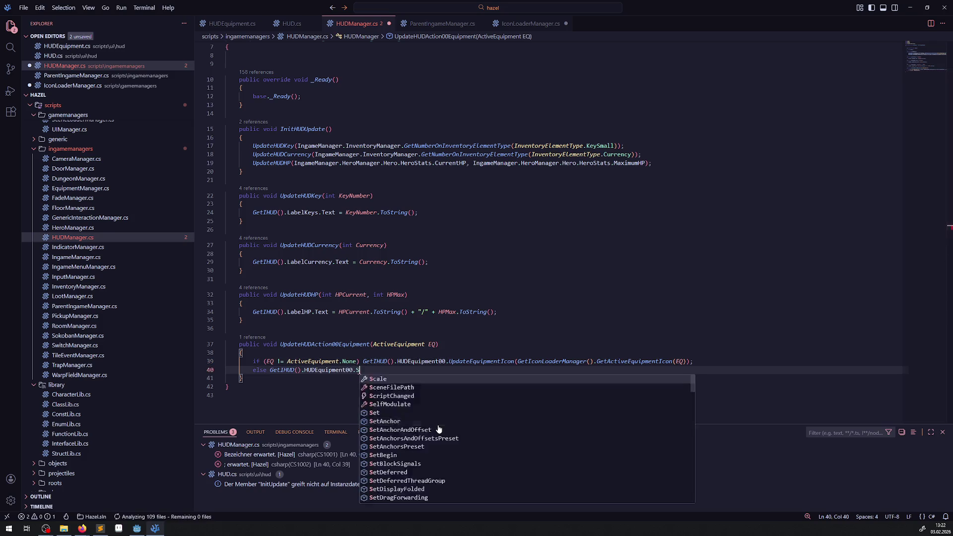
type("etEmpty")
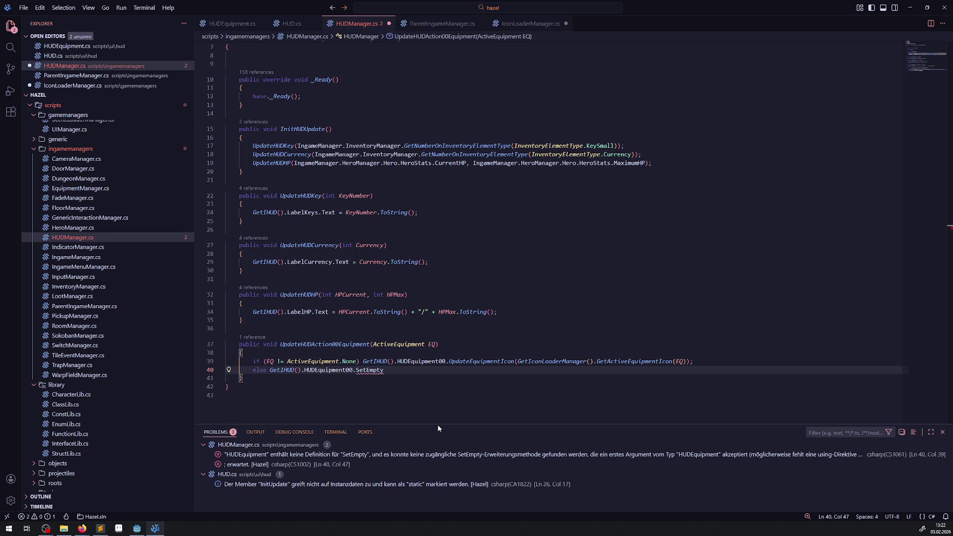
key("BackSpace")
key("BackSpace")
key("BackSpace")
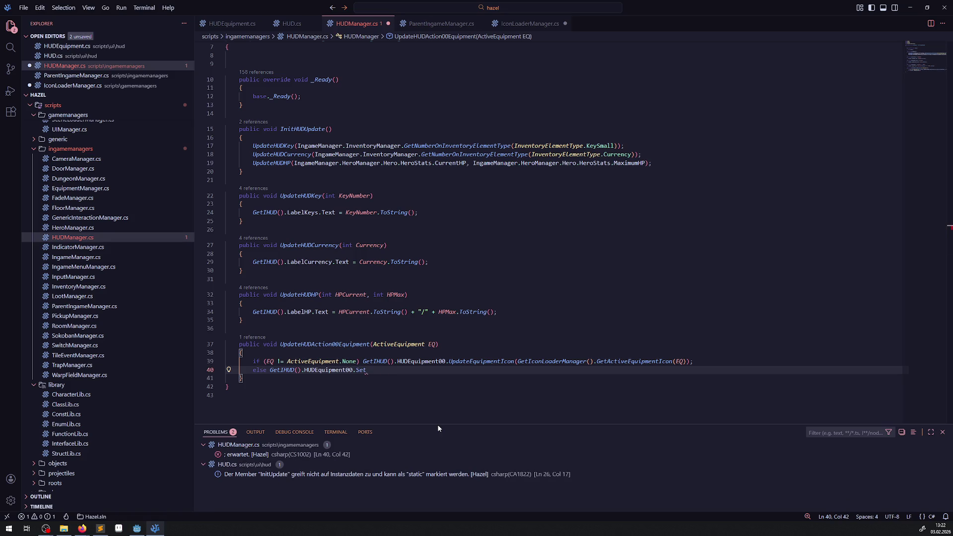
key("ctrl+space")
type("E")
key("BackSpace")
type("None")
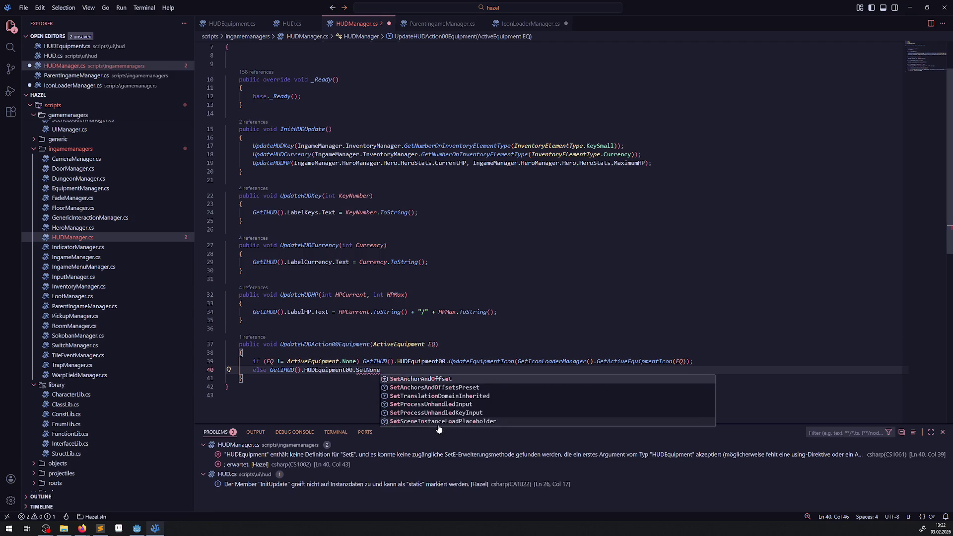
type("Equipment();")
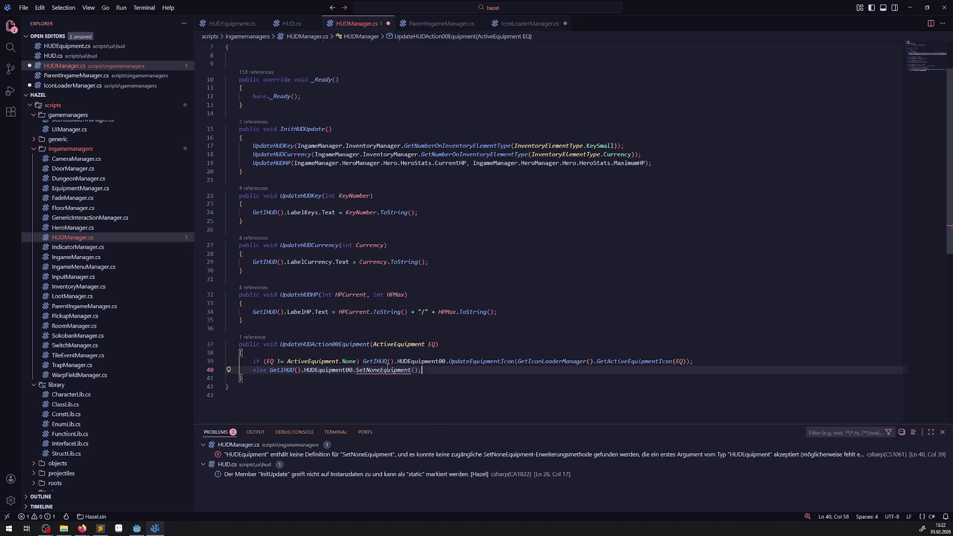
- Copy the SetNoneEquipment name and bring up HUDEquipment.cs
double_click(387, 369)
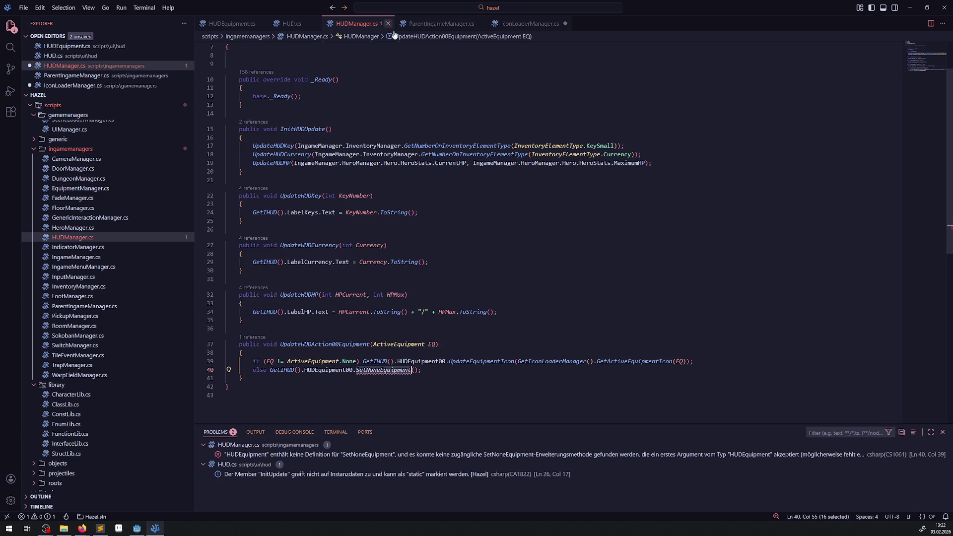
left_click(513, 25)
left_click(332, 25)
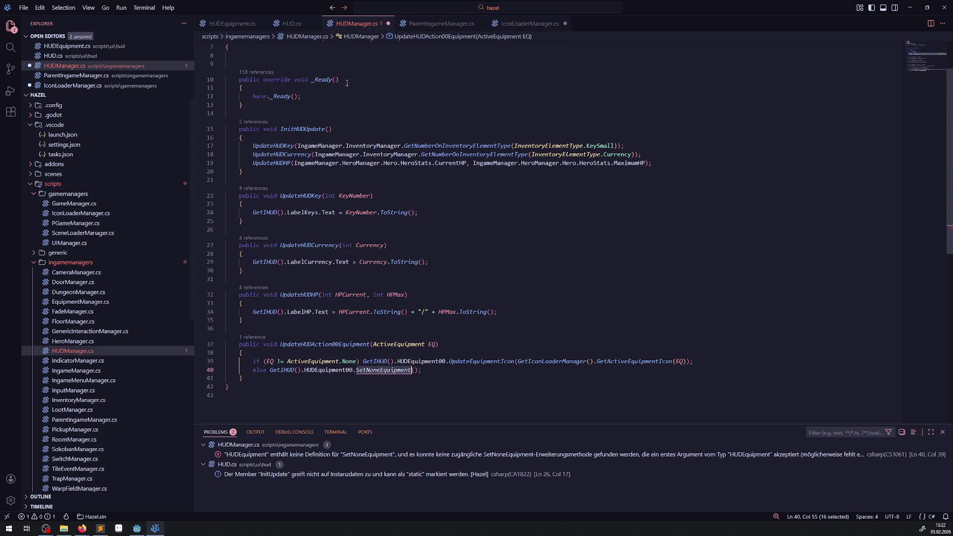
left_click(232, 24)
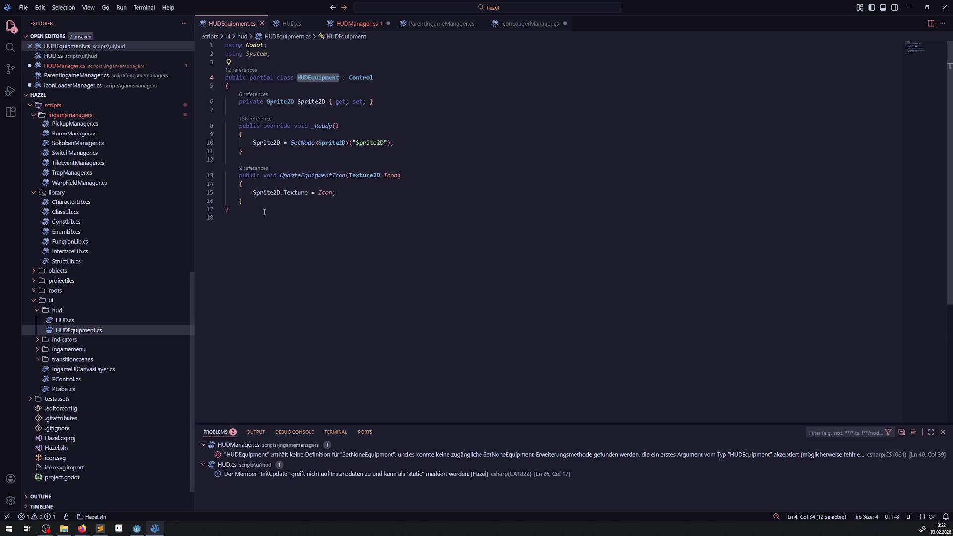
- Add an empty public void SetNoneEquipment() method after UpdateEquipmentIcon
left_click(265, 198)
key("Return")
key("Return")
type("pu")
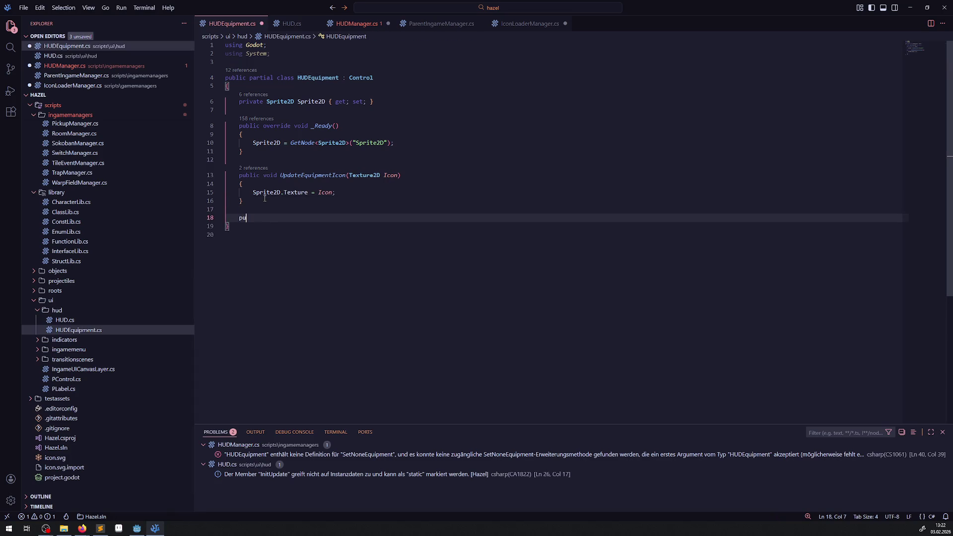
type("blic void SetNoneEquipment(")
key("Return")
type("{")
key("Return")
- Set Sprite2D.Visible = true after the texture assignment in UpdateEquipmentIcon and save
left_click(264, 195)
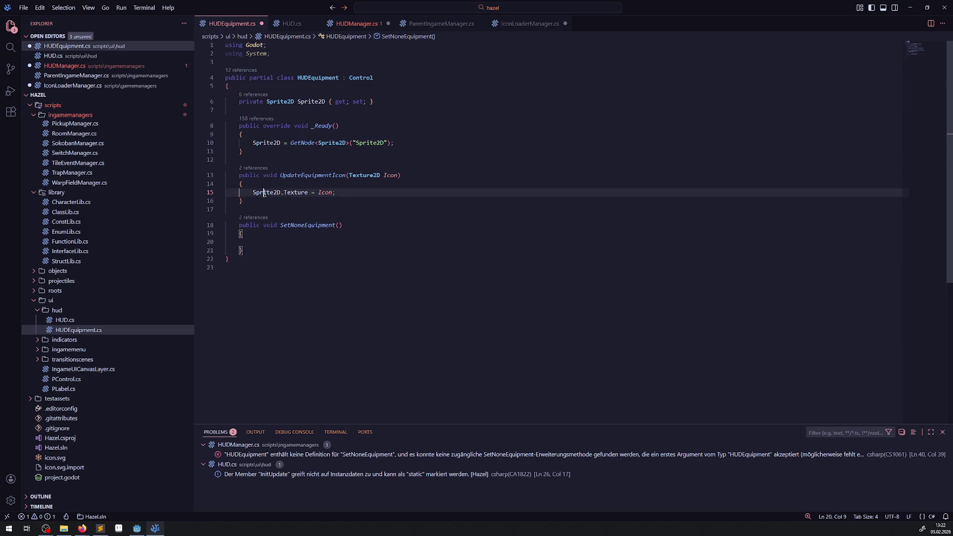
left_click(344, 194)
key("Return")
type("Sprite2D.Vis")
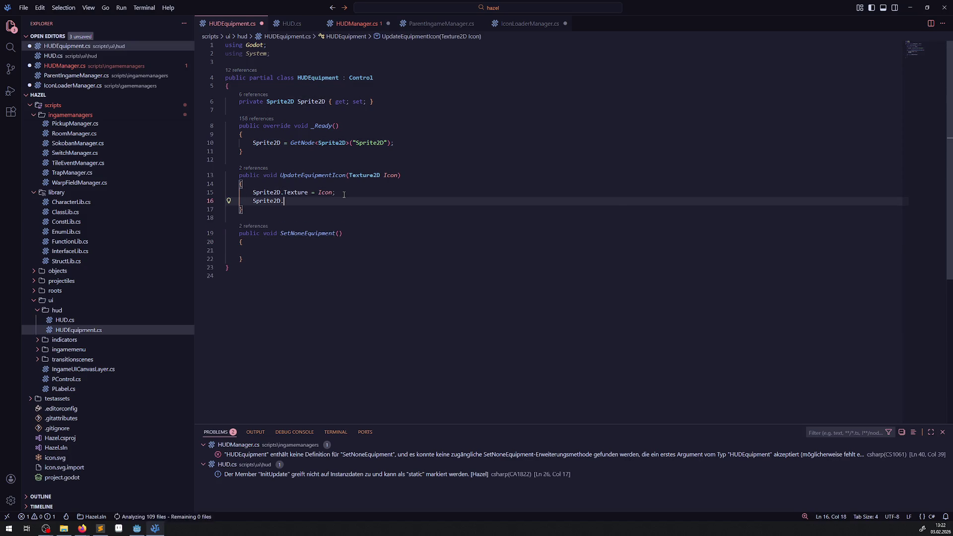
key("Down")
key("Down")
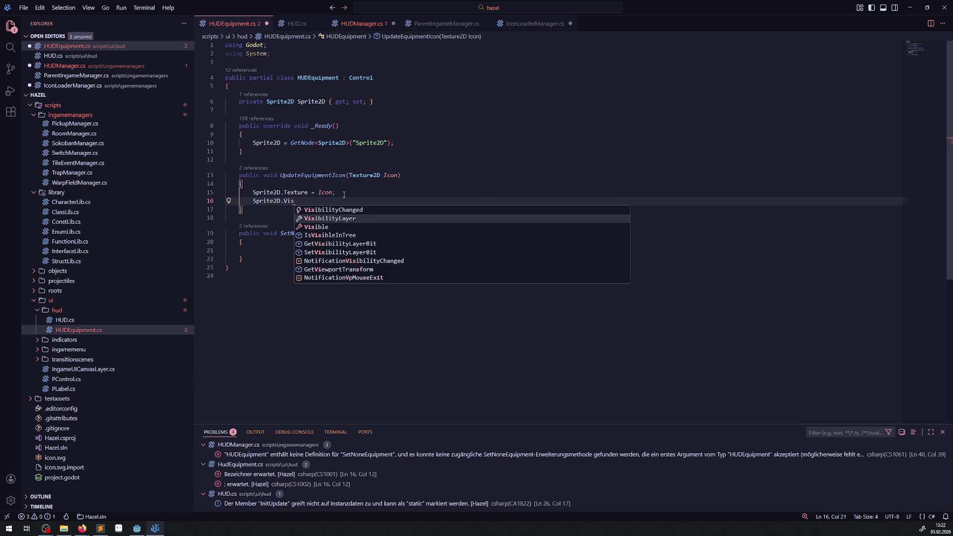
key("Return")
type("= true;")
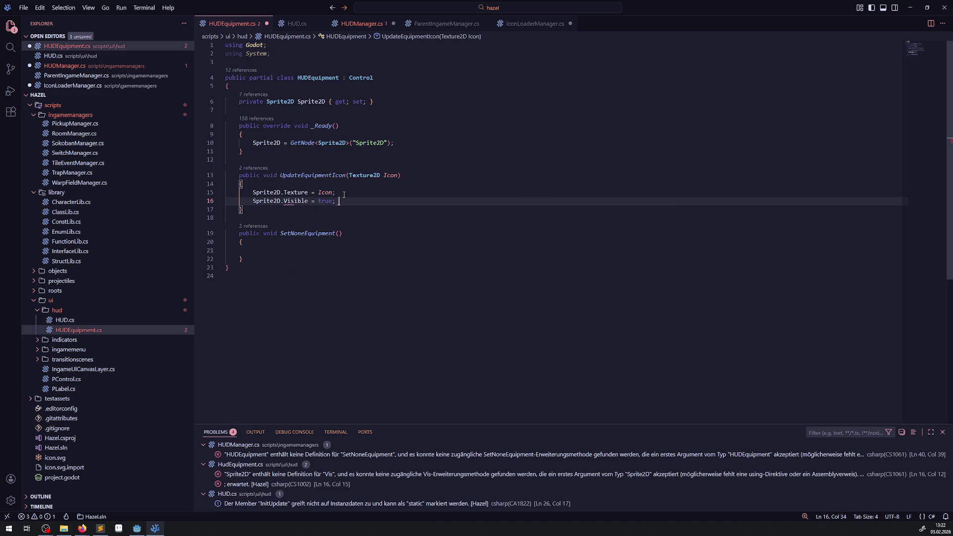
key("ctrl+s")
- Make SetNoneEquipment set Sprite2D.Visible = false and save
left_click_drag(248, 202, 361, 200)
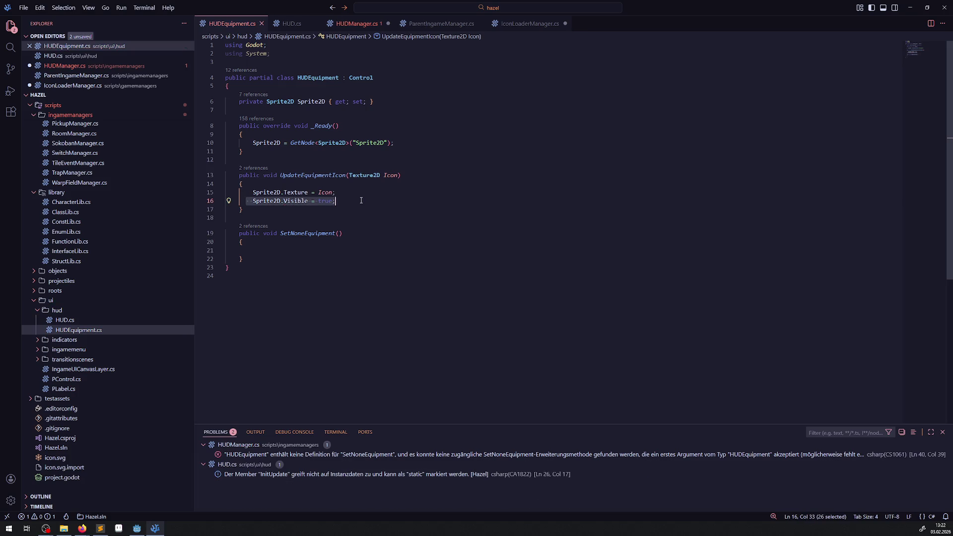
key("ctrl+c")
left_click(246, 251)
key("ctrl+v")
double_click(307, 251)
type("fal")
key("Return")
key("ctrl+s")
- Guard the show statement on line 16 with if (!Sprite2D.Visible) and save
left_click(335, 242)
key("Up")
key("Up")
key("Up")
mouse_move(299, 199)
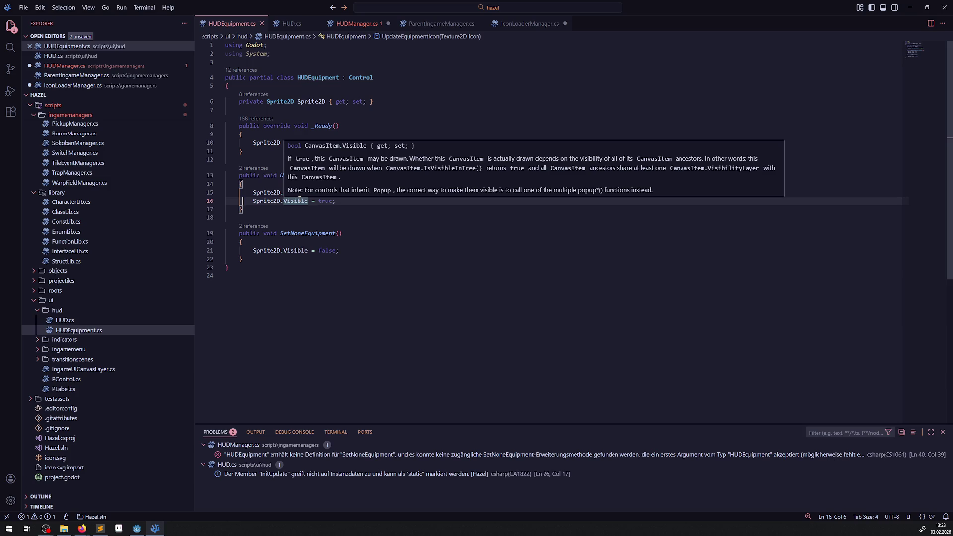
left_click(388, 280)
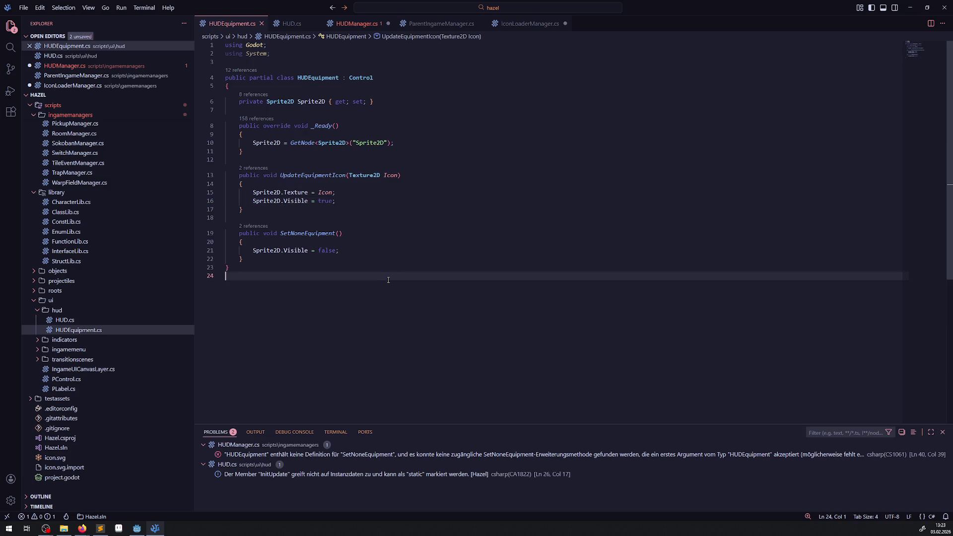
left_click(247, 201)
type("if(")
key("ctrl+v")
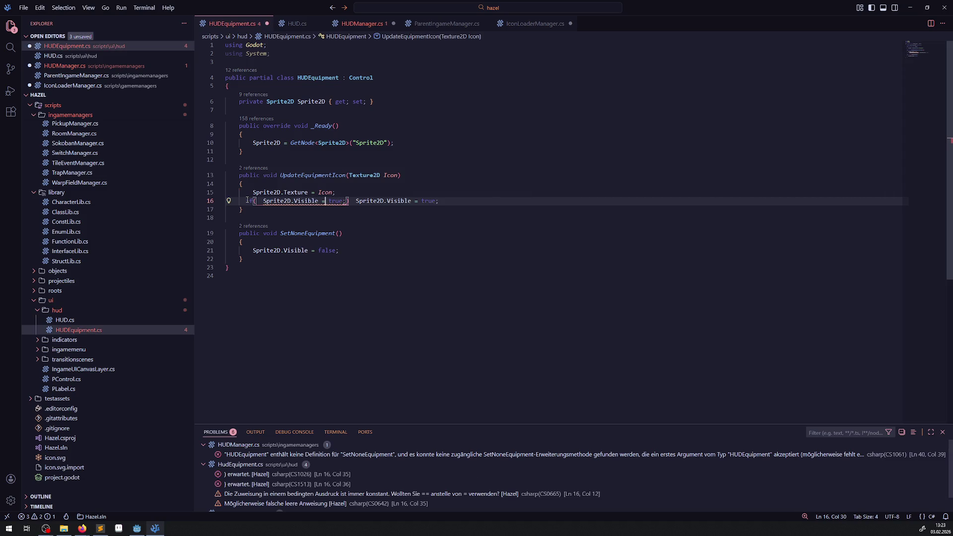
type("=")
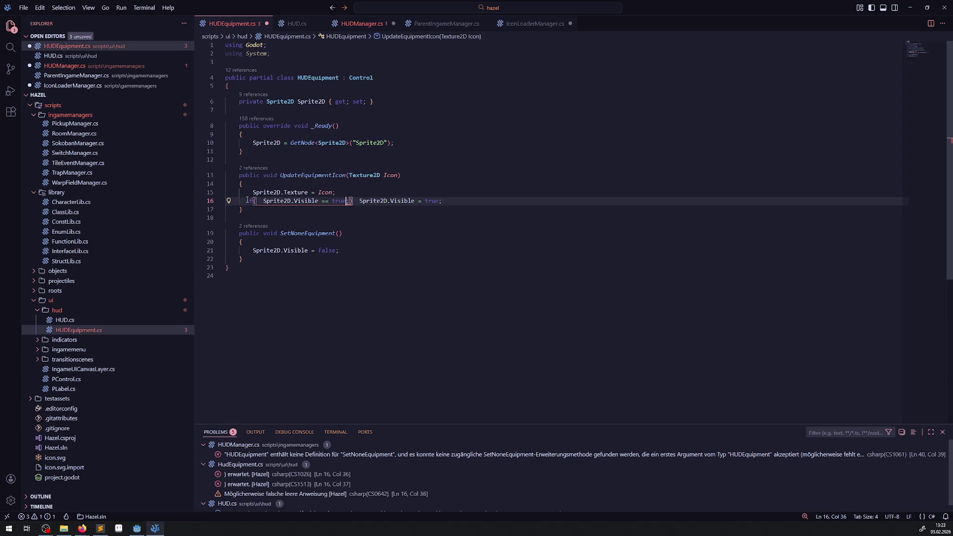
key("BackSpace")
key("BackSpace")
key("BackSpace")
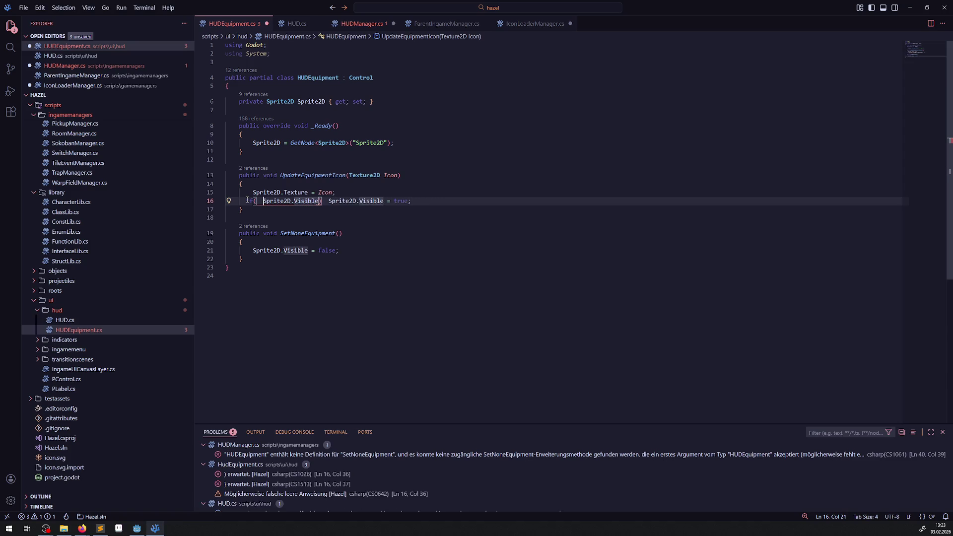
type("!")
key("ctrl+s")
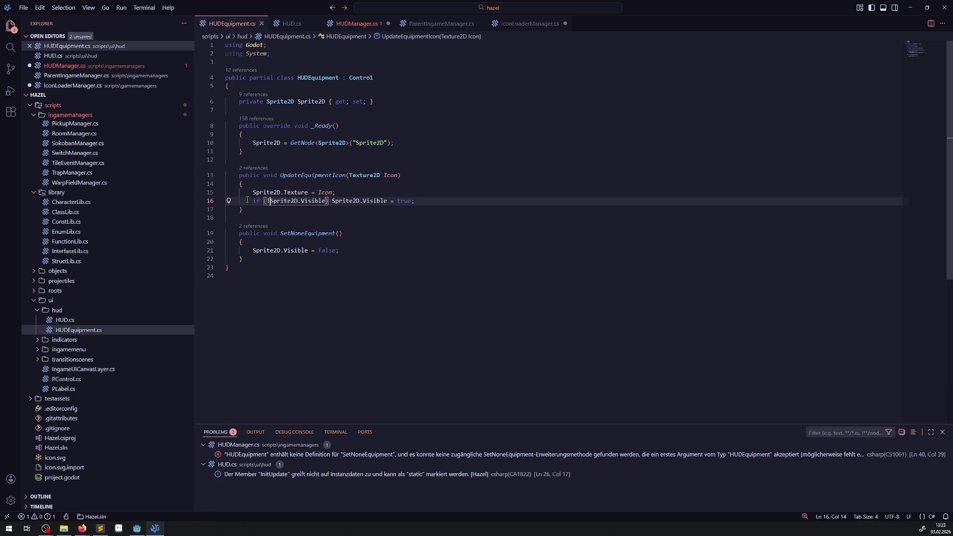
- Guard the hide statement on line 21 with if (Sprite2D.Visible) and save
left_click(386, 245)
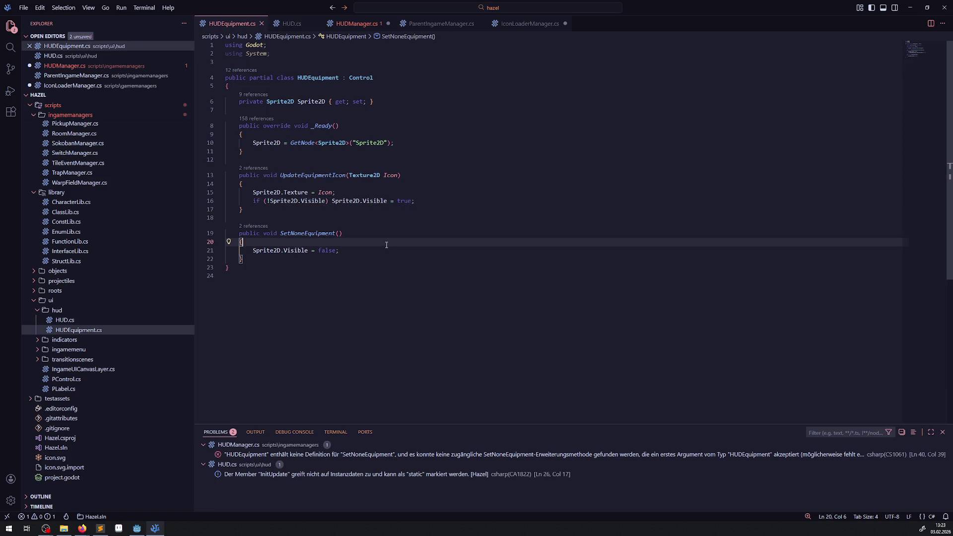
left_click(310, 253)
left_click_drag(327, 201, 216, 201)
key("ctrl+c")
left_click(249, 250)
key("ctrl+v")
left_click(270, 250)
key("BackSpace")
key("Up")
key("Up")
key("Up")
key("ctrl+s")
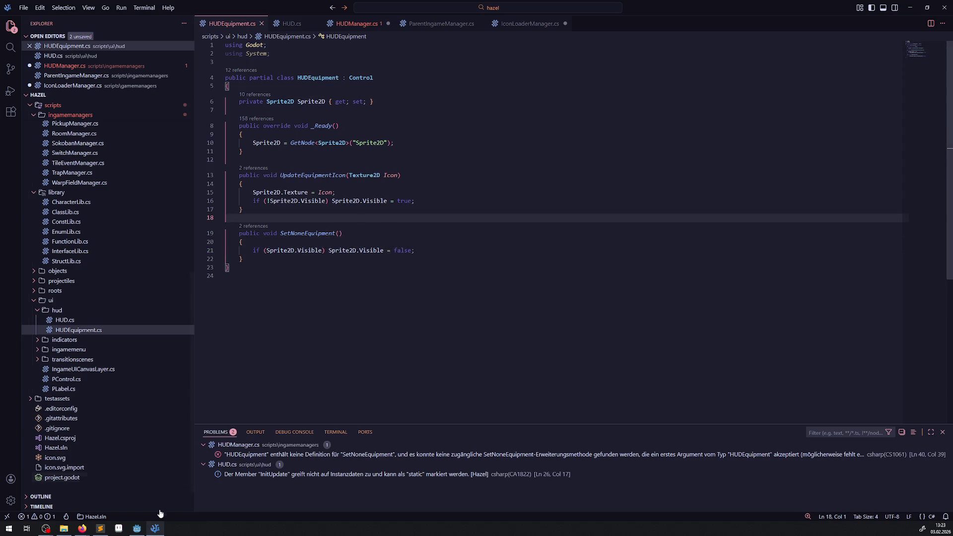
left_click(137, 529)
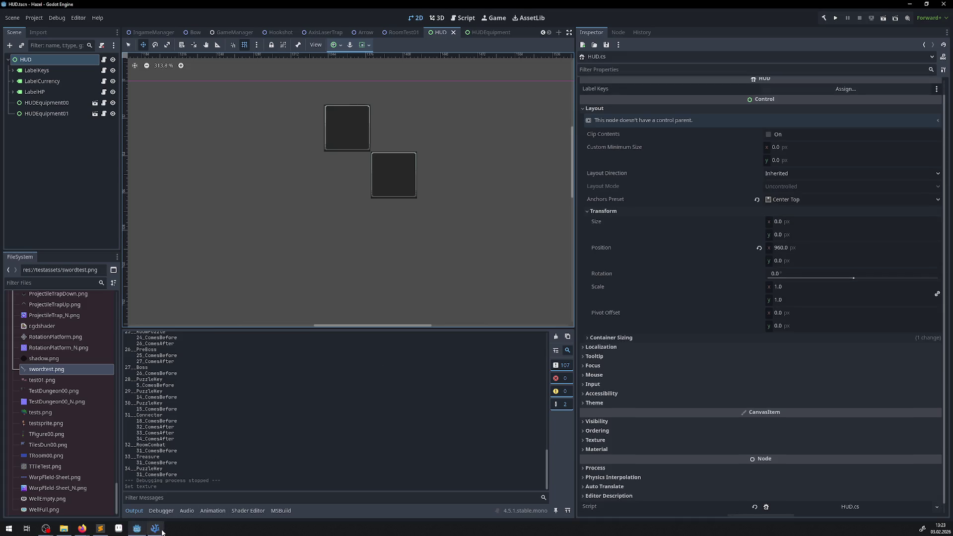
- Duplicate the UpdateHUDAction00Equipment method in HUDManager.cs directly below the original and save
key("alt+Tab")
left_click(357, 23)
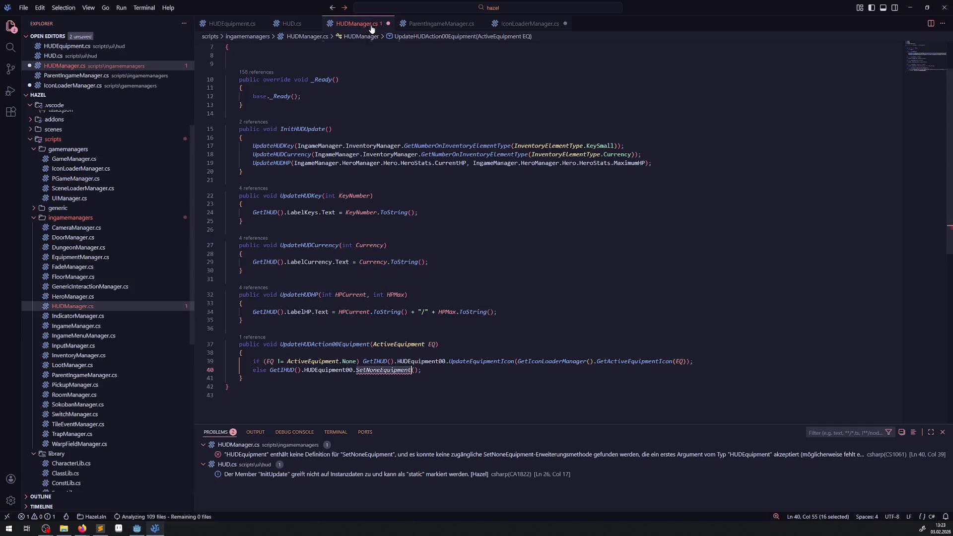
scroll(447, 209, "down", 2)
left_click(256, 318)
left_click(226, 288, "shift")
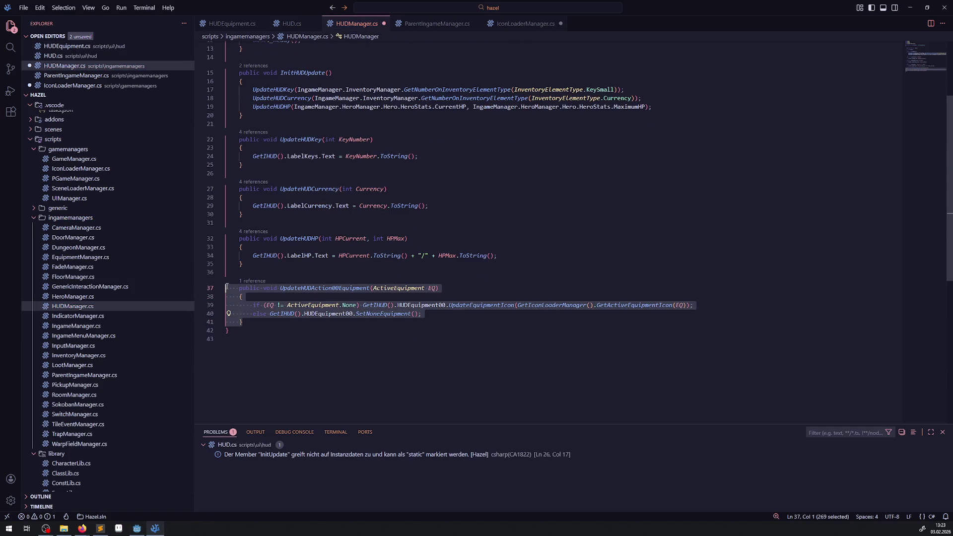
left_click(271, 328)
key("Return")
key("Return")
key("ctrl+v")
key("ctrl+s")
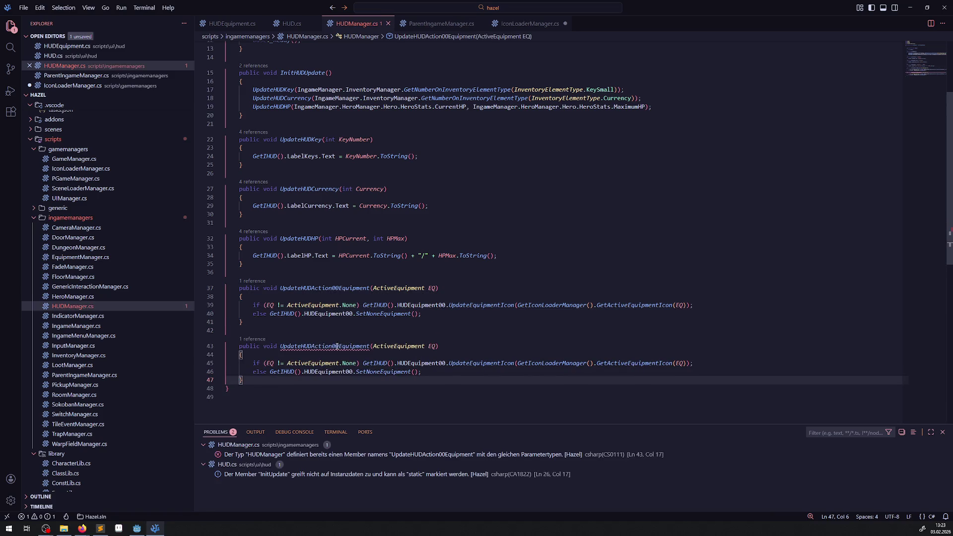
- Rename the copy to UpdateHUDAction01Equipment driving HUDEquipment01, save, and open GenericInteractionManager.cs
double_click(341, 346)
left_click(344, 345)
key("BackSpace")
type("1")
left_click_drag(443, 363, 445, 363)
type("1")
left_click_drag(349, 372, 353, 371)
type("1")
left_click(450, 353)
key("ctrl+s")
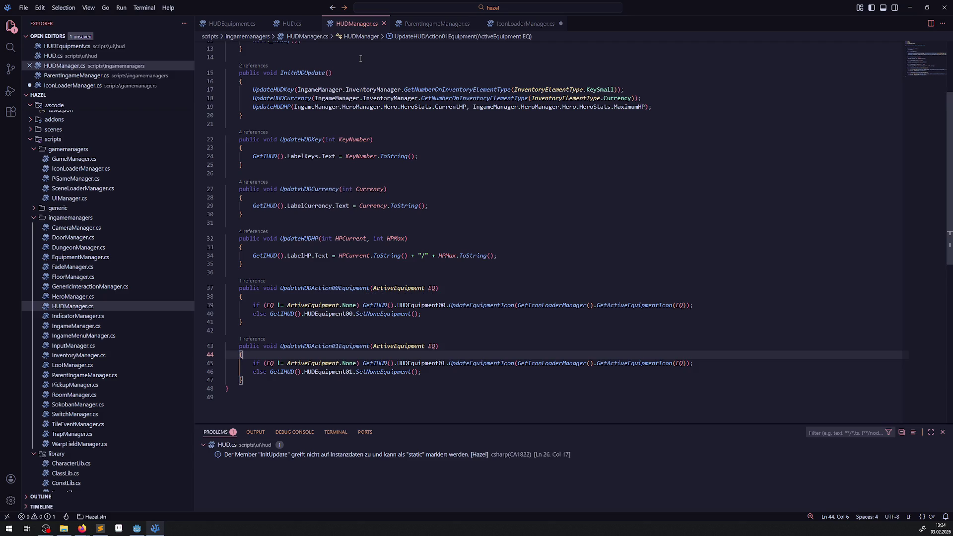
left_click(99, 288)
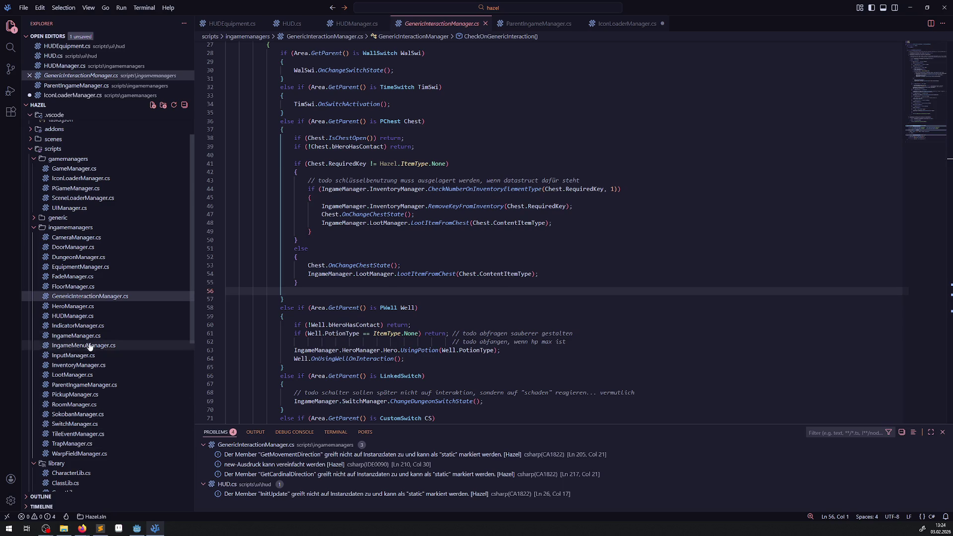
- Make AddBowToHero call IngameManager.HUDManager.UpdateHUDAction00Equipment(GetHeroInventory().ActiveEquipment00) and save EquipmentManager.cs
left_click(80, 267)
scroll(397, 228, "down", 8)
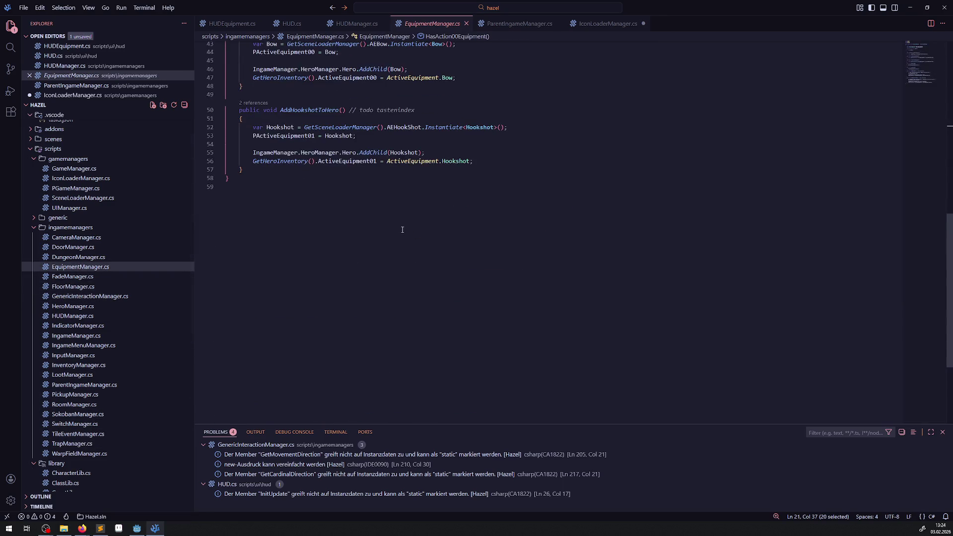
scroll(412, 195, "up", 1)
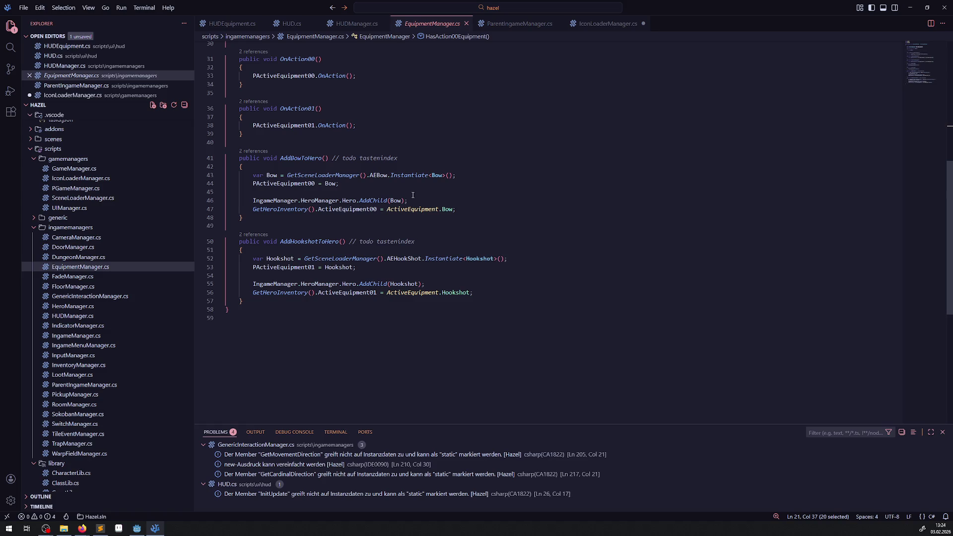
left_click(478, 211)
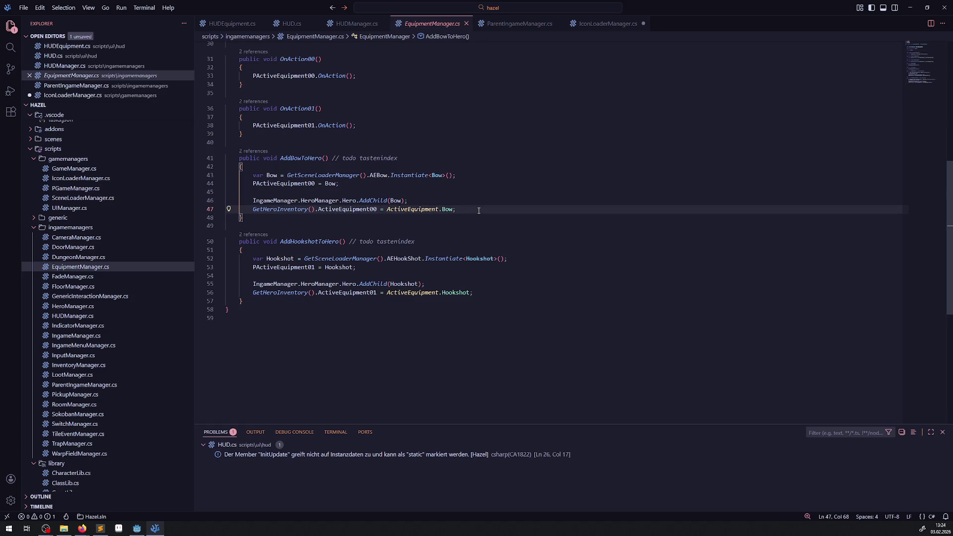
key("Return")
type("IngameMana")
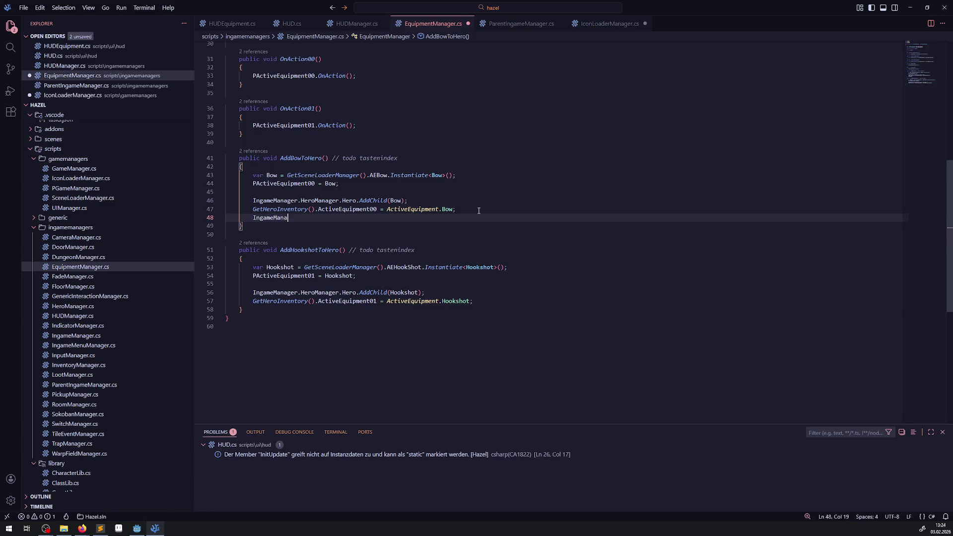
key("Tab")
type(".HUD")
key("Tab")
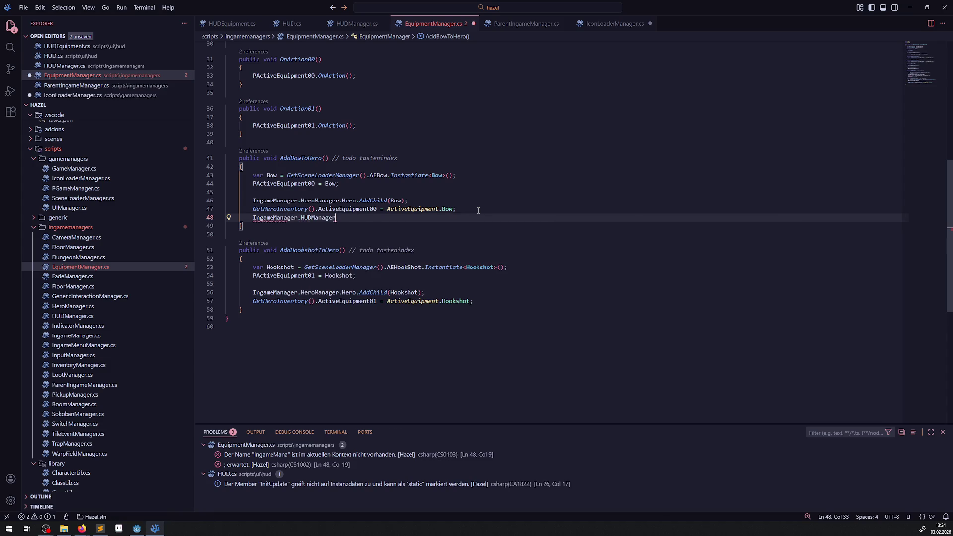
type(".")
type("UpdateHUDAction00Equipment")
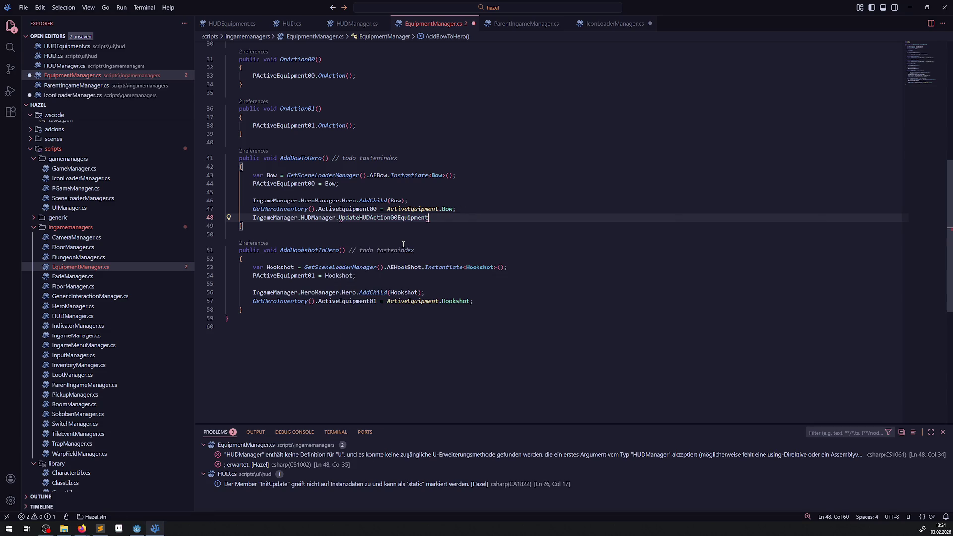
left_click(404, 244)
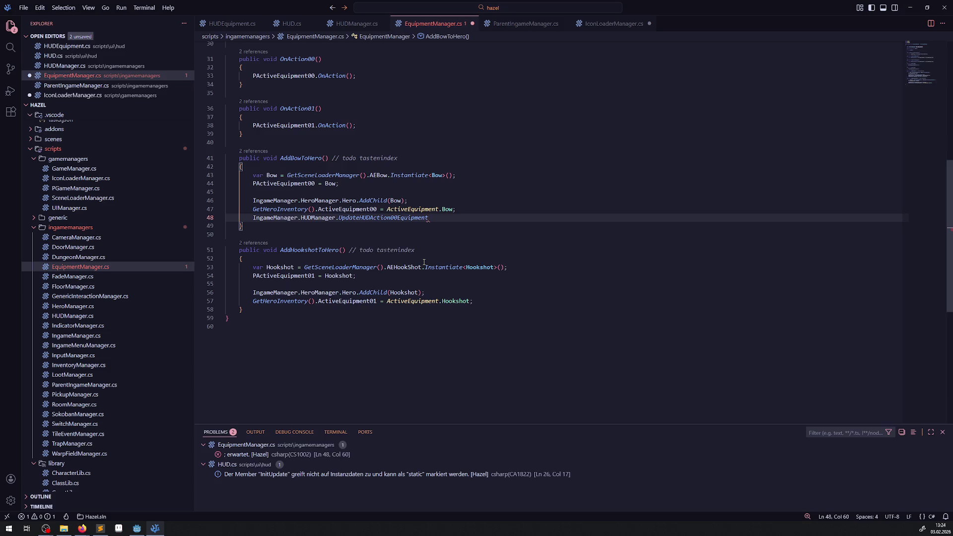
type("();")
left_click_drag(377, 209, 237, 208)
key("ctrl+c")
left_click(431, 218)
key("ctrl+v")
key("ctrl+s")
- Add the matching UpdateHUDAction01Equipment(GetHeroInventory().ActiveEquipment01) call to AddHookshotToHero and save
mouse_move(573, 216)
left_mouse_down()
mouse_move(231, 209)
mouse_move(236, 217)
left_mouse_up()
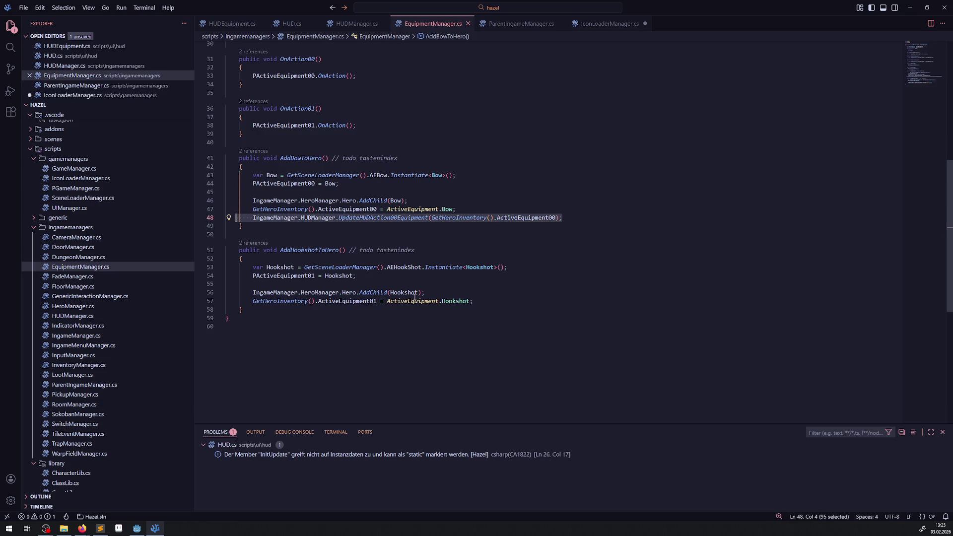
key("ctrl+c")
left_click(483, 300)
key("Return")
key("ctrl+v")
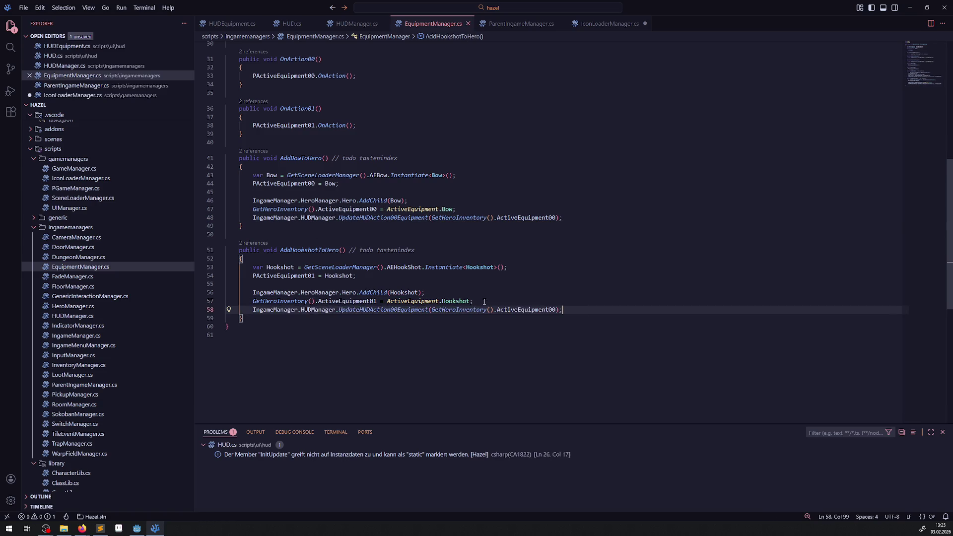
left_click(552, 310)
key("Delete")
type("1")
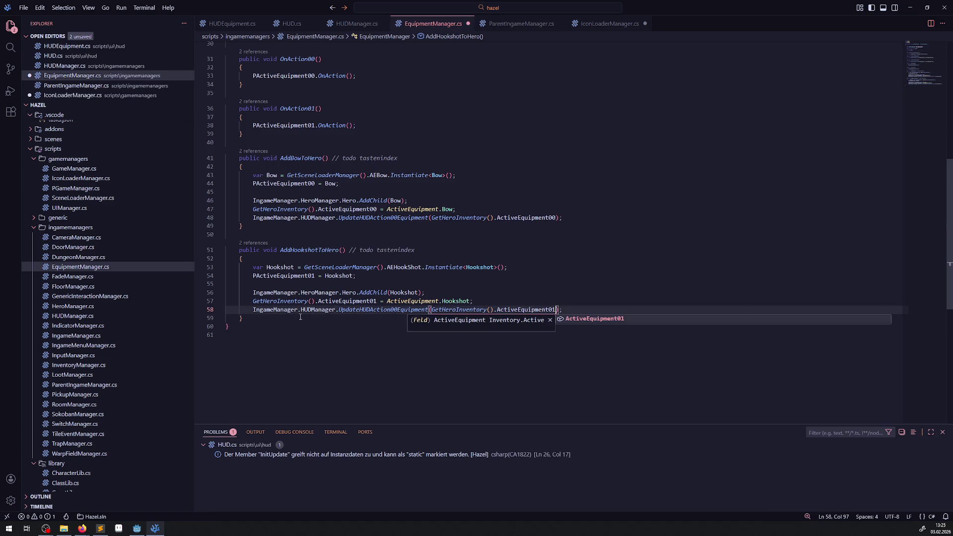
left_click(396, 309)
key("BackSpace")
type("1")
key("ctrl+s")
left_click(496, 291)
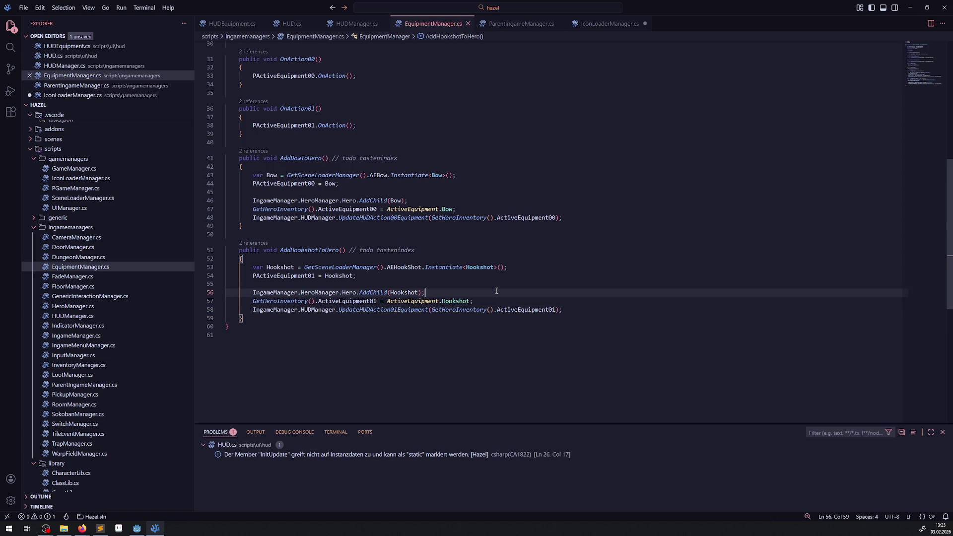
key("alt+Tab")
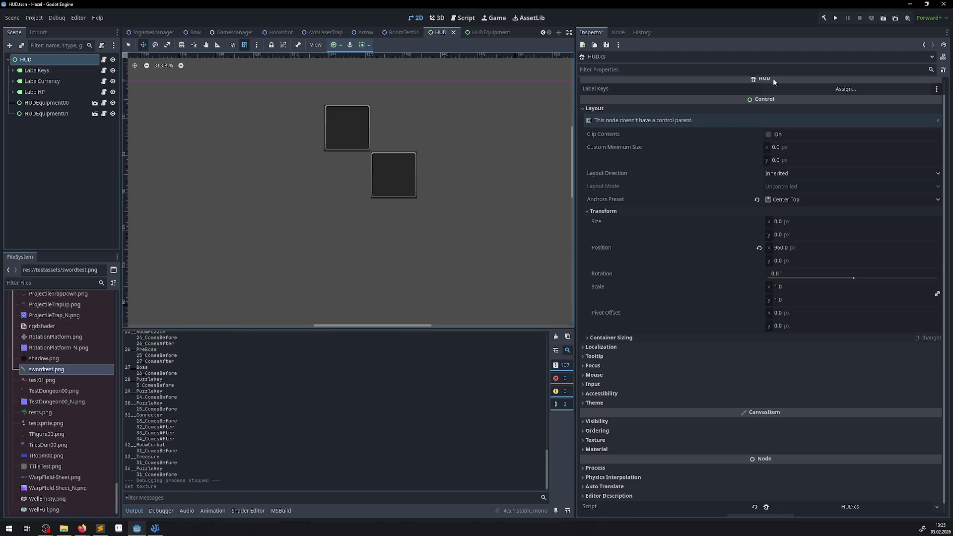
- Build the C# project and review the errors about IconLoaderManager lacking GetActiveEquipmentIcon
left_click(823, 18)
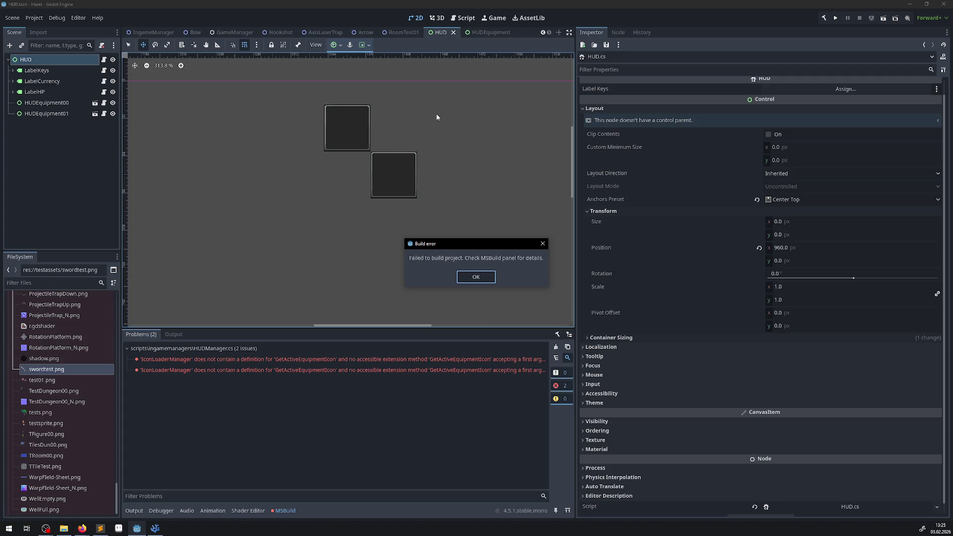
left_click(470, 287)
left_click(452, 359)
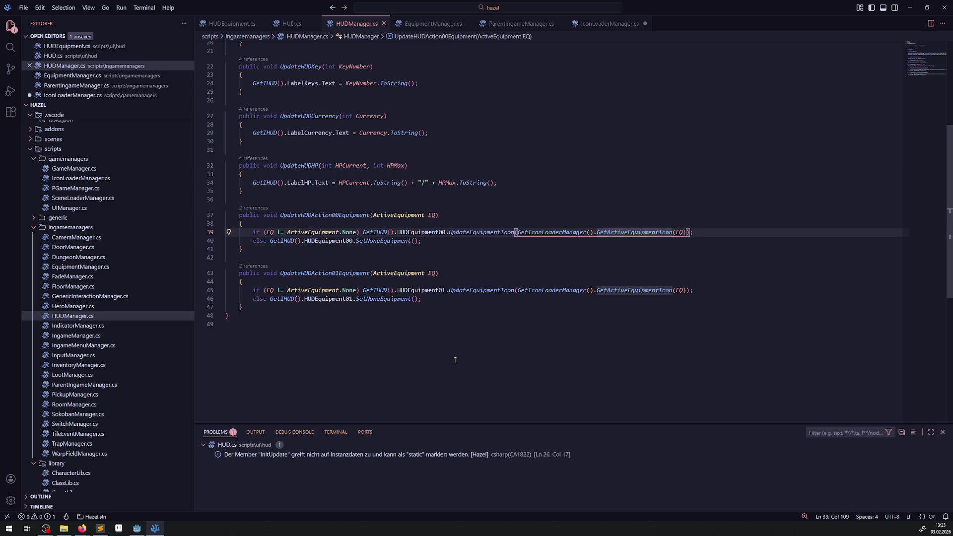
- Review the HUDManager.cs code, briefly checking the Godot editor before coming back
key("Down")
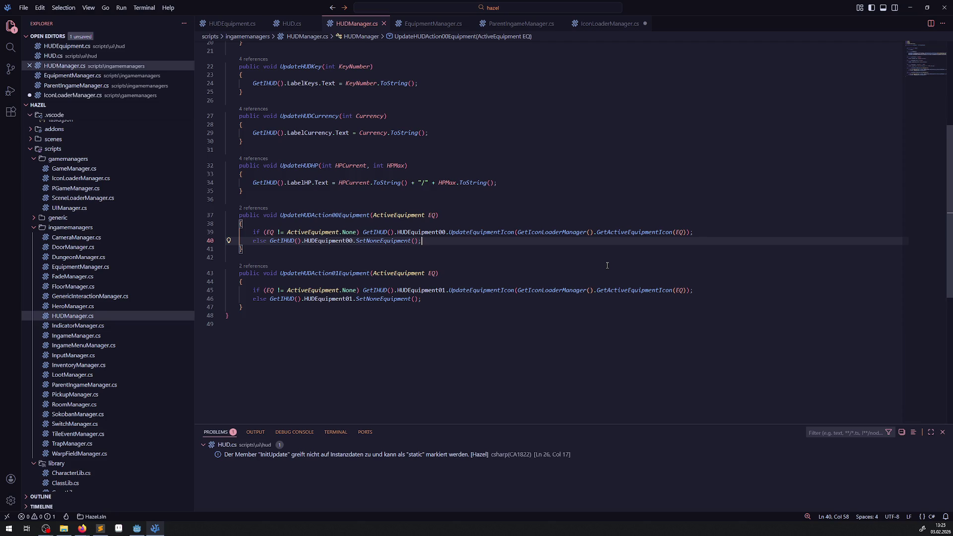
scroll(567, 297, "up", 5)
scroll(567, 297, "down", 5)
scroll(568, 298, "up", 1)
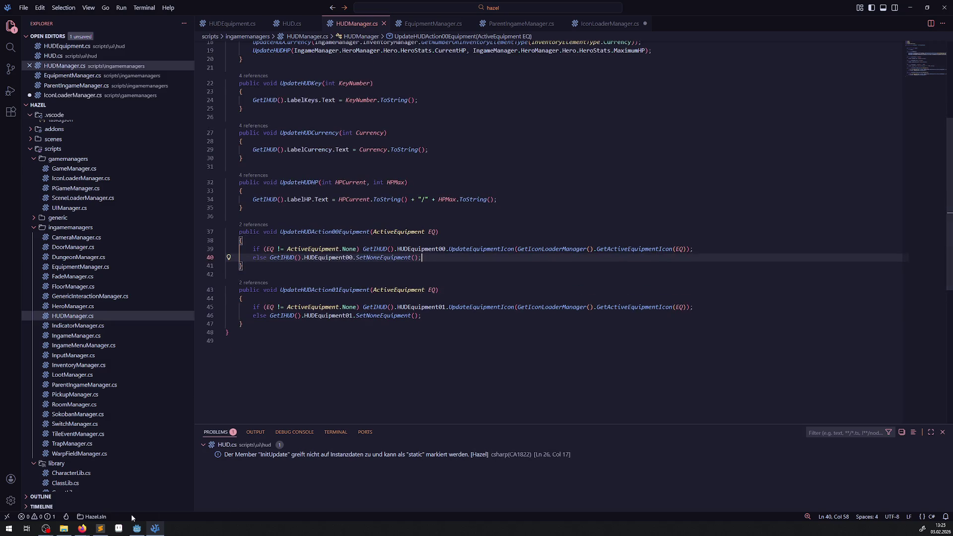
mouse_move(129, 530)
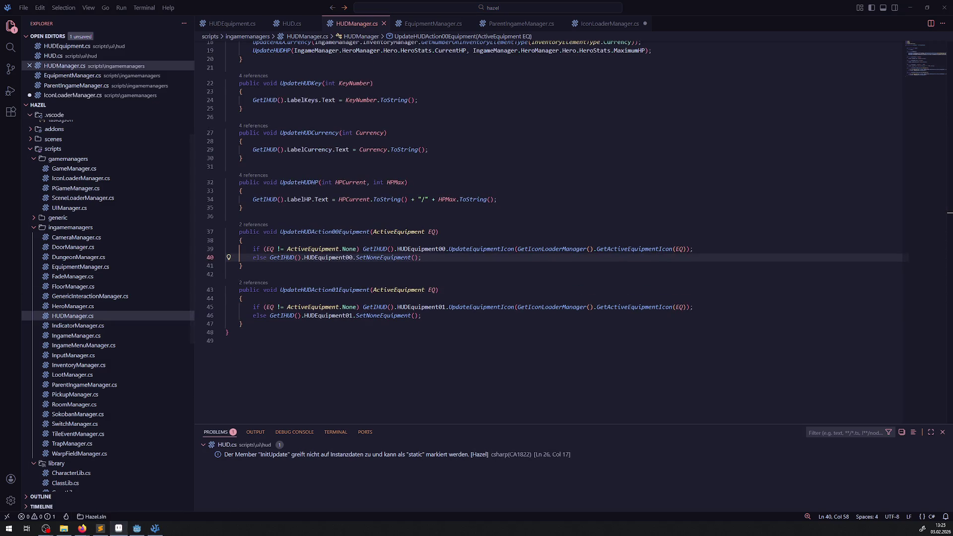
left_click(136, 528)
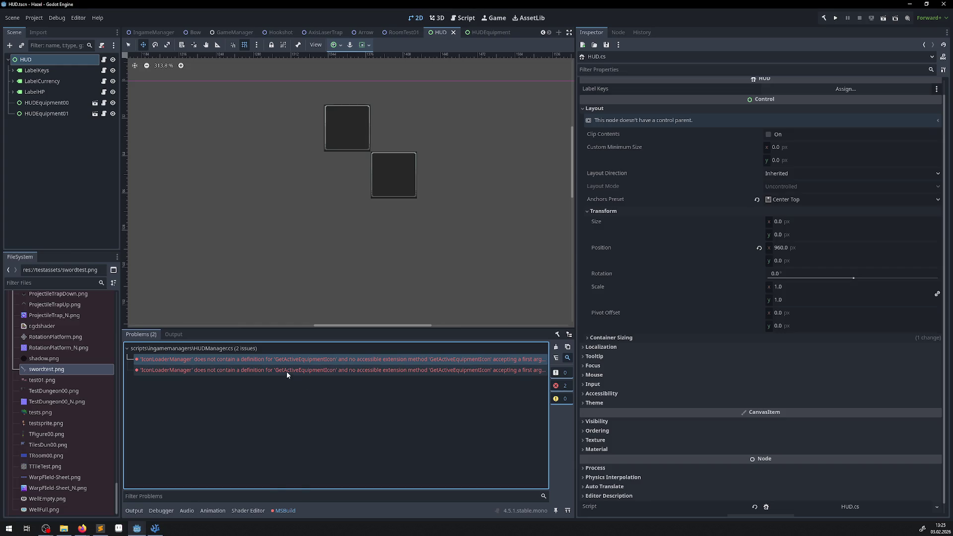
mouse_move(338, 364)
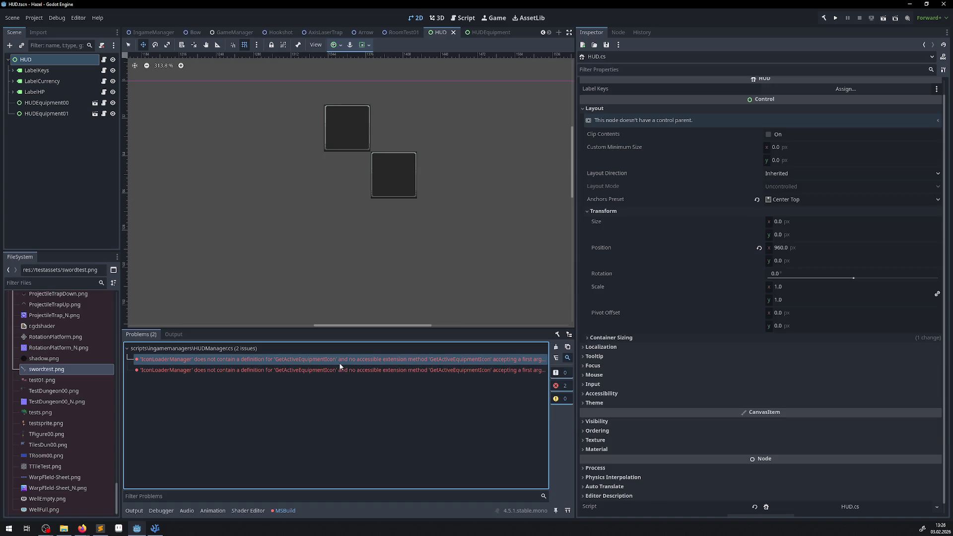
left_click(155, 528)
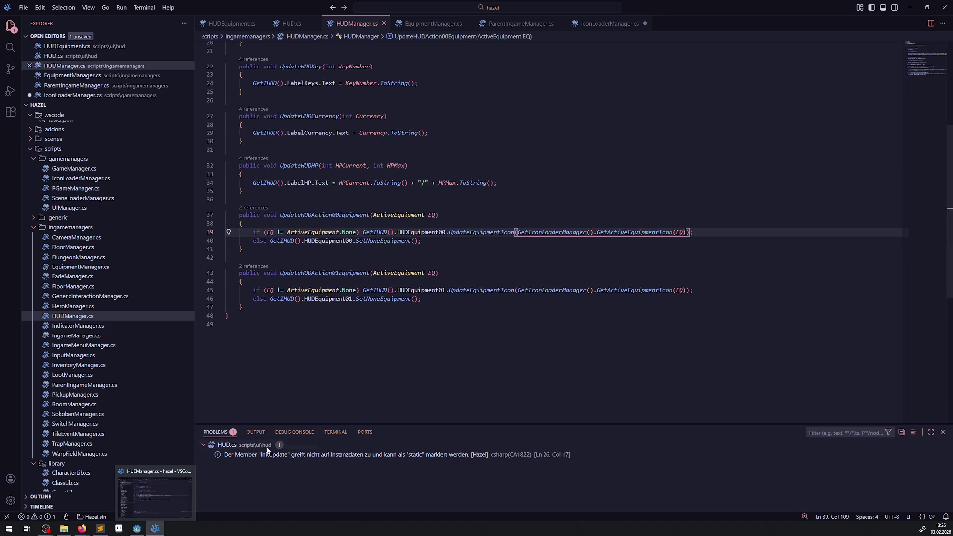
- Select the GetActiveEquipmentIcon call in HUDManager.cs and open IconLoaderManager.cs to compare
left_click(537, 254)
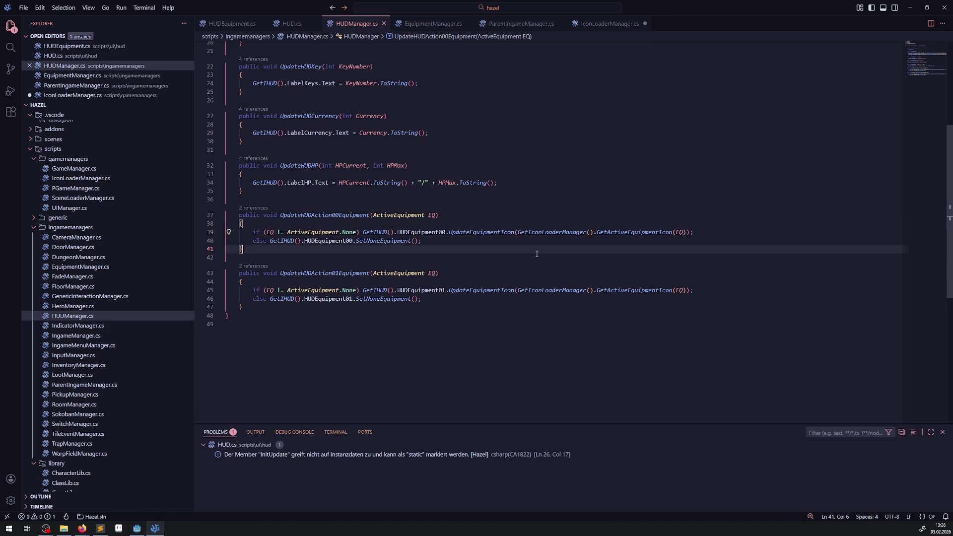
mouse_move(622, 234)
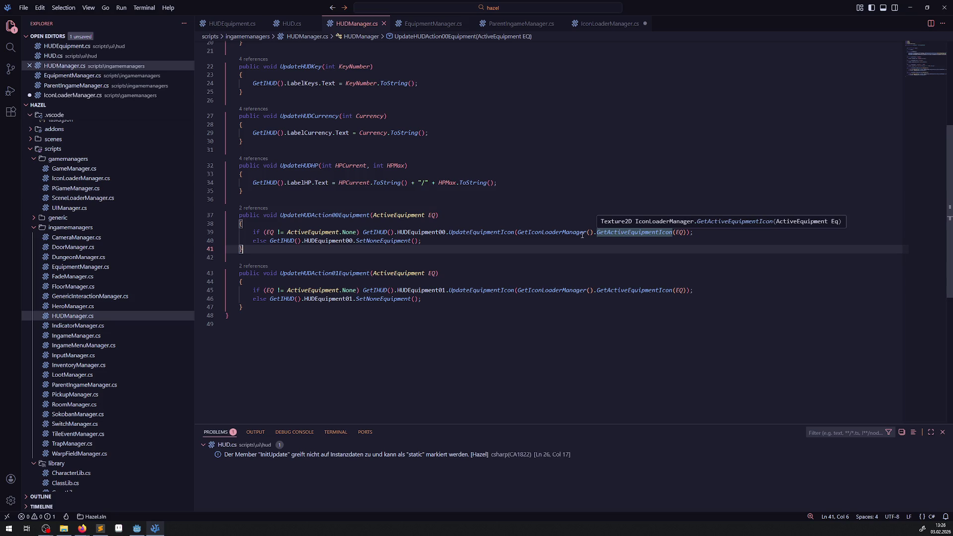
mouse_move(558, 235)
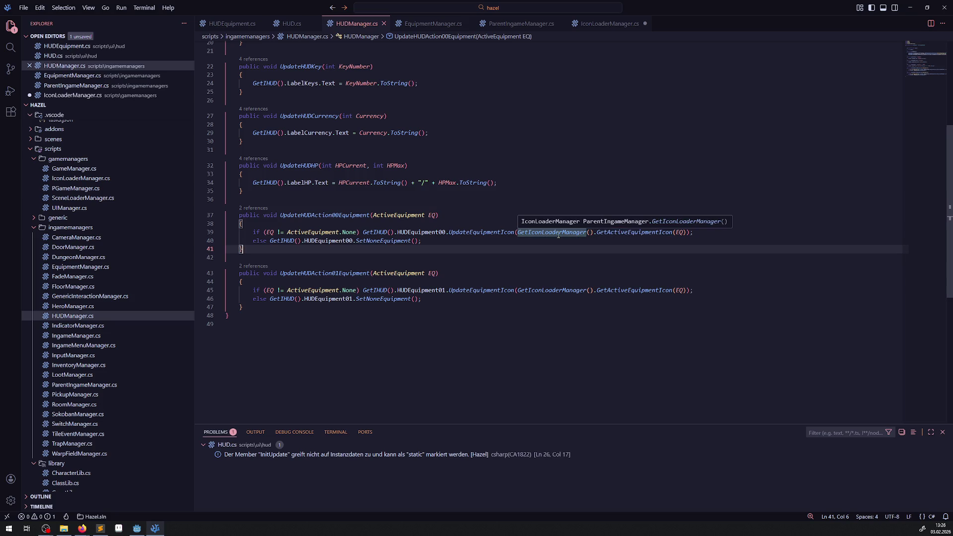
double_click(616, 231)
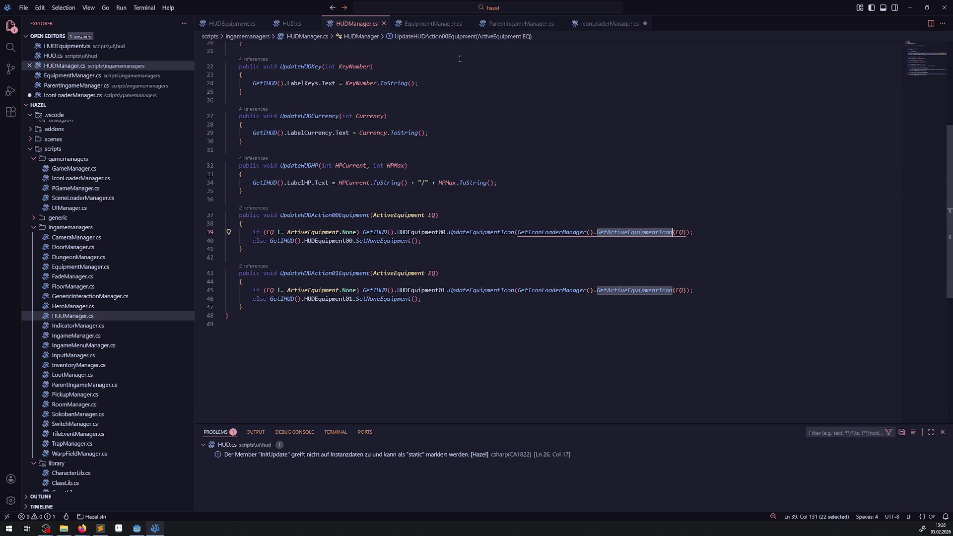
left_click(610, 23)
left_click(600, 196)
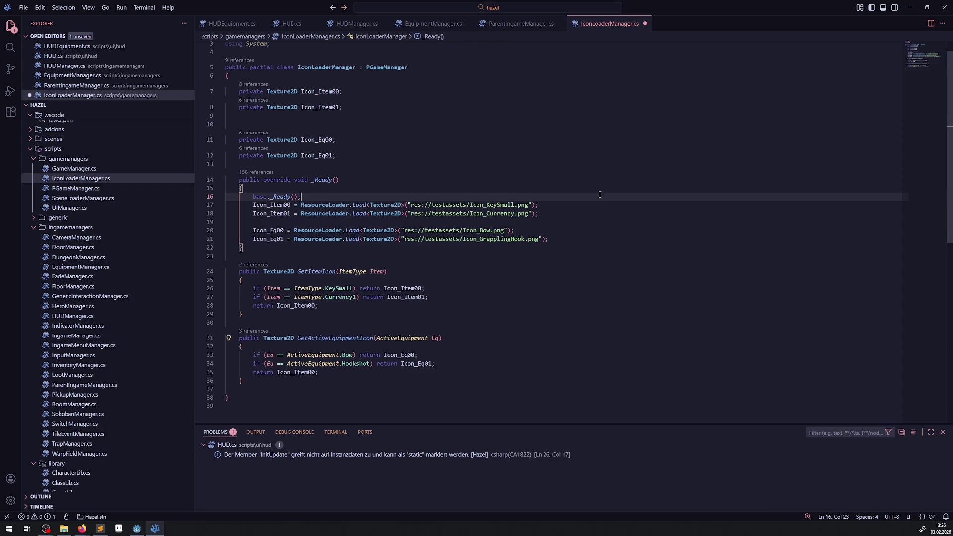
- Undo the stray duplicated base._Ready line and rename the IconLoaderManager method to GetActiveEquipmentIcon
key("shift+alt+Down")
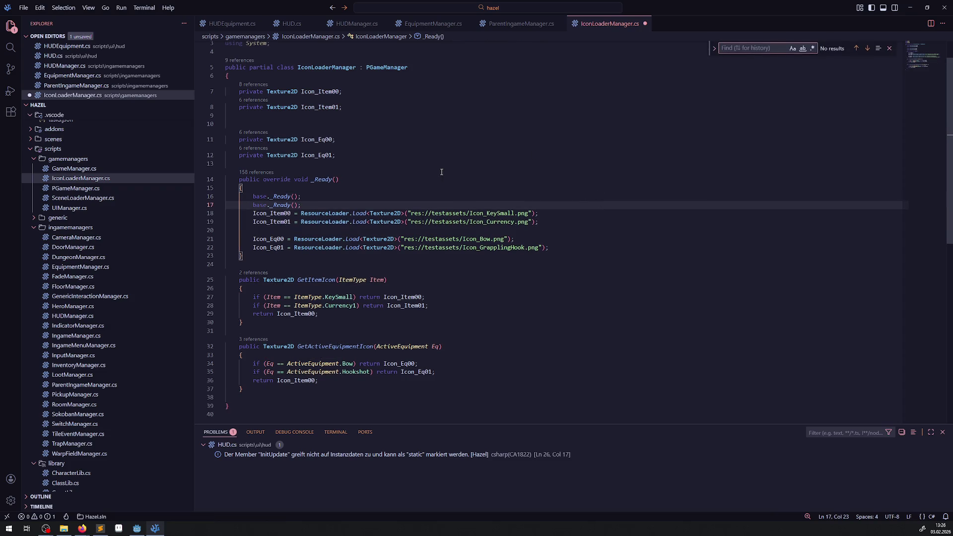
key("ctrl+z")
key("ctrl+z")
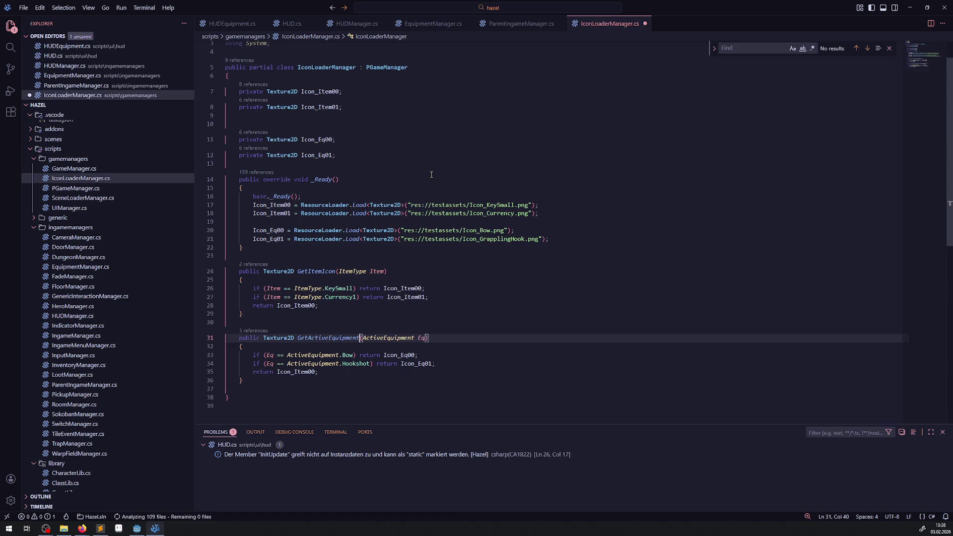
left_click(386, 183)
key("ctrl+f")
type("GetActiveEquipmentIcon")
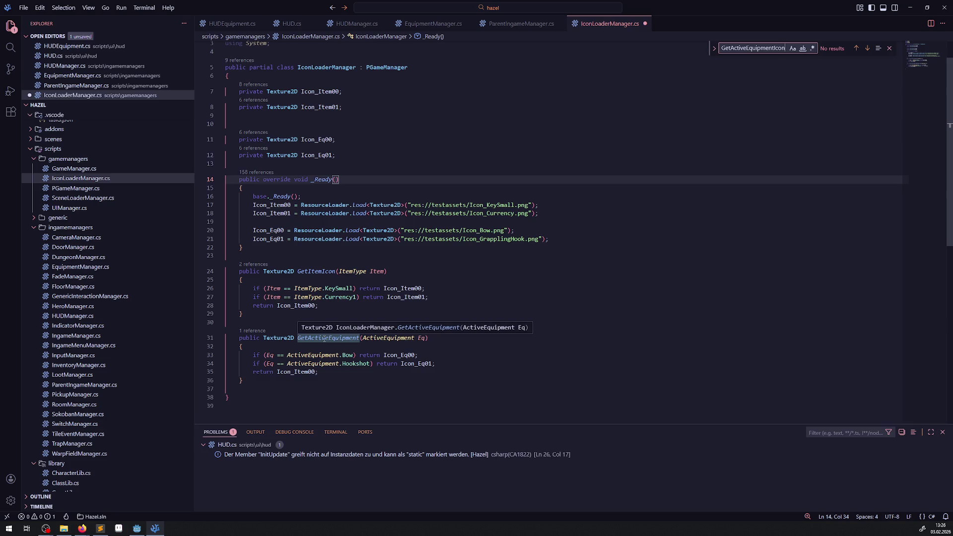
left_click(357, 339)
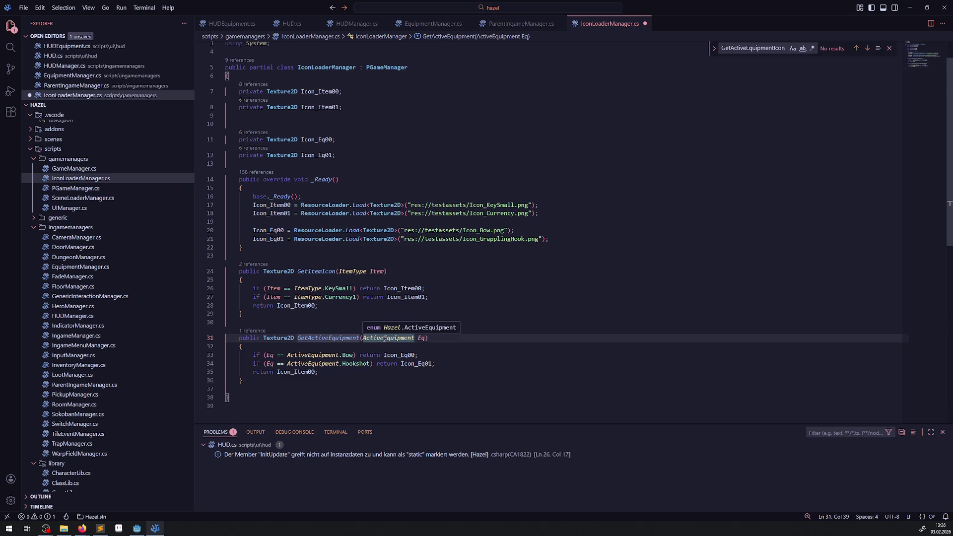
type("Icon")
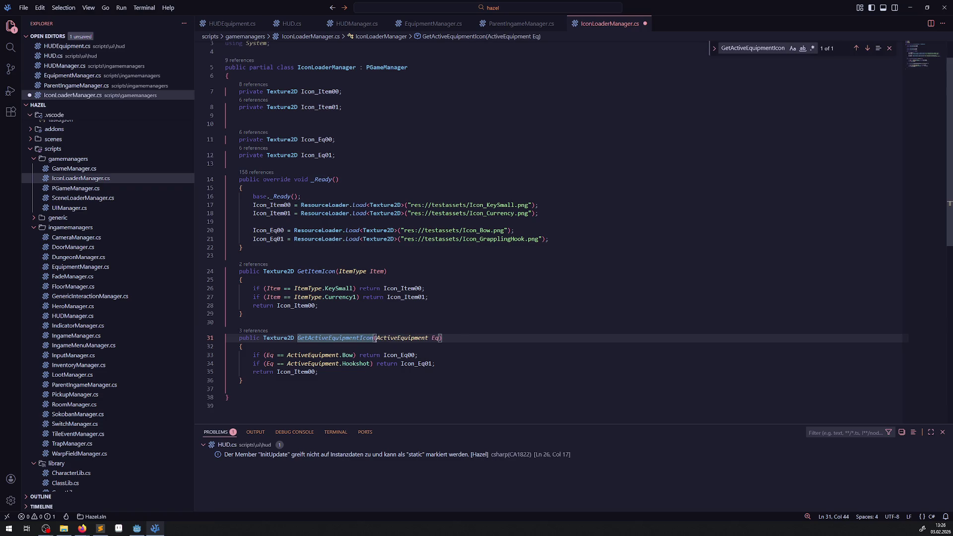
double_click(316, 341)
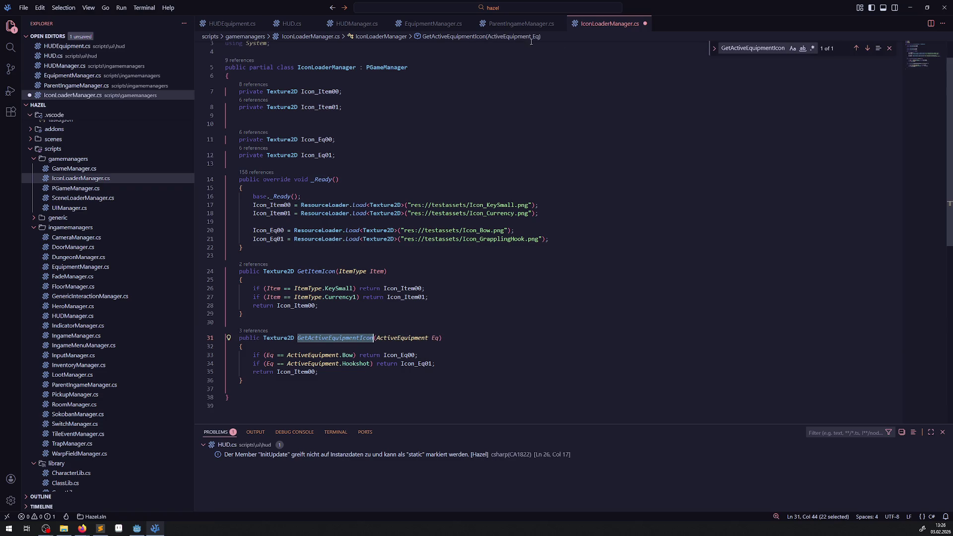
- Glance at ParentIngameManager.cs and EquipmentManager.cs, then return to HUDManager.cs and close the search
left_click(524, 25)
left_click(404, 25)
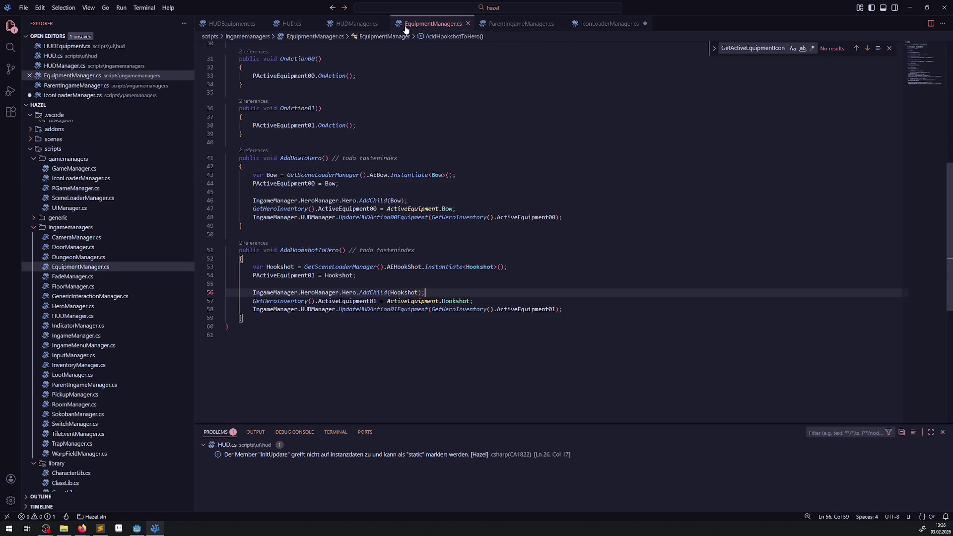
left_click(353, 24)
left_click(636, 262)
left_click(625, 201)
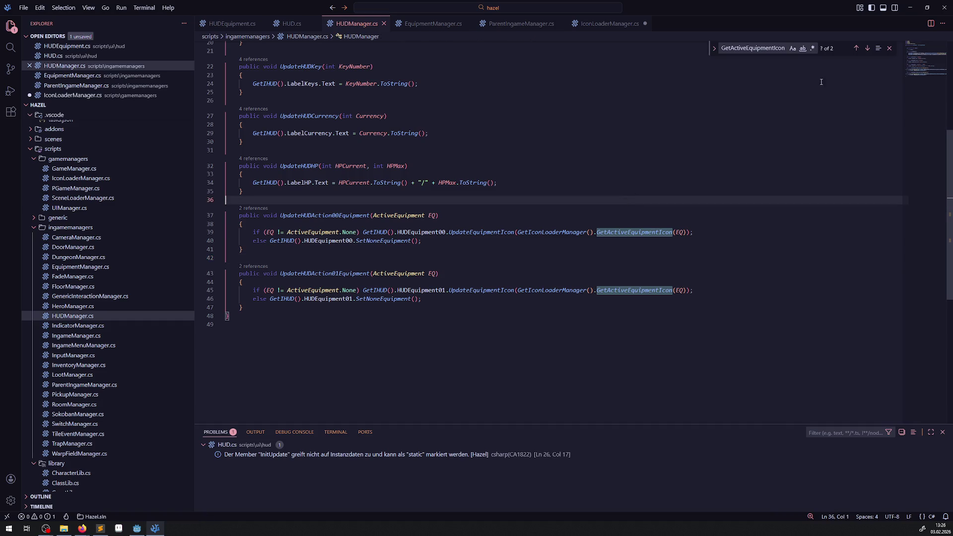
left_click(890, 49)
left_click(595, 119)
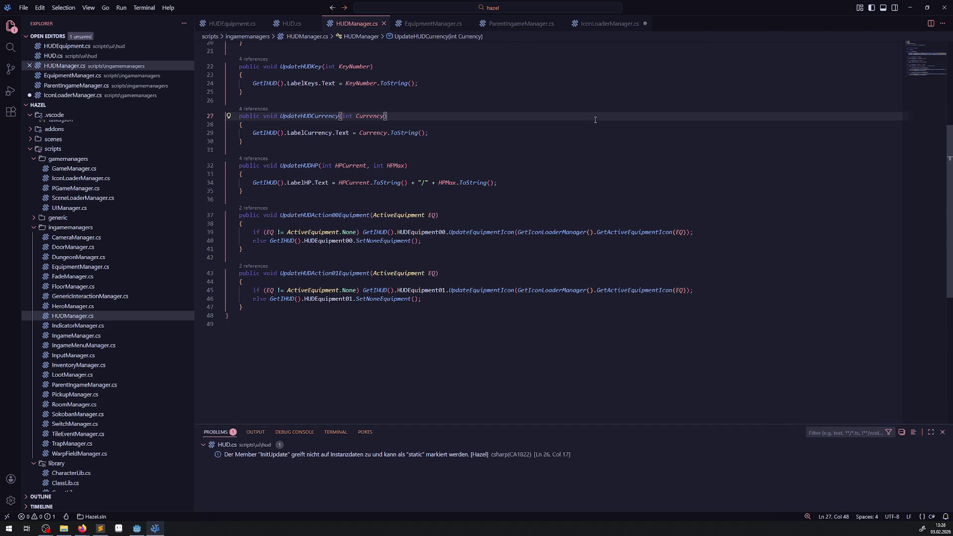
- Rebuild in Godot; it still fails with two missing GetActiveEquipmentIcon errors from HUDManager.cs
left_click(137, 528)
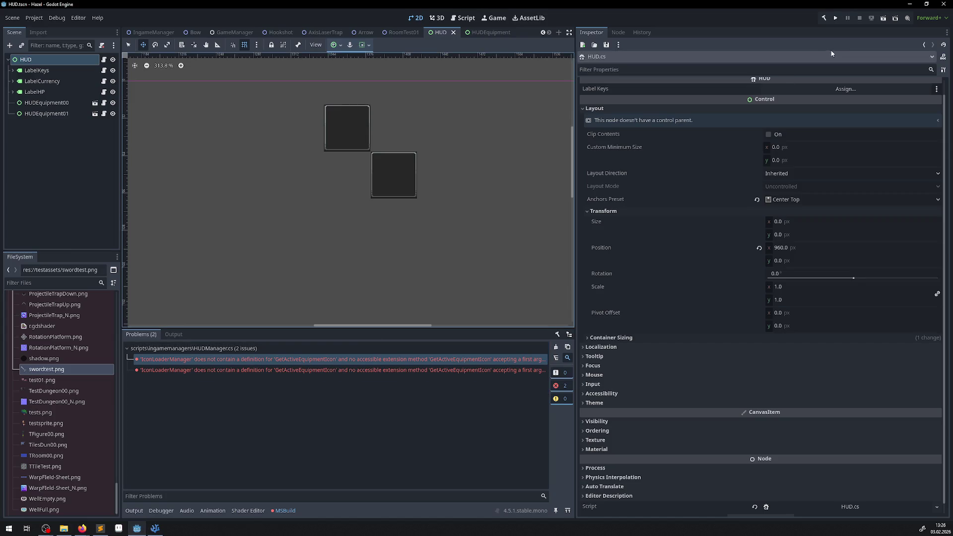
left_click(821, 20)
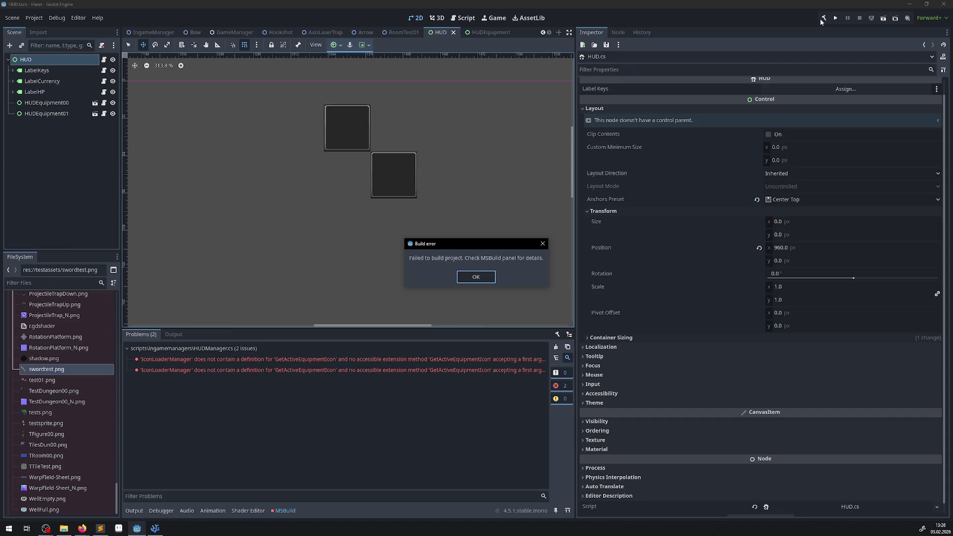
left_click(481, 278)
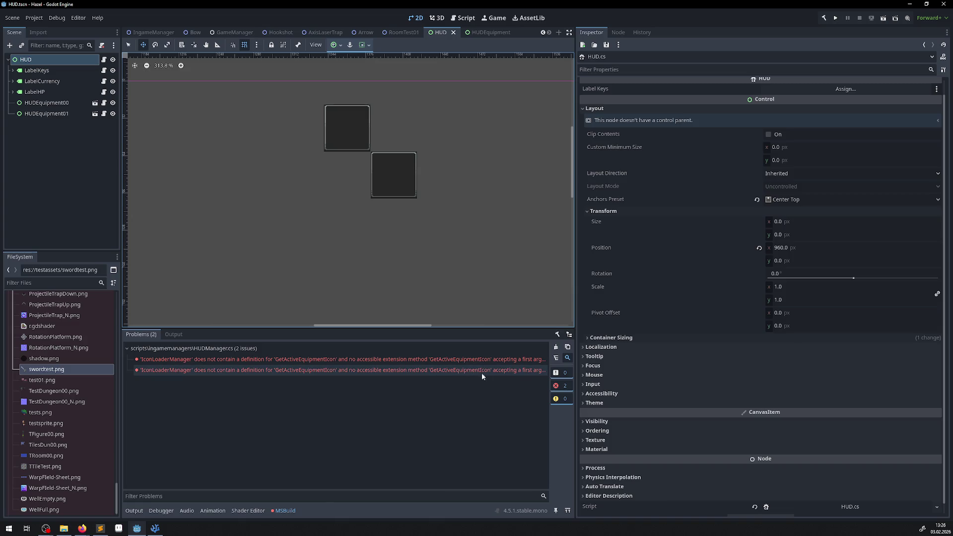
mouse_move(510, 370)
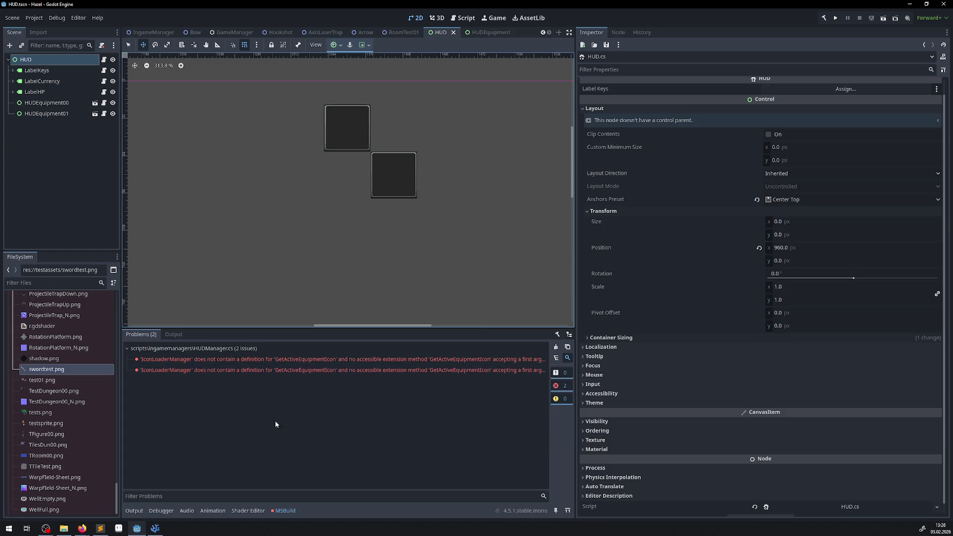
left_click(155, 529)
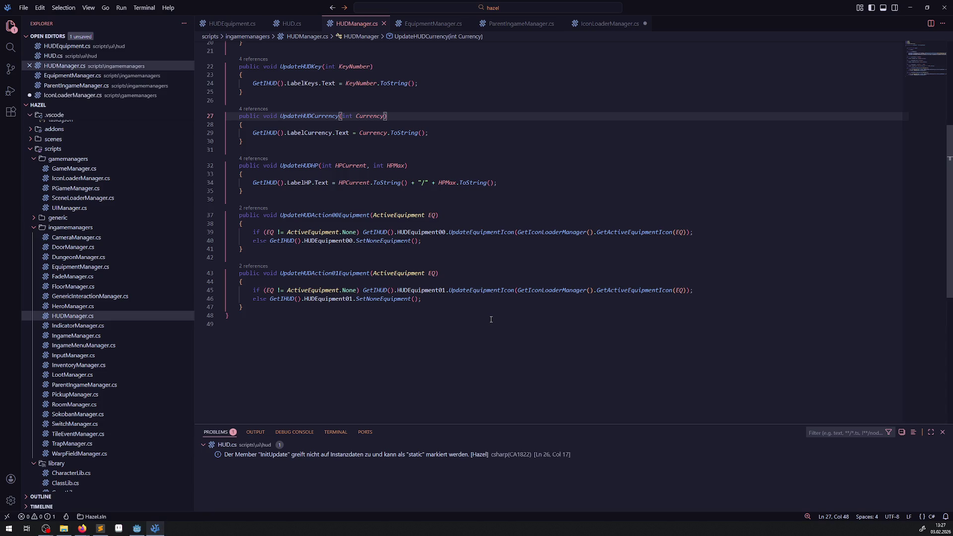
- Check GetActiveEquipmentIcon's ActiveEquipment parameter in IconLoaderManager.cs, then return to HUDManager.cs
left_click(608, 23)
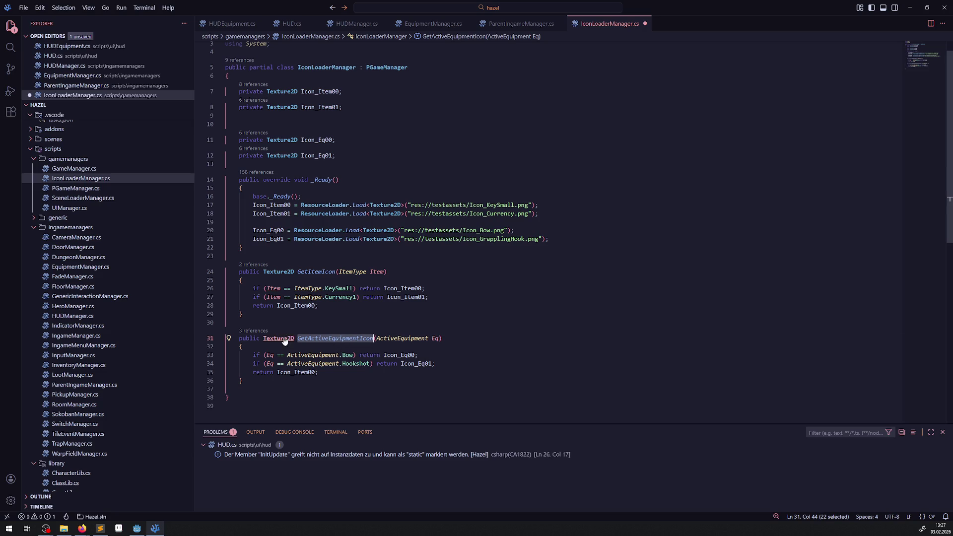
double_click(413, 337)
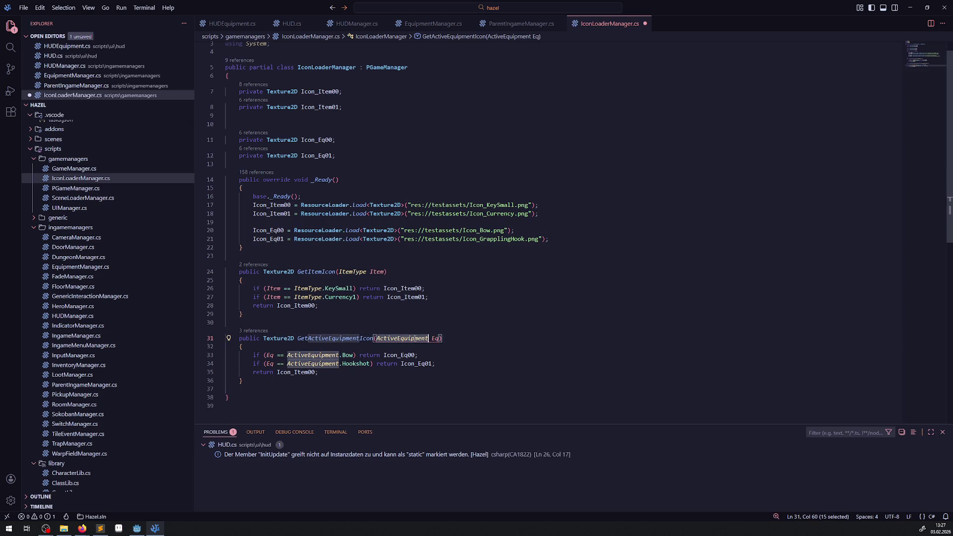
left_click(526, 25)
left_click(430, 29)
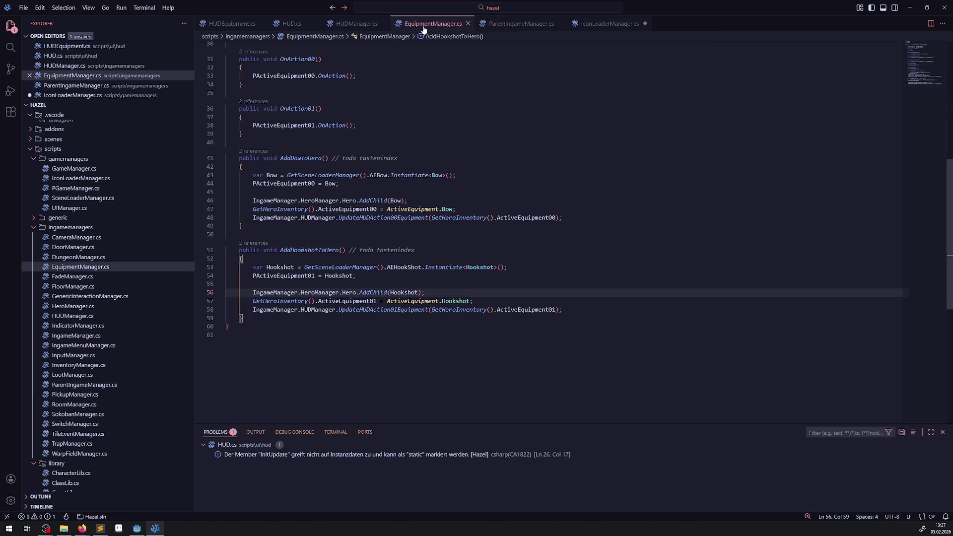
left_click(355, 24)
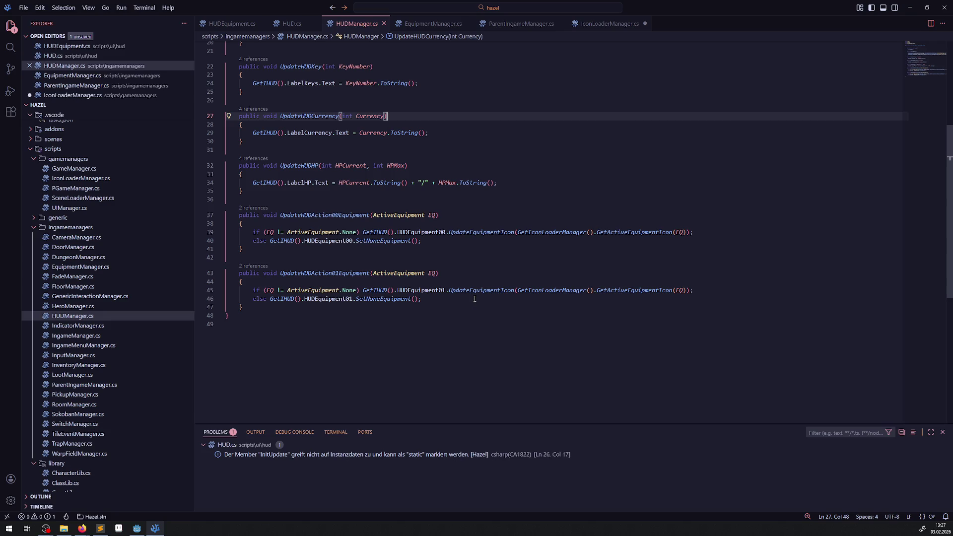
- Rewrite the line 45 icon lookup as GetActiveEquipmentIcon(EQ) so its error clears
mouse_move(549, 294)
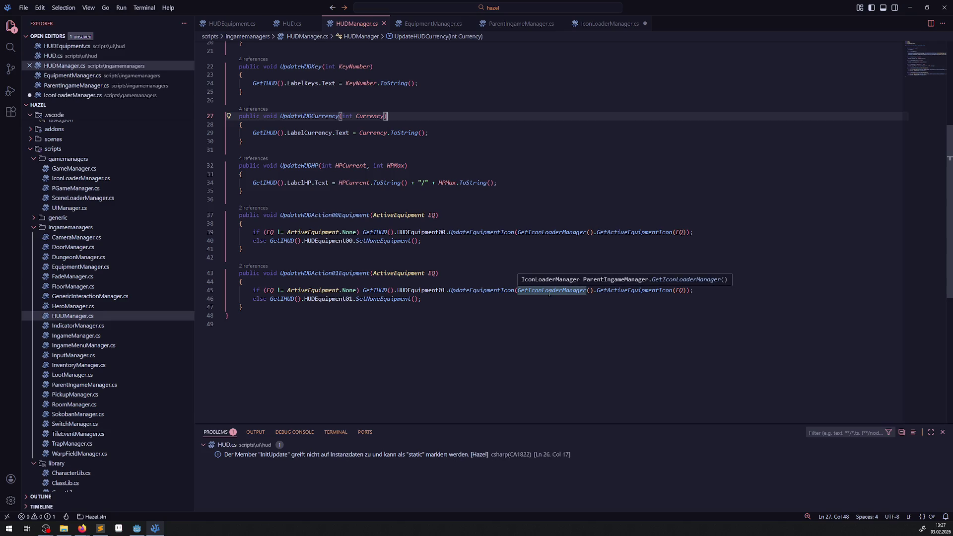
left_click(687, 291)
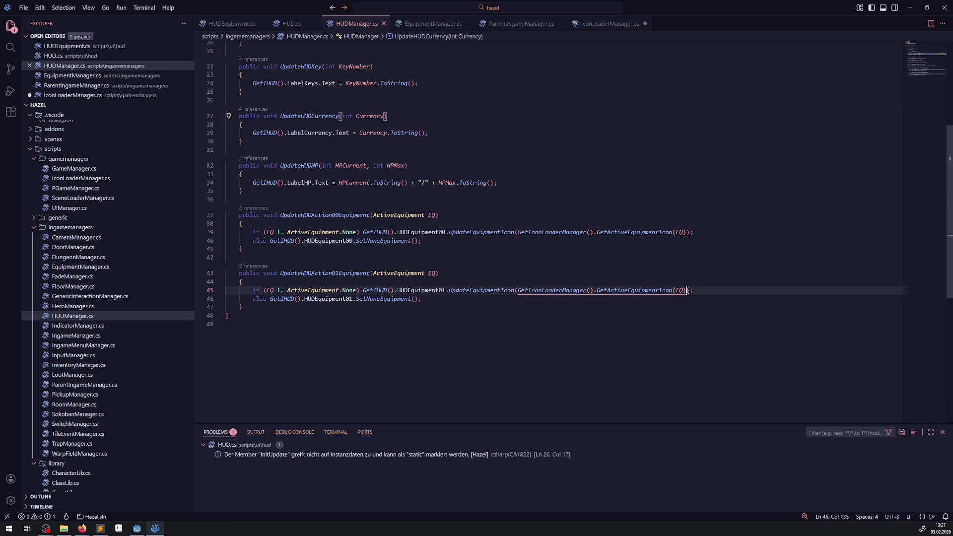
left_click_drag(687, 290, 596, 290)
key("BackSpace")
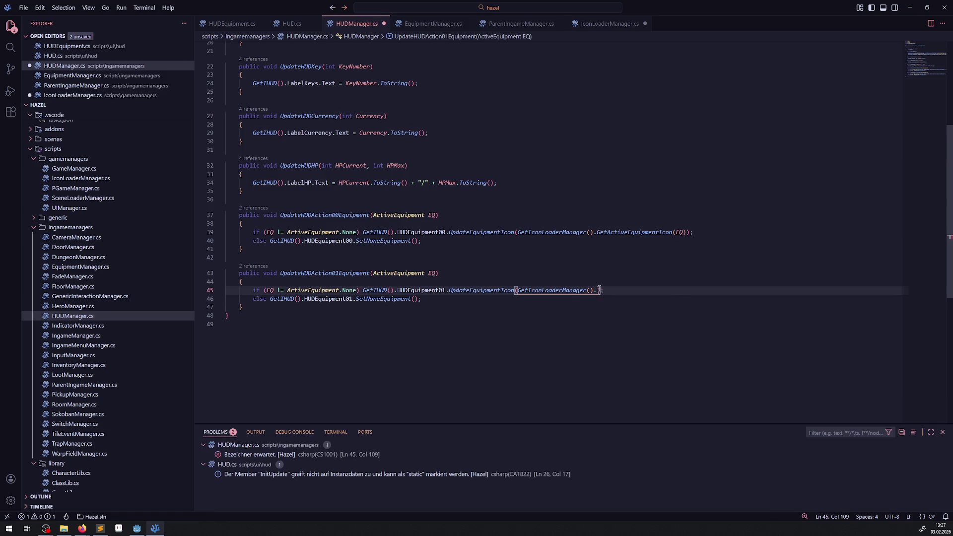
type("GetA")
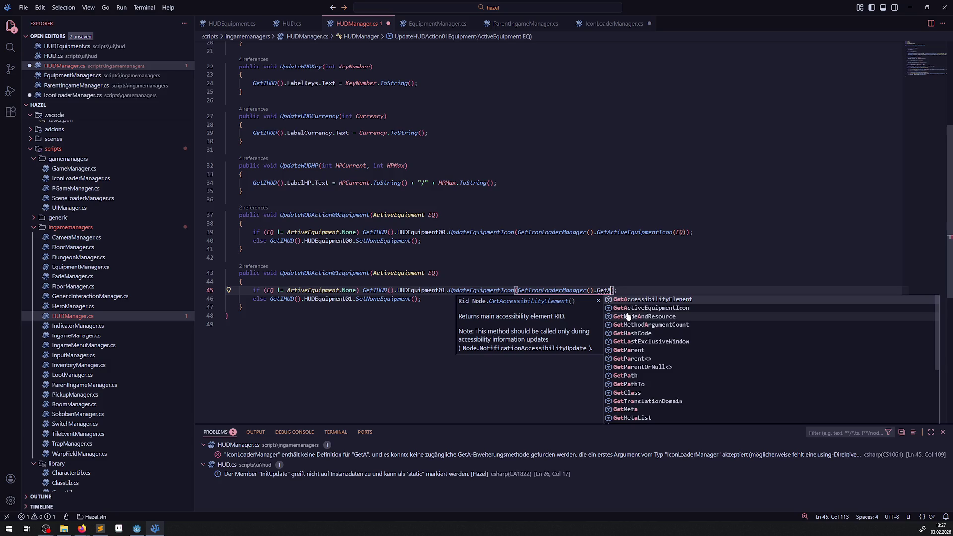
left_click(630, 308)
type("()")
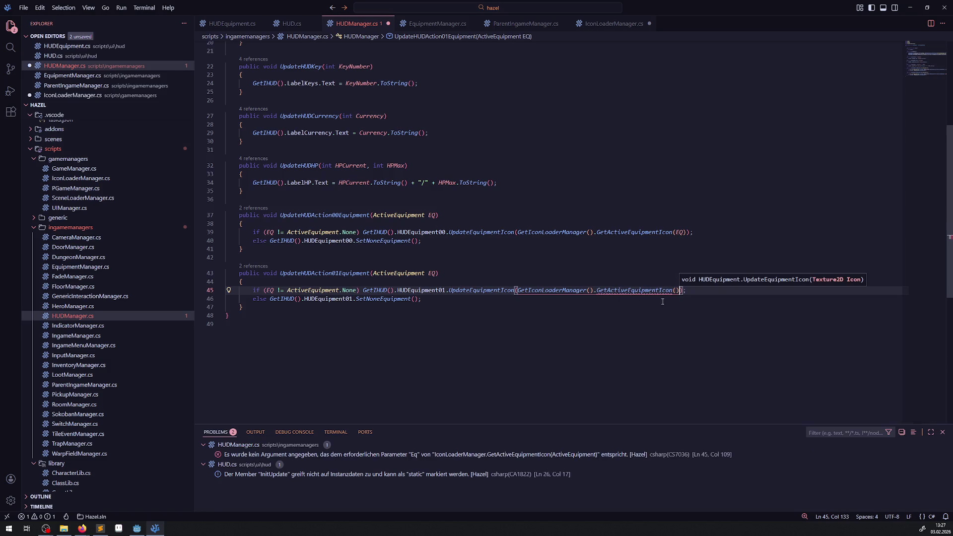
left_click(651, 291)
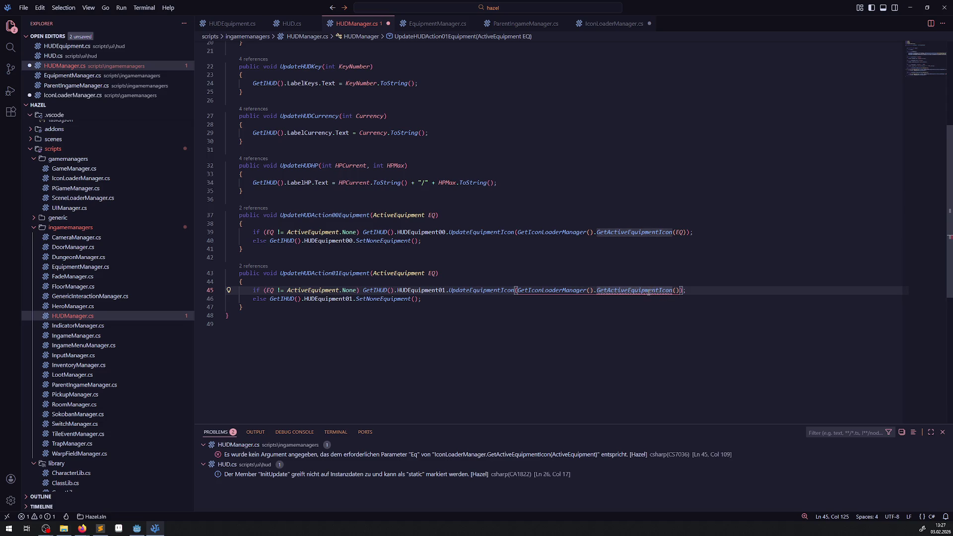
mouse_move(652, 291)
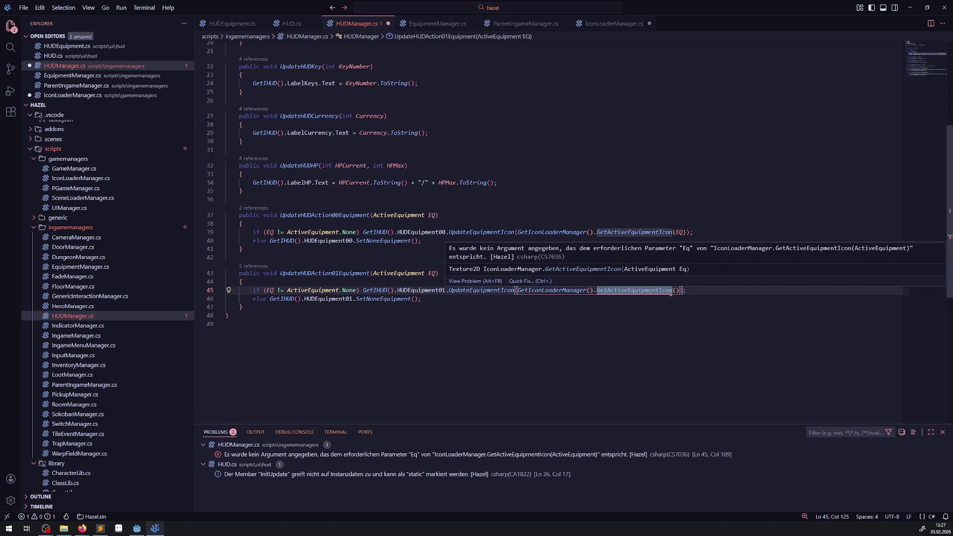
left_click(671, 291)
type("EQ")
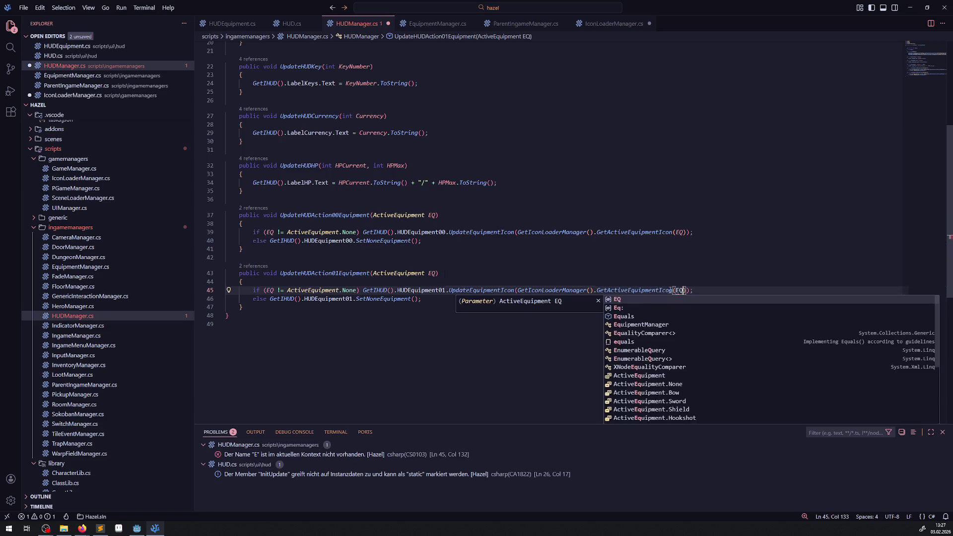
left_click(551, 329)
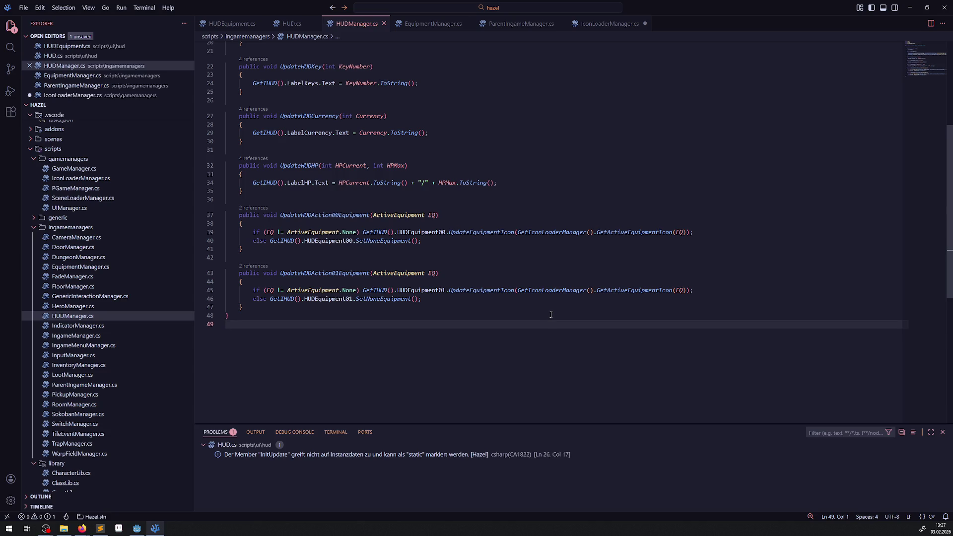
left_click_drag(518, 291, 706, 294)
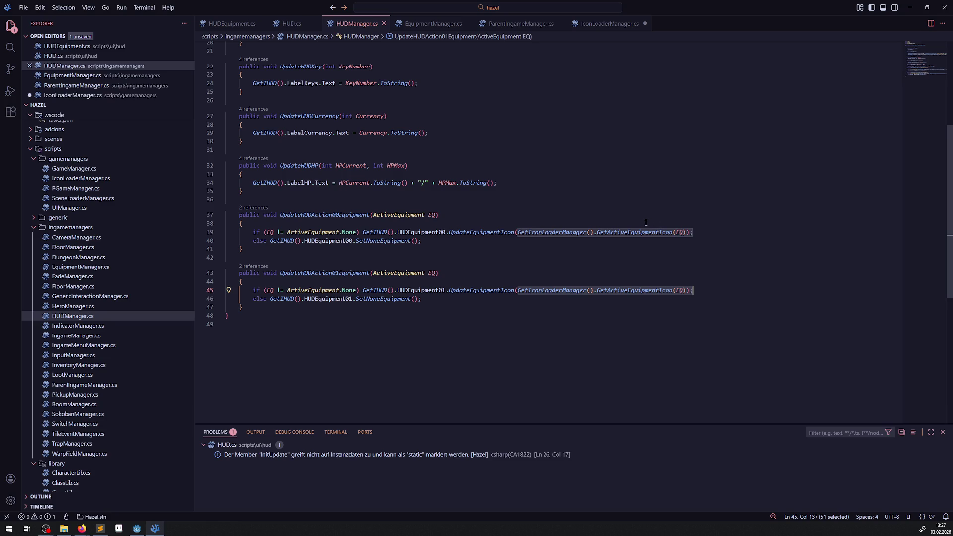
mouse_move(491, 291)
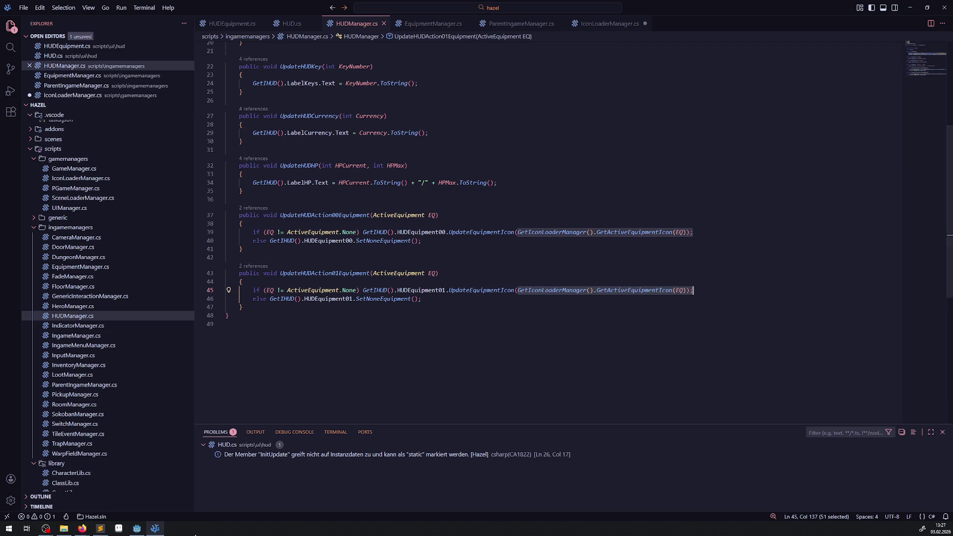
- Save IconLoaderManager.cs and start a fresh .NET build in Godot
left_click(136, 529)
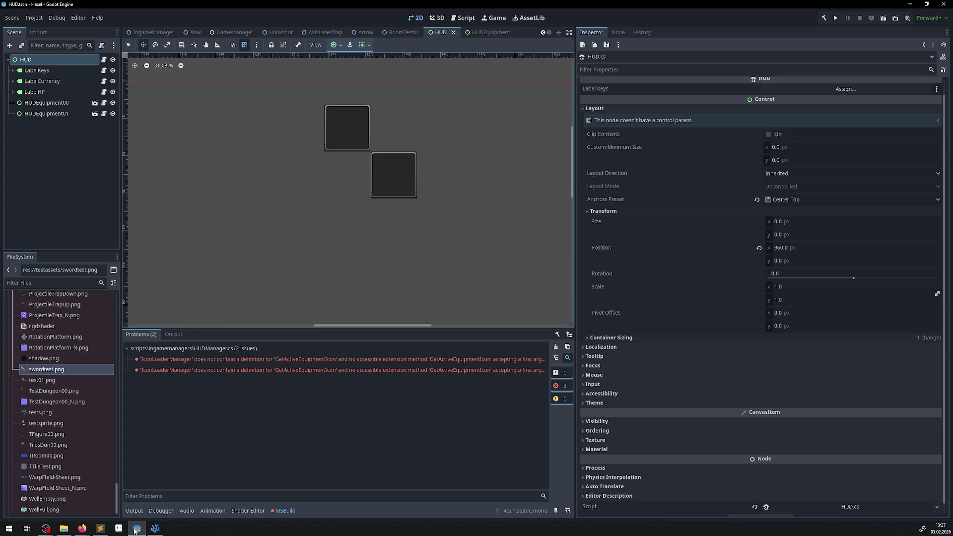
left_click(154, 529)
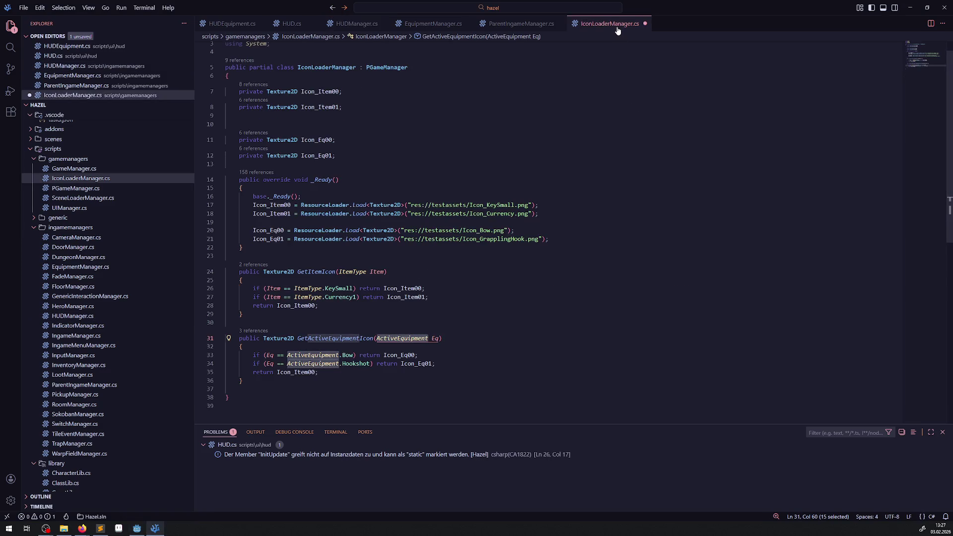
left_click(514, 357)
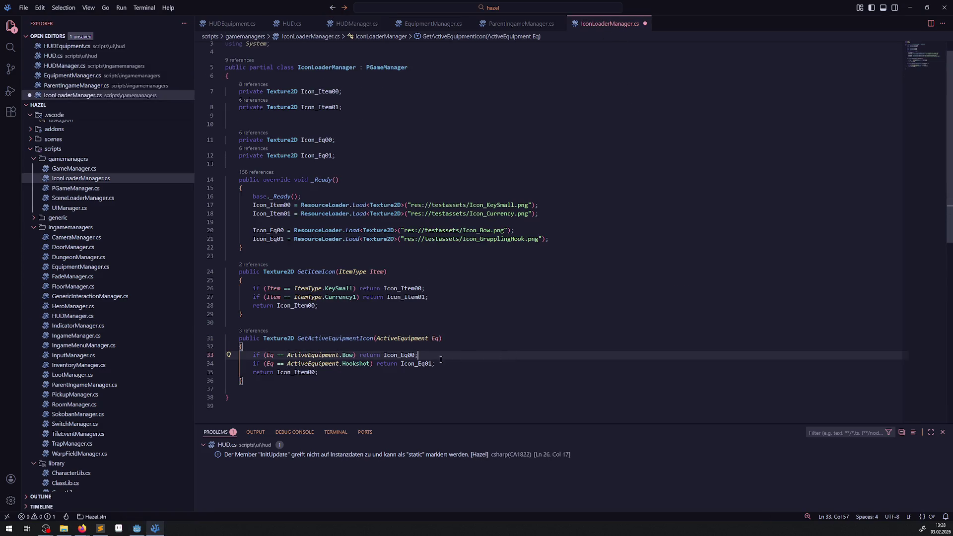
key("ctrl+s")
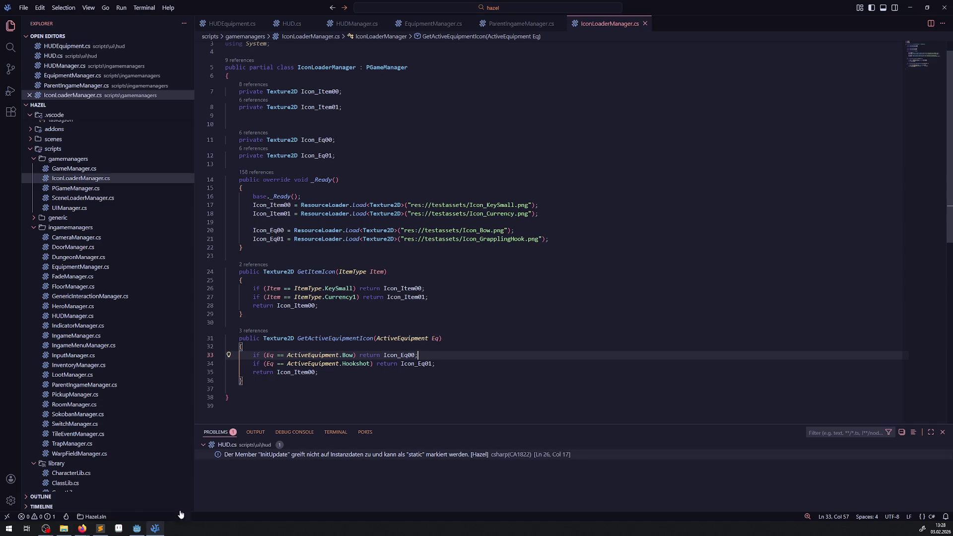
key("alt+Tab")
left_click(823, 18)
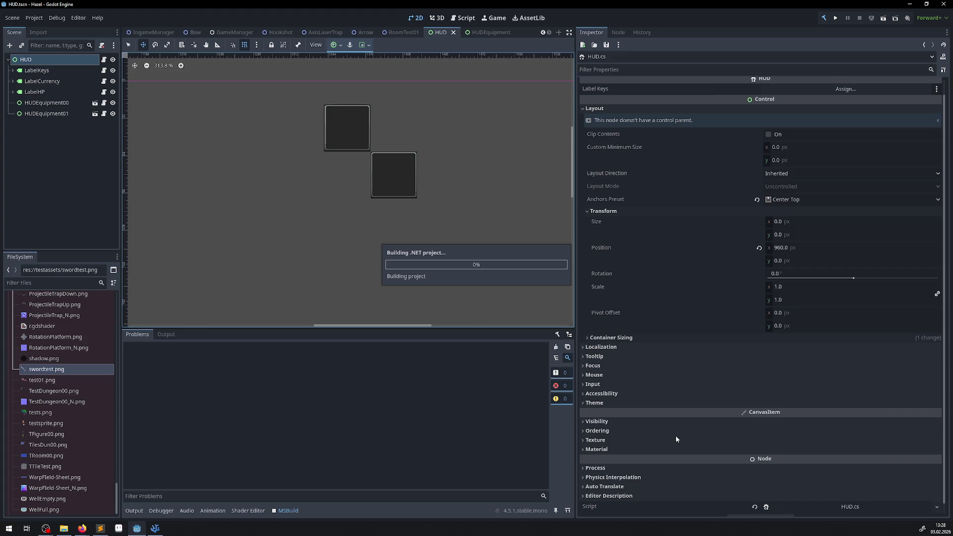
- Run the game, walk the hero around the corridor with the arrow keys checking the HUD slots, then stop
left_click(835, 18)
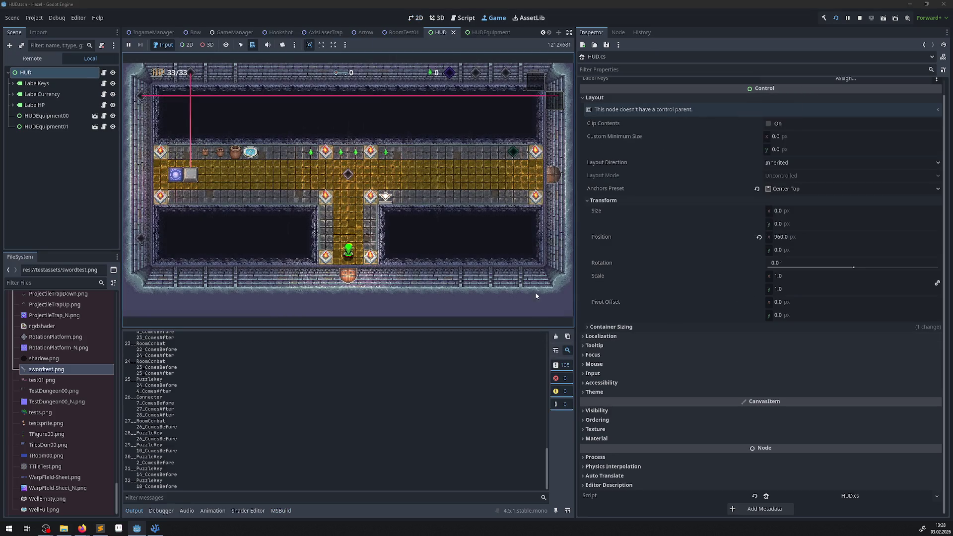
key("Up")
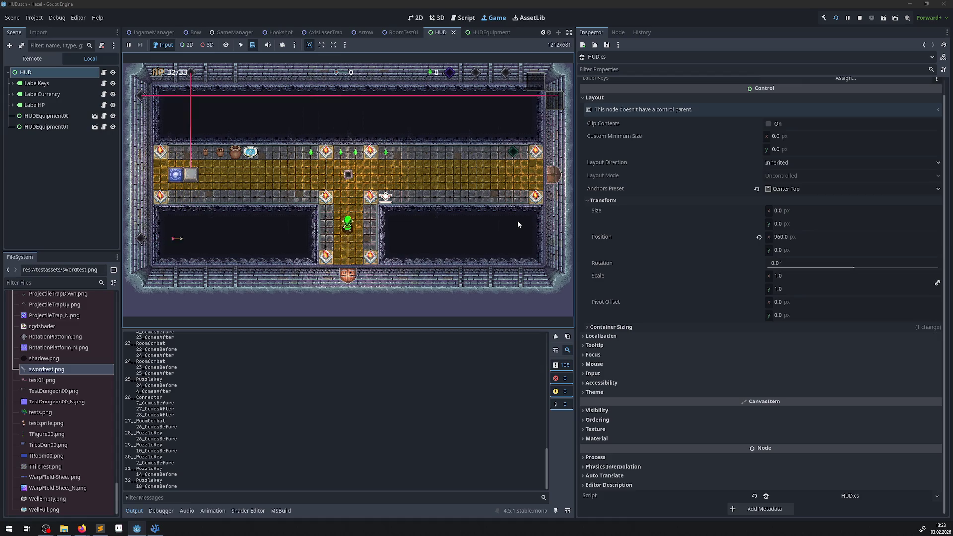
key("Left")
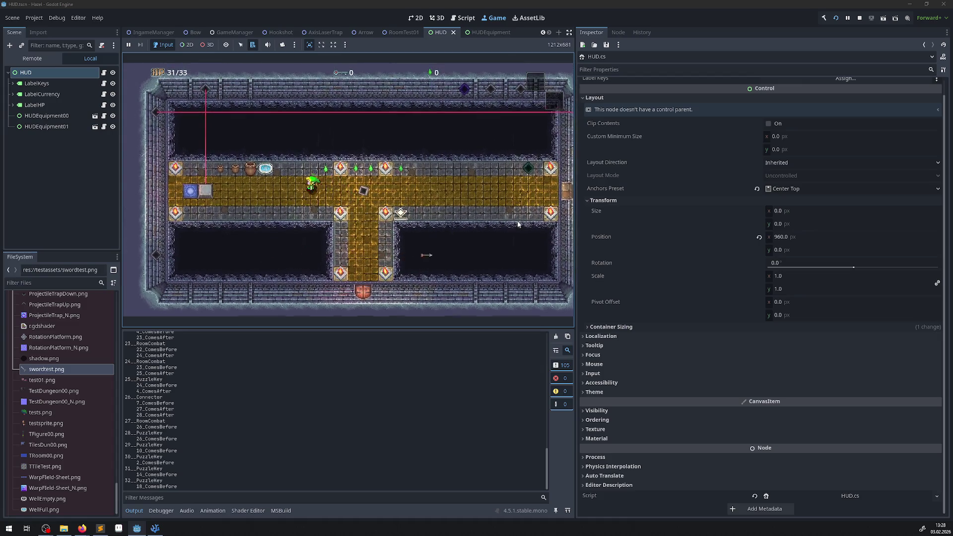
key("Down")
key("Left")
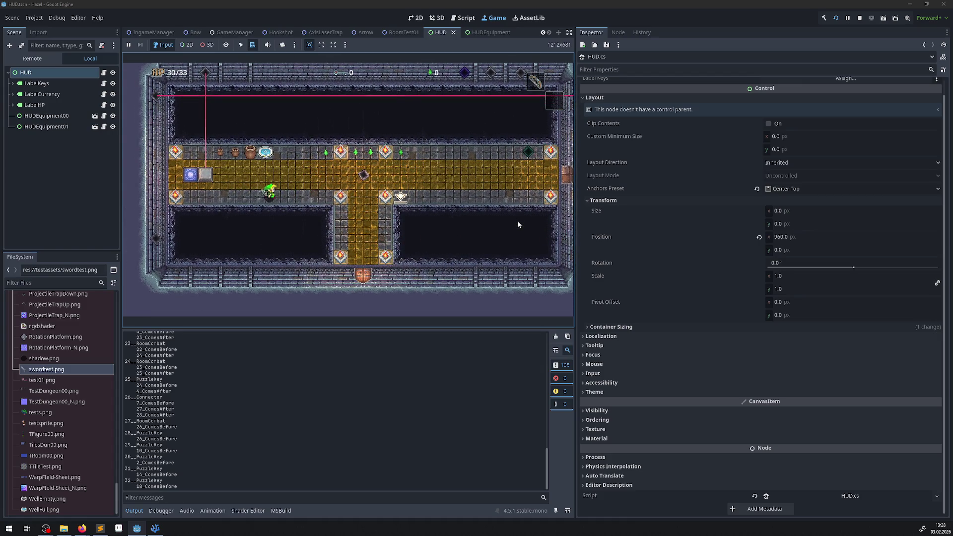
key("Right")
key("Left")
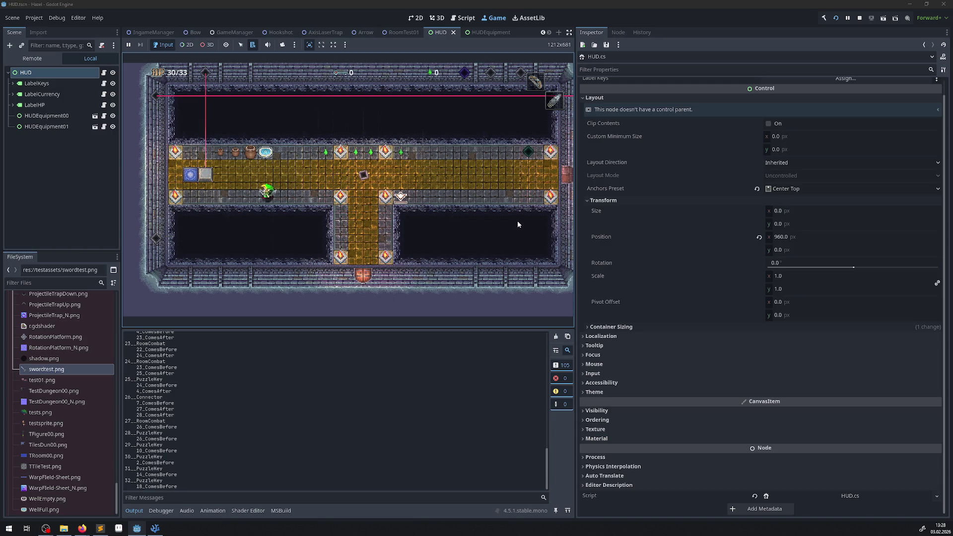
key("Up")
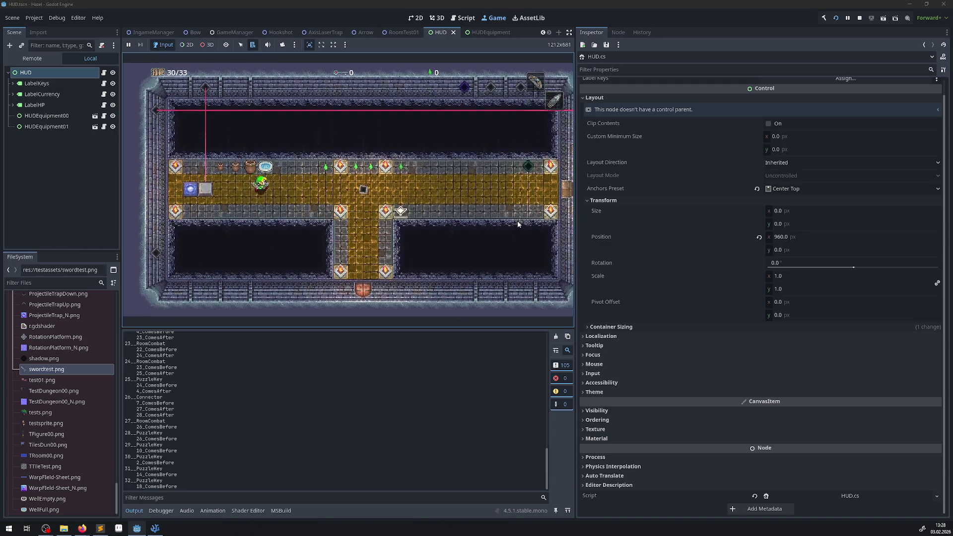
key("Right")
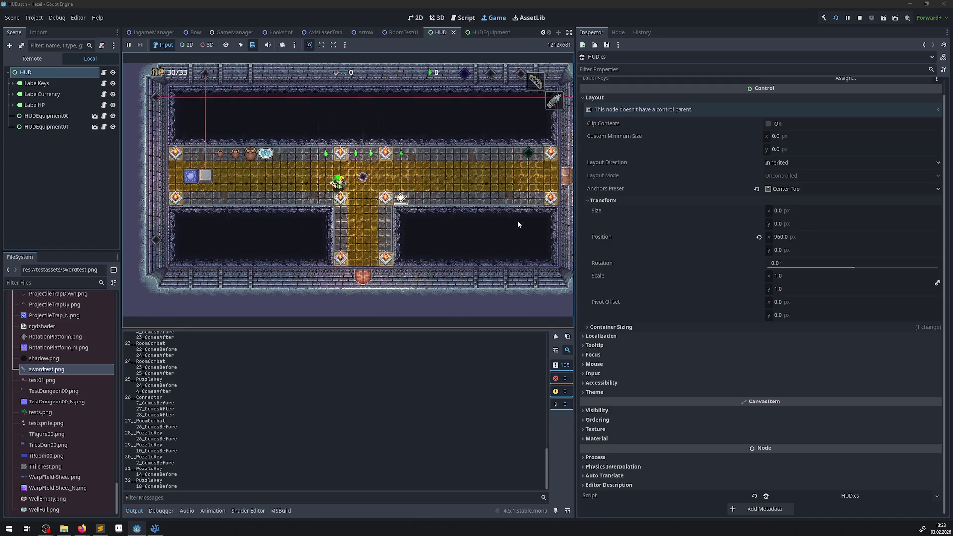
left_click(859, 18)
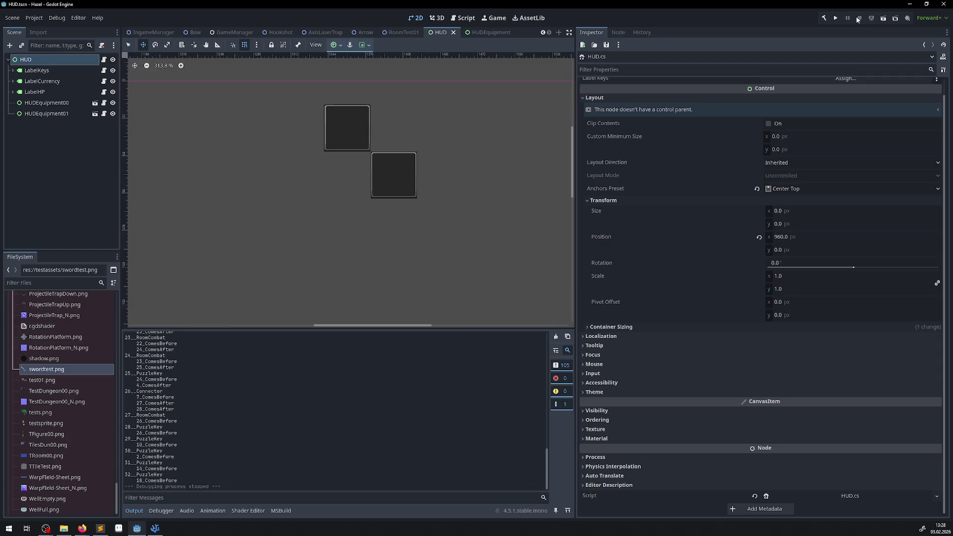
left_click(494, 18)
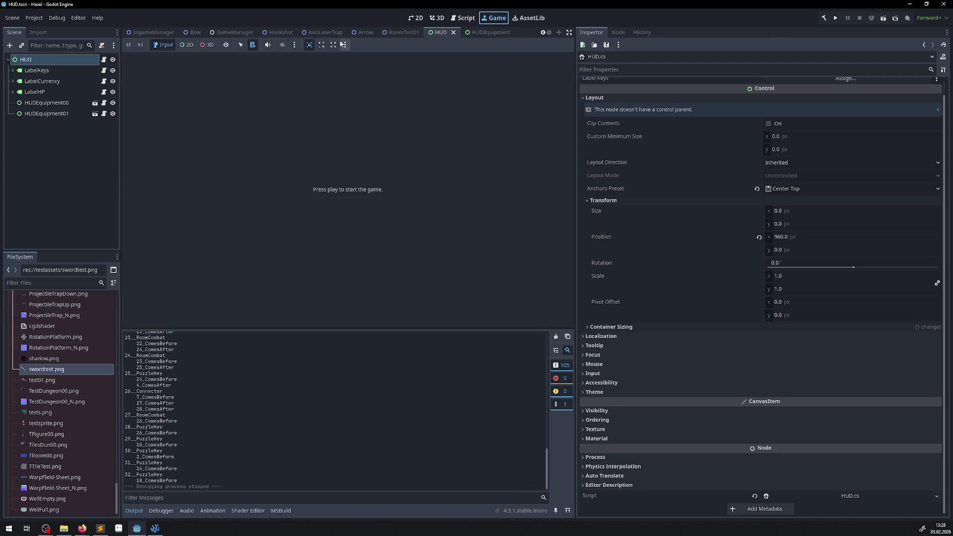
- Enable 'Make Game Workspace Floating on Next Play' and start the game
left_click(344, 45)
left_click(363, 68)
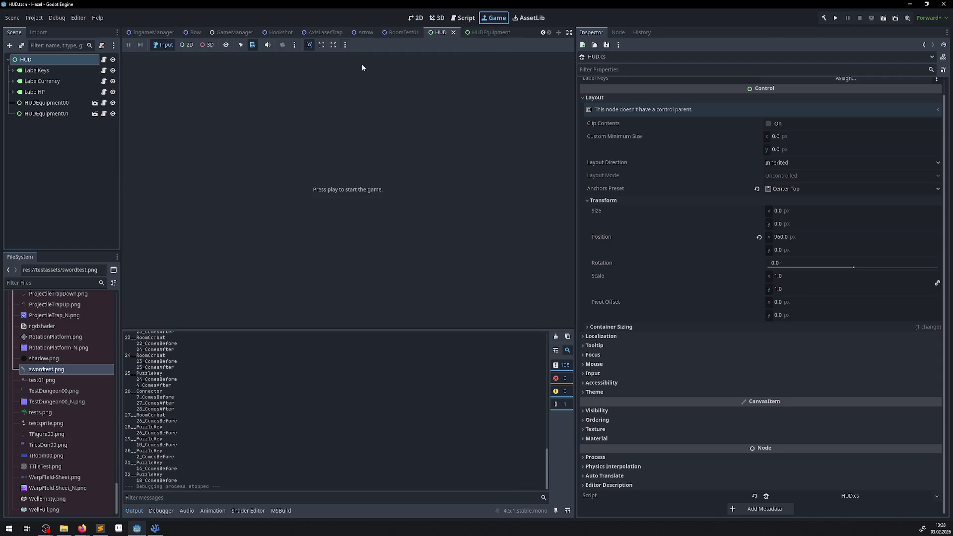
left_click(835, 18)
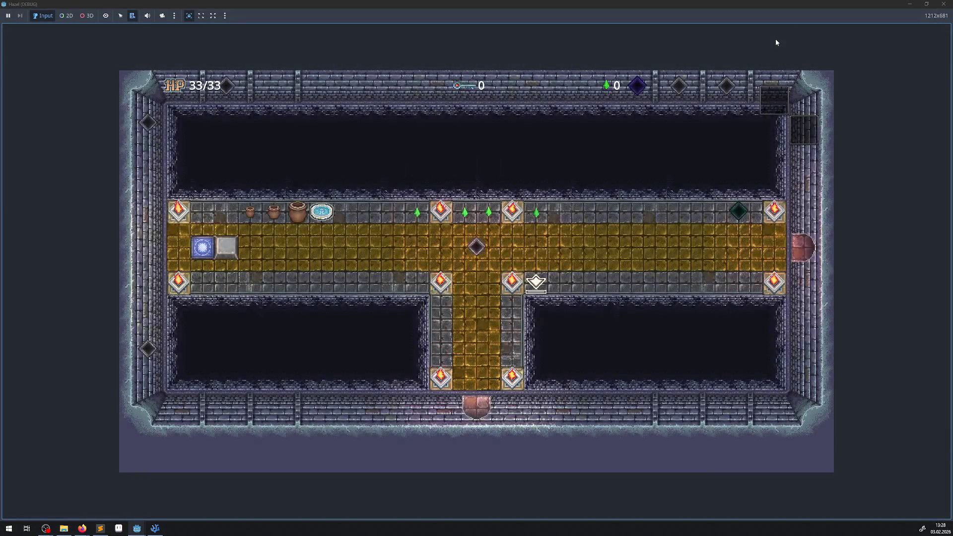
- Walk the hero through the corridor to equip the bow and hookshot, showing both HUD icons
key("Up")
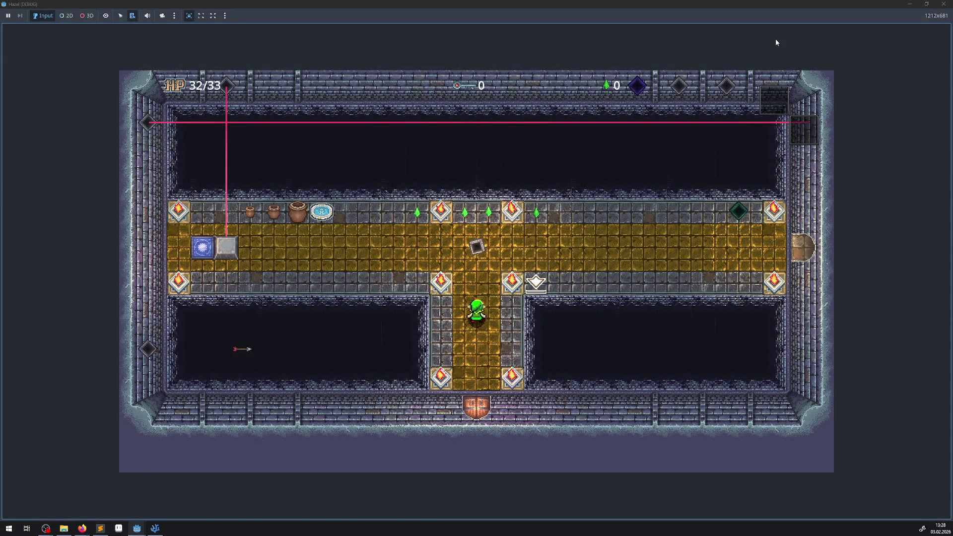
key("Left")
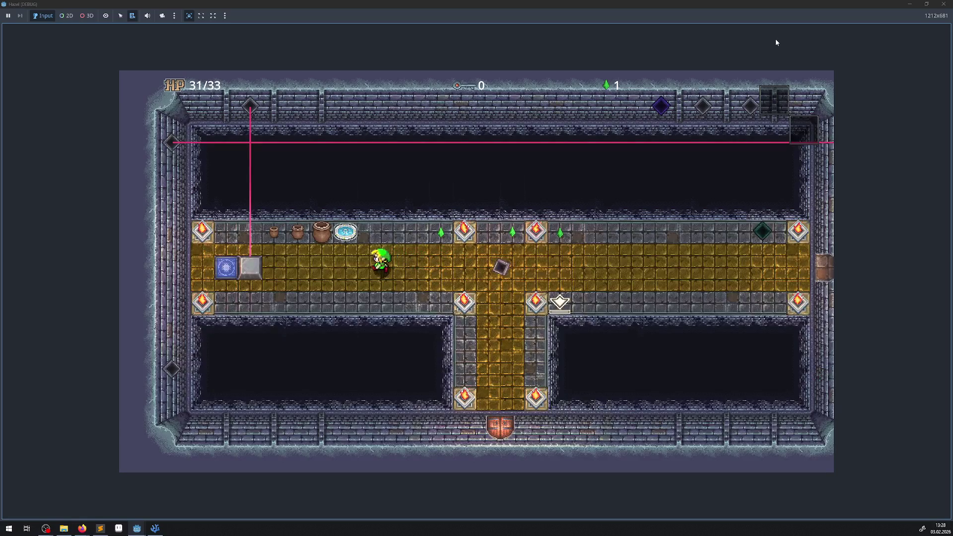
key("Down")
key("Right")
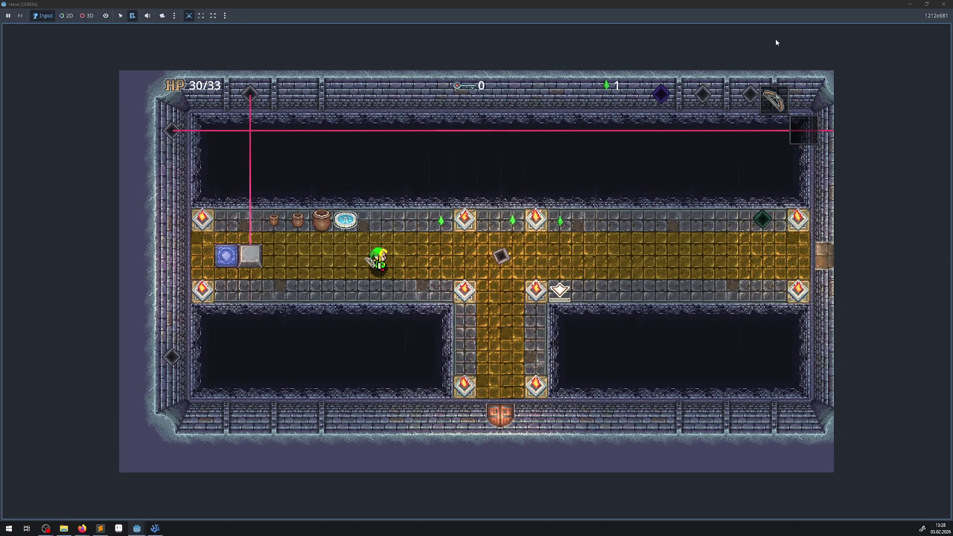
key("Right")
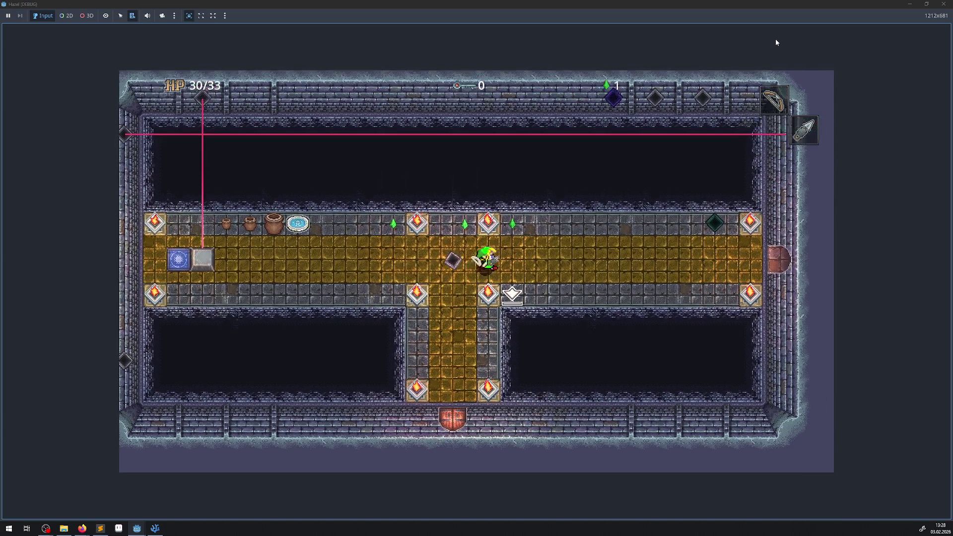
key("Right")
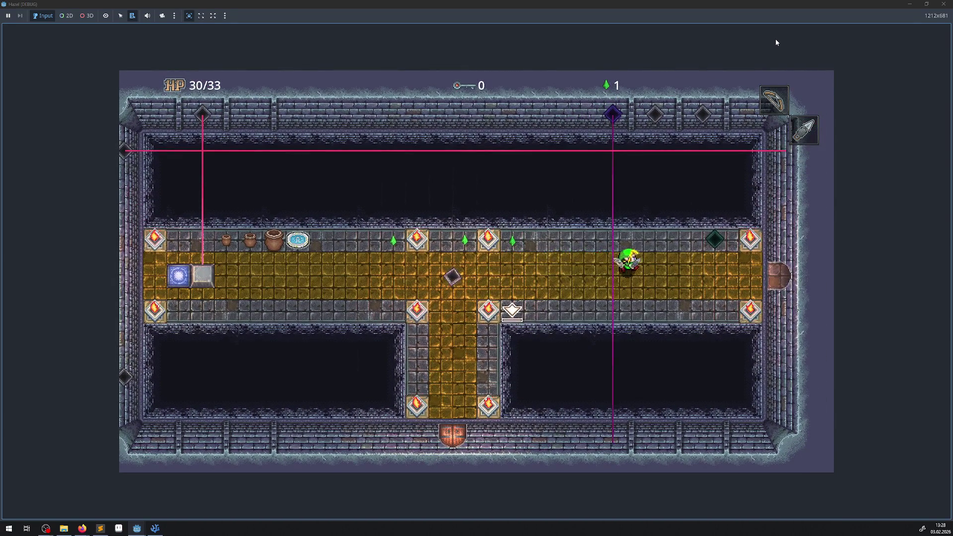
key("Right")
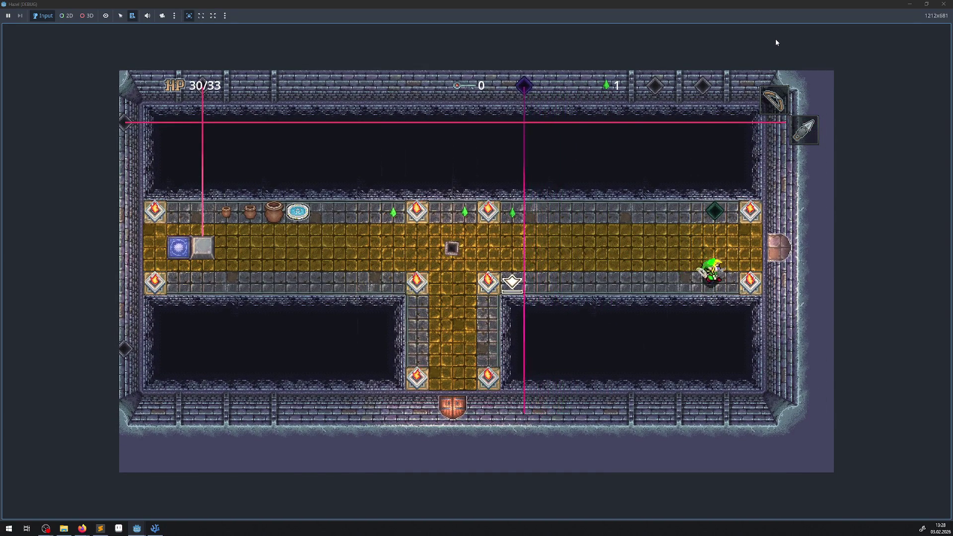
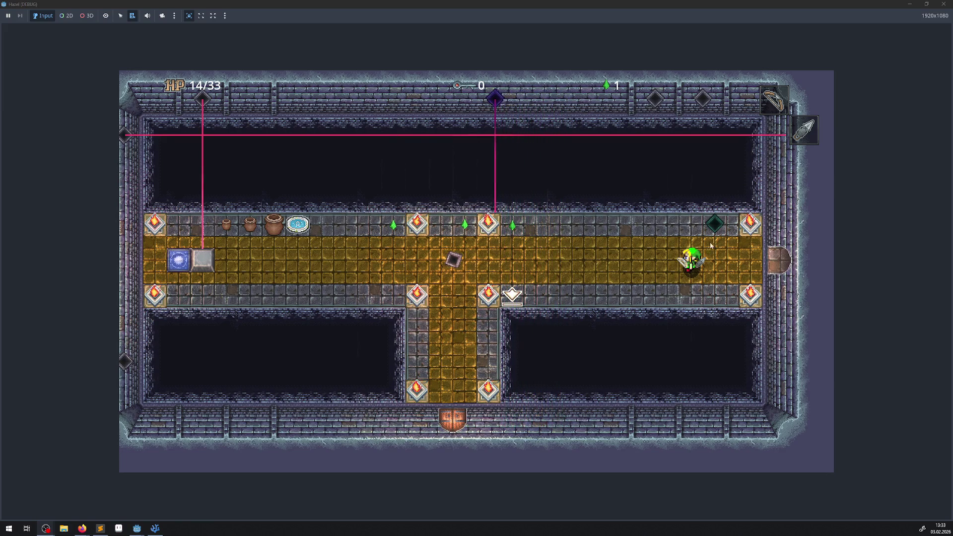
- Stop the running game, relaunch the dungeon project and start walking toward a gem
left_click(943, 4)
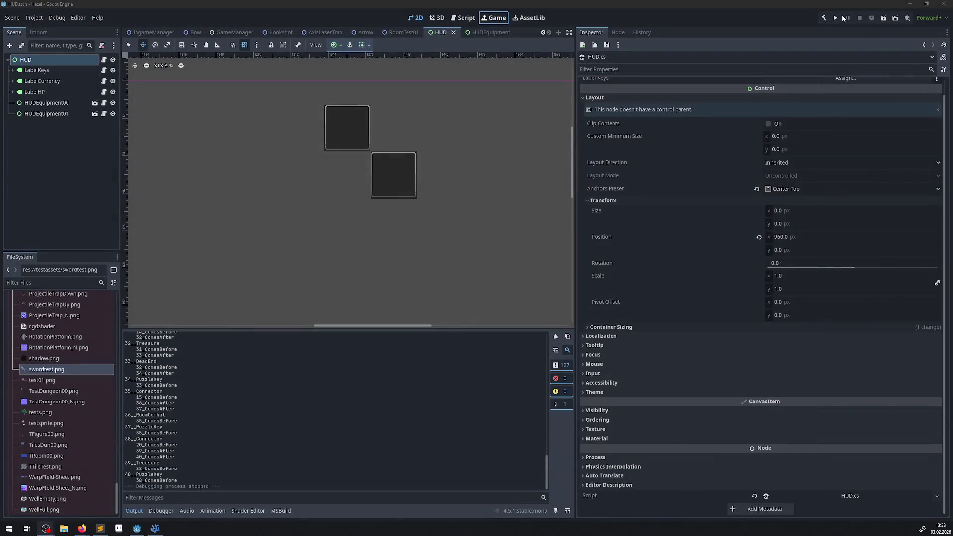
left_click(837, 18)
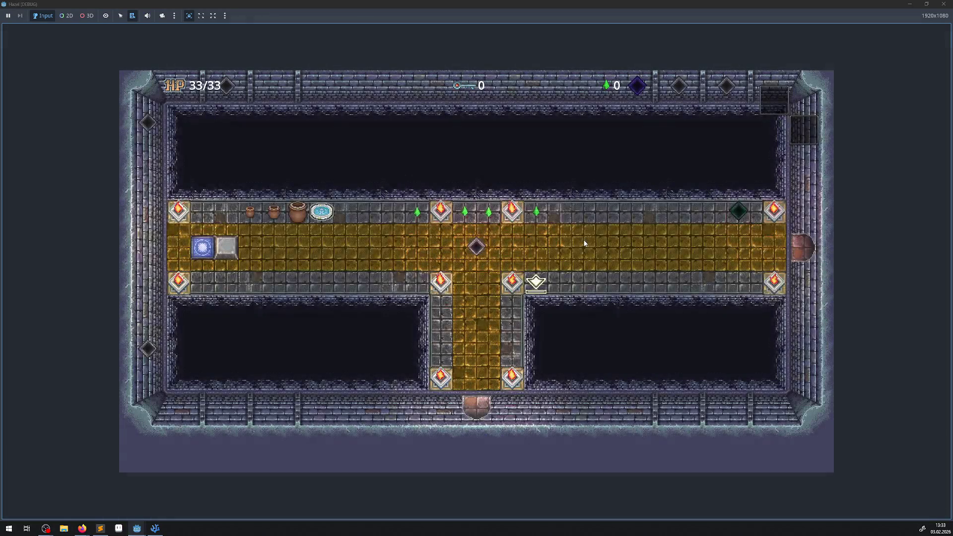
key("Up")
key("Right")
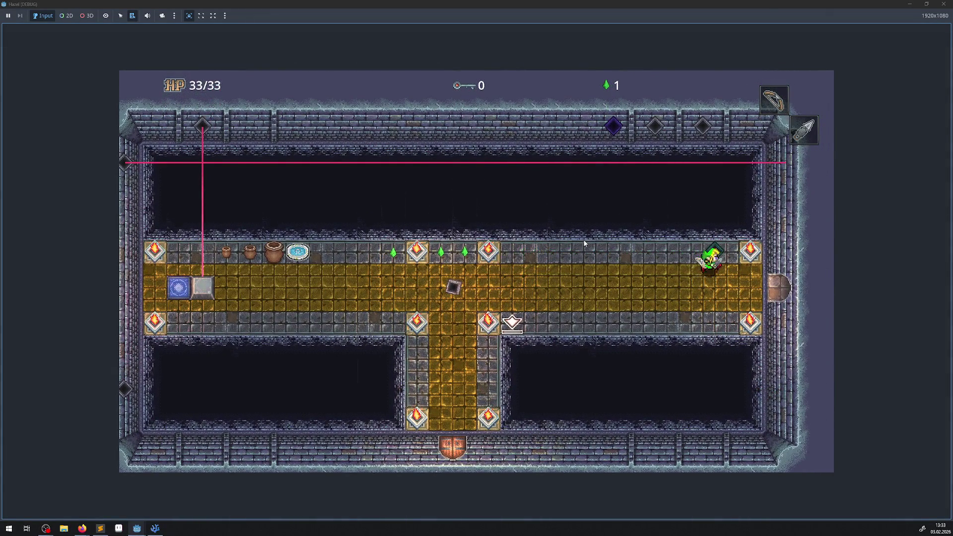
- Walk left along the gold corridor to collect the gem, then turn back right
key("Left")
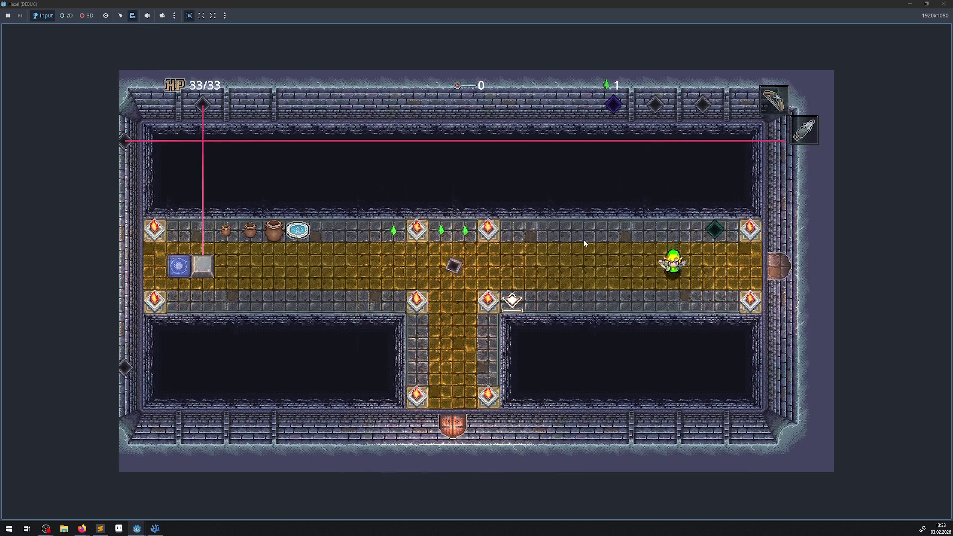
key("Left")
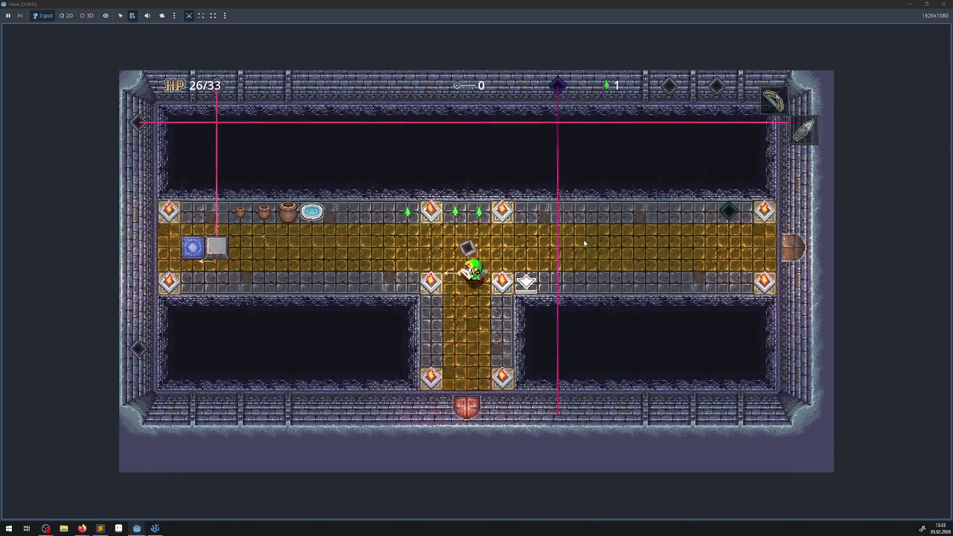
key("Down")
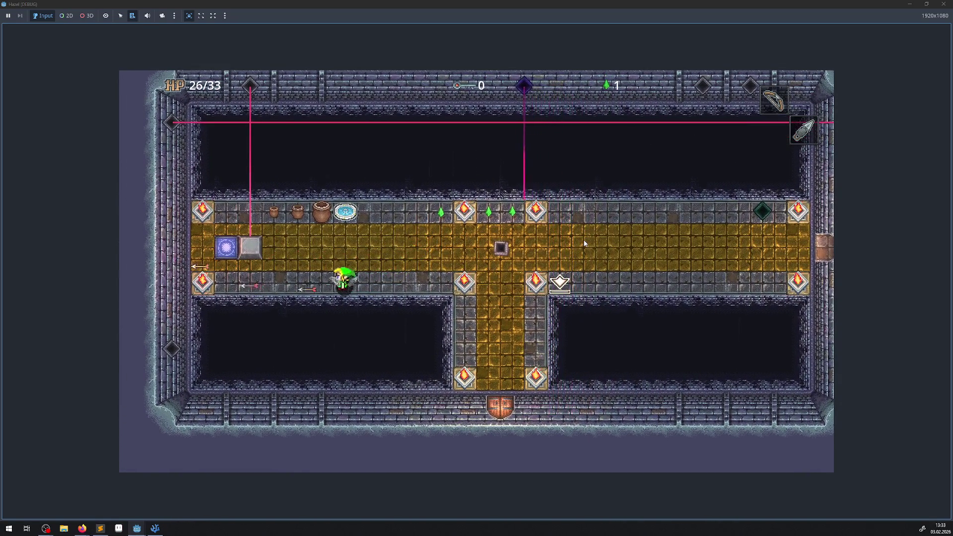
key("Left")
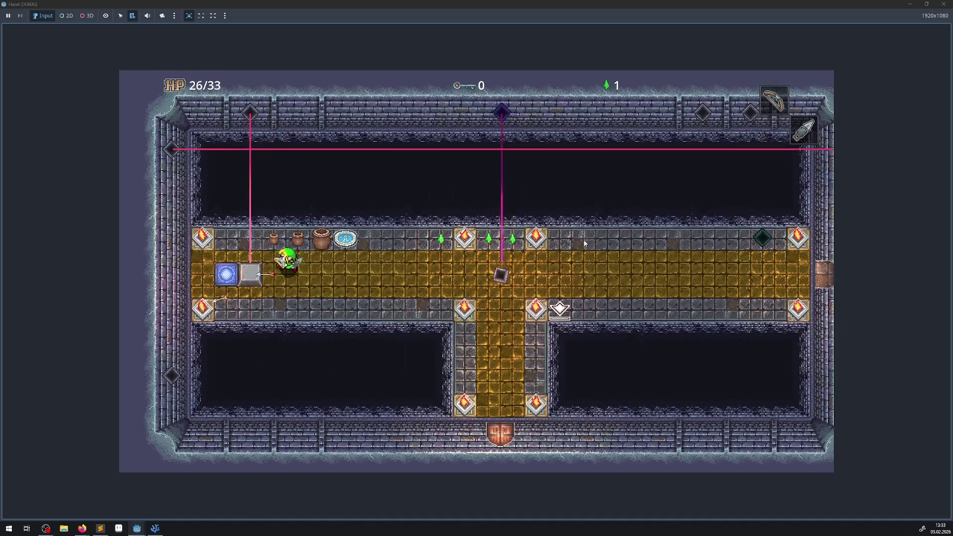
key("Right")
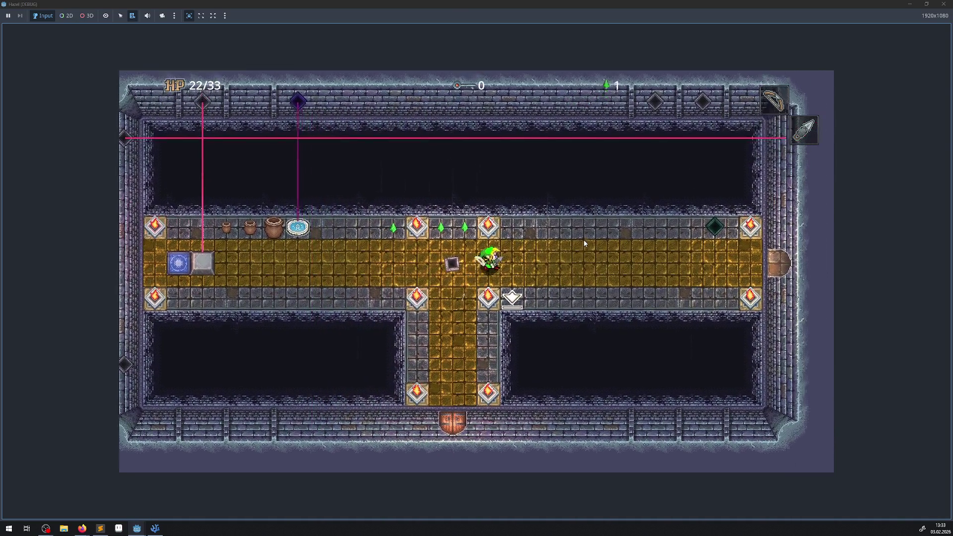
- Leave through the east door, cross the ice room and exit through its bottom door
key("Right")
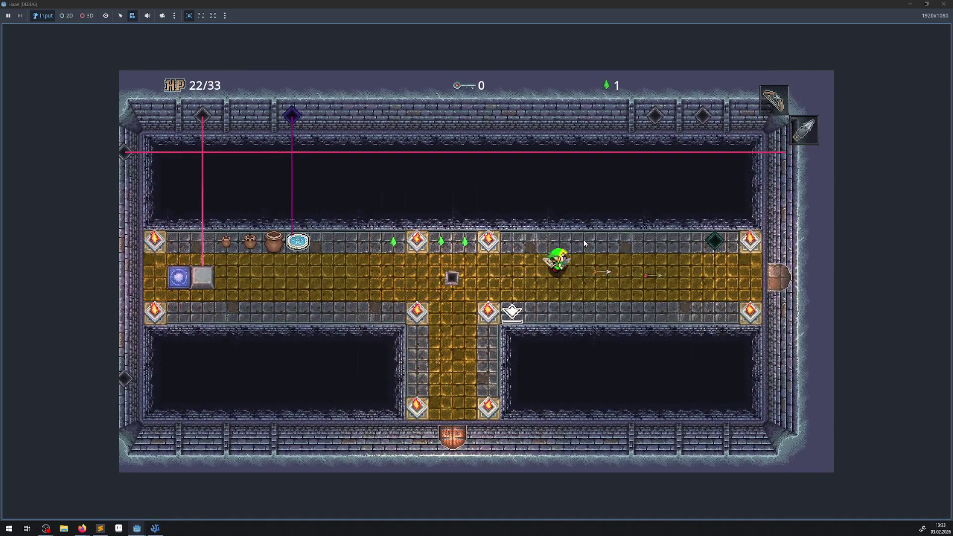
key("Right")
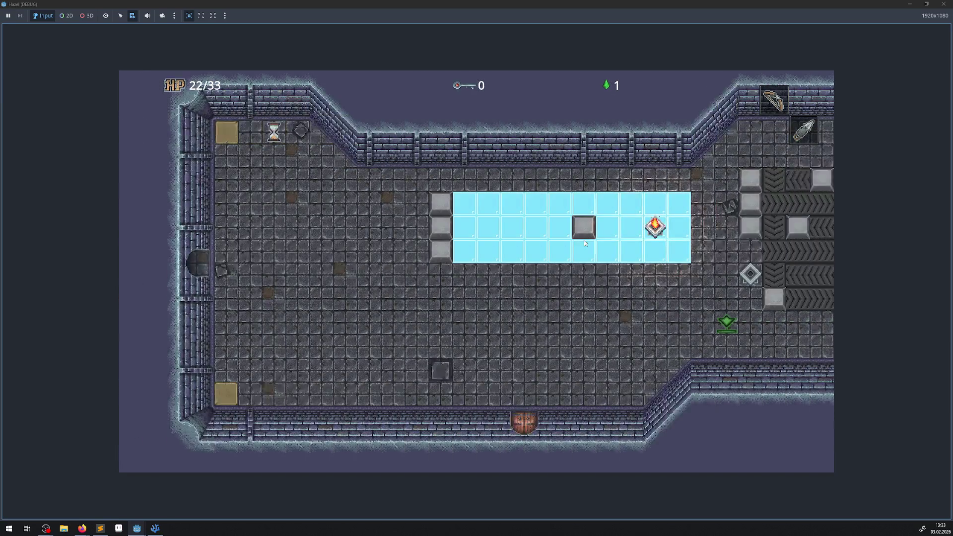
key("Down")
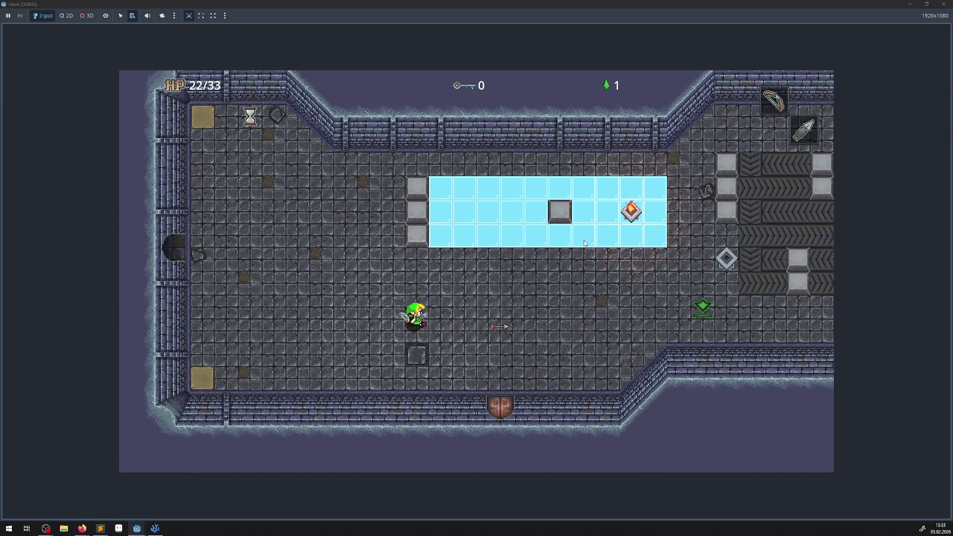
key("Up")
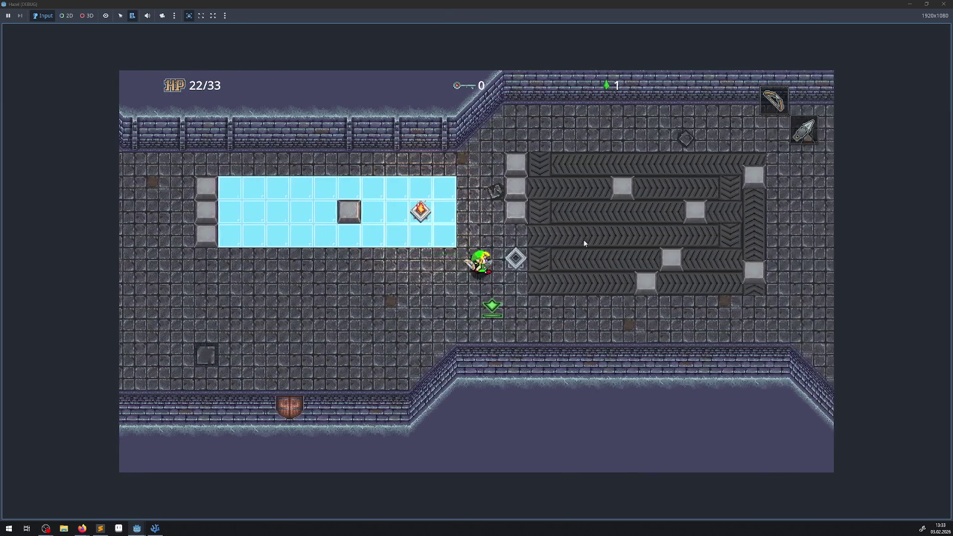
key("Left")
key("Down")
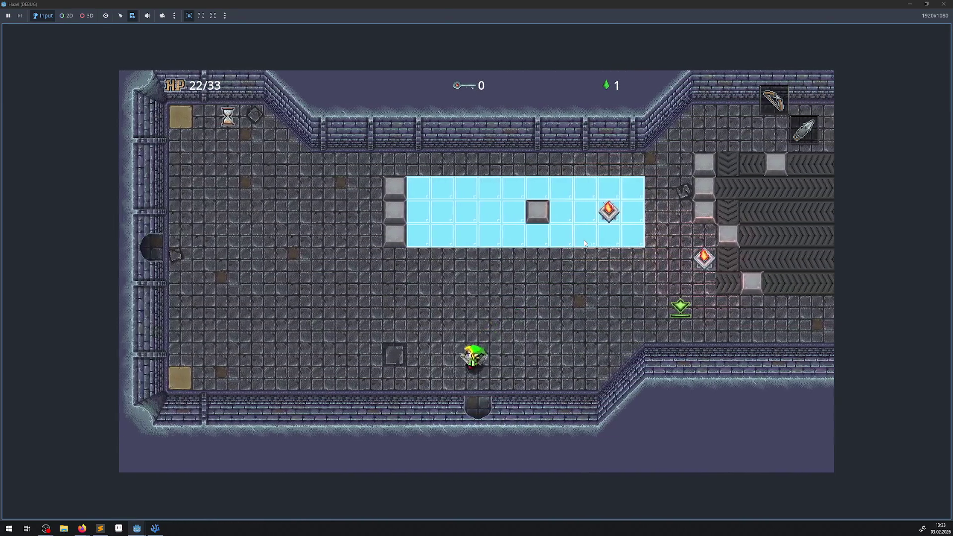
key("Down")
key("Left")
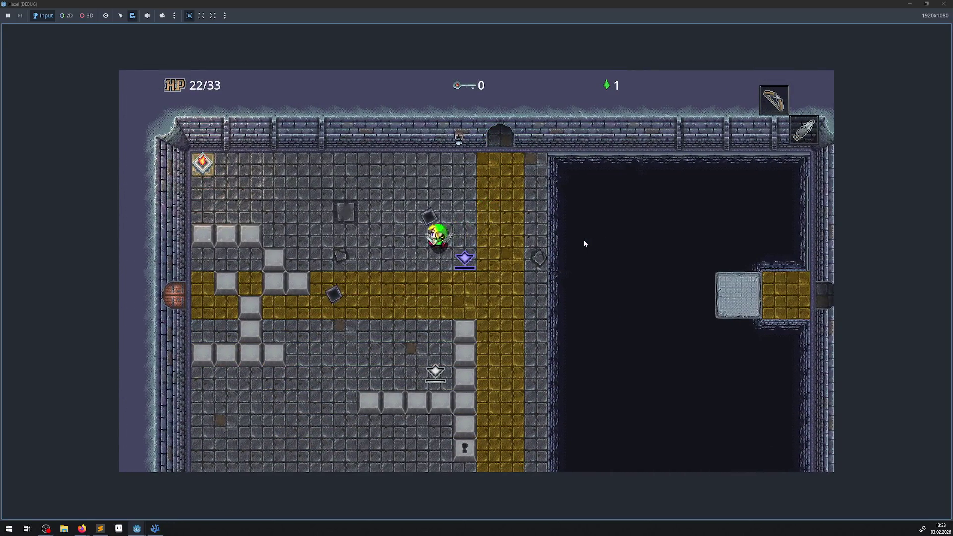
- Walk down through the new room and pick up the key
key("Left")
key("Down")
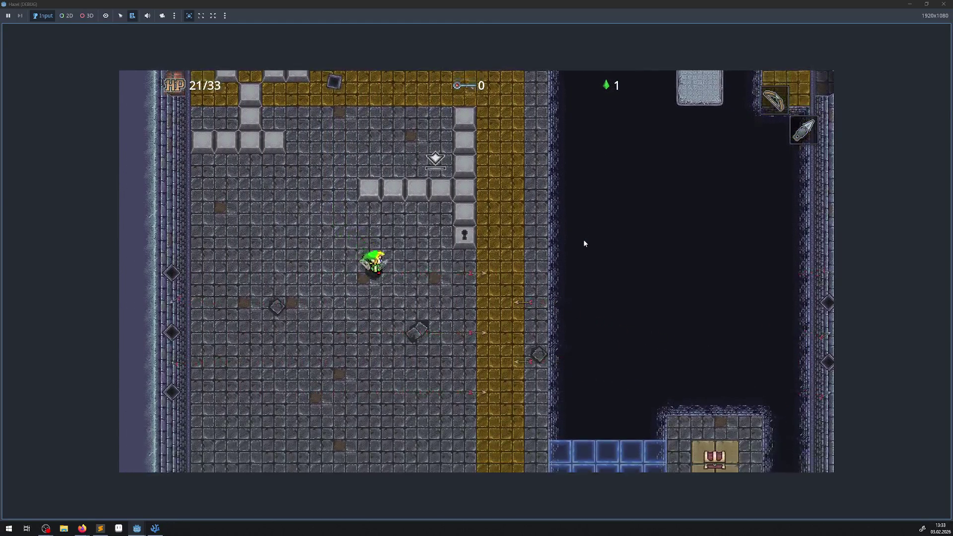
key("Down")
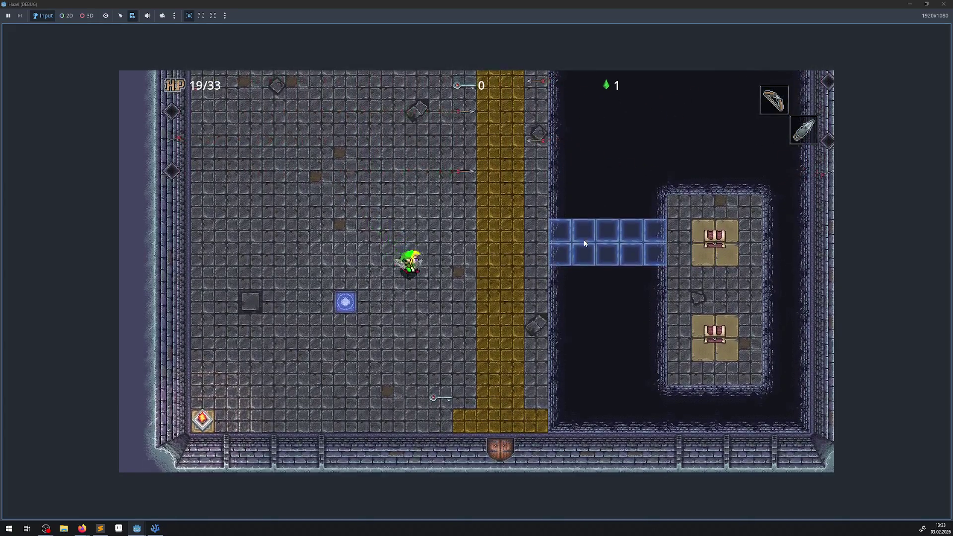
key("Right")
key("Down")
key("Right")
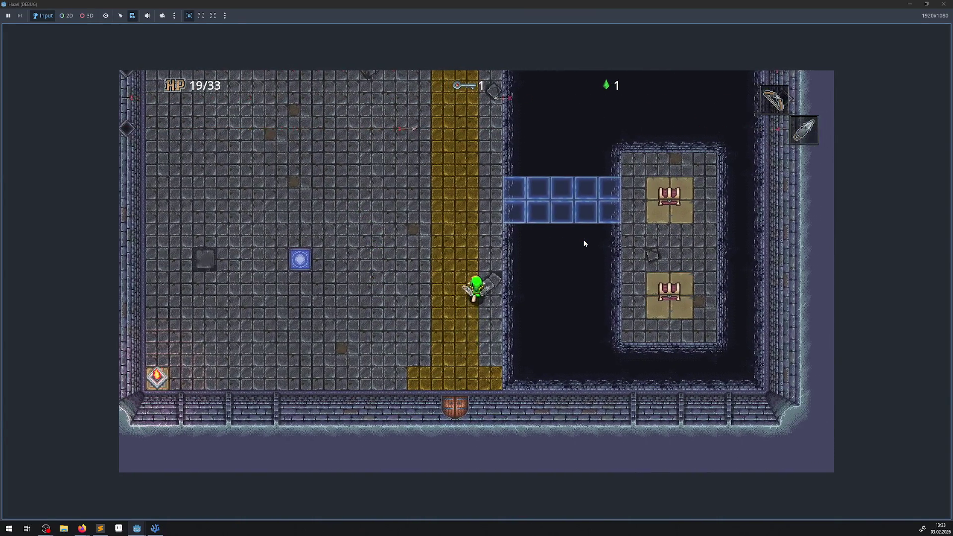
- Cross the blue bridge and open the island chests, raising gems to 501
key("Up")
key("Right")
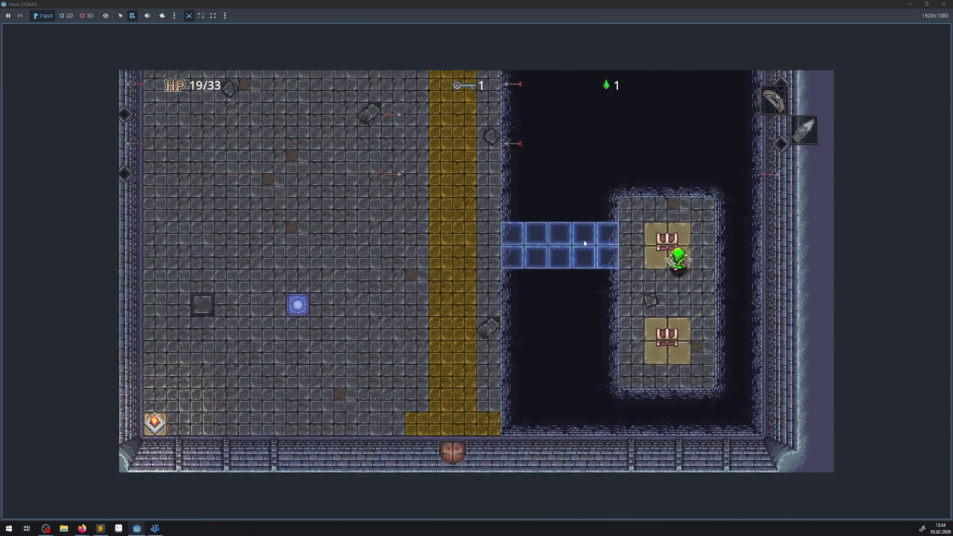
key("Down")
key("Left")
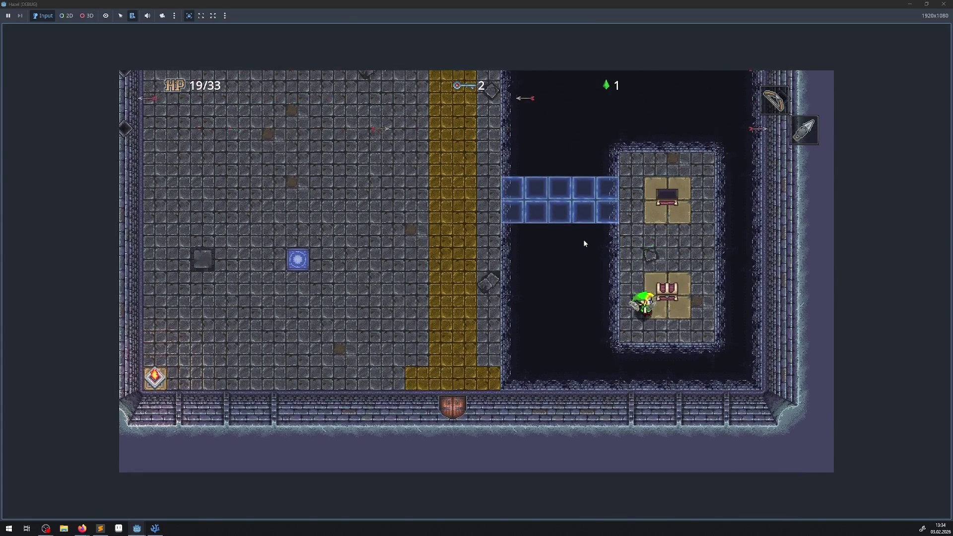
key("Right")
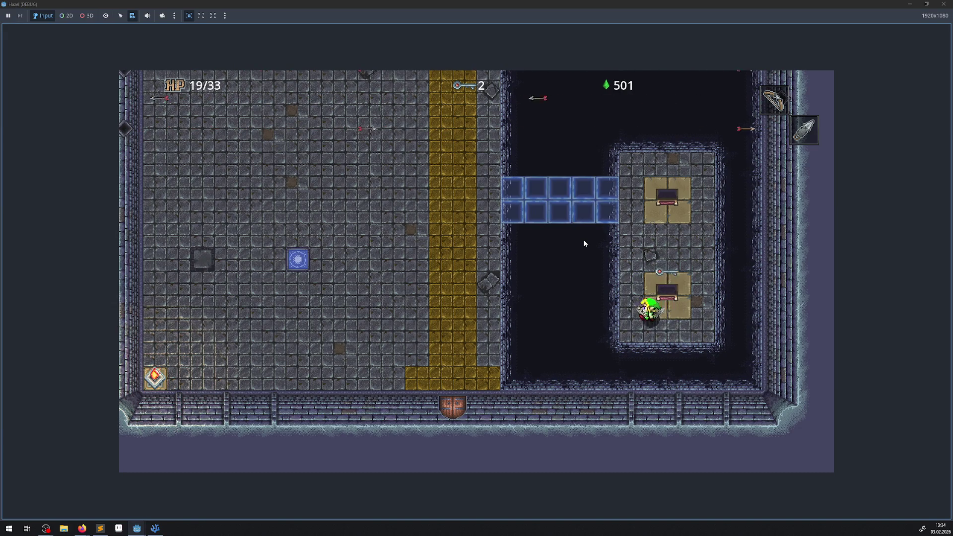
- Return over the bridge, unlock the bottom door with the key and head onward
key("Up")
key("Left")
key("Left")
key("Down")
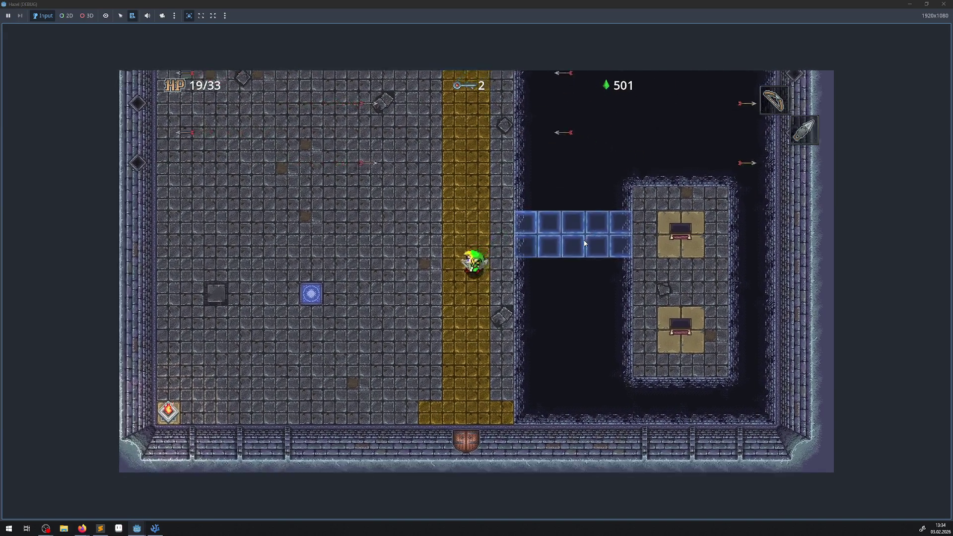
key("Down")
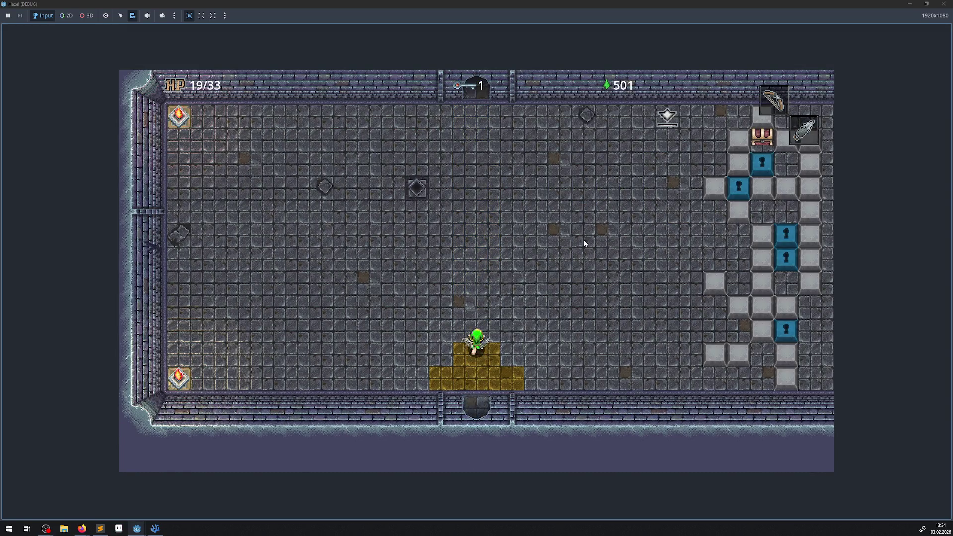
key("Up")
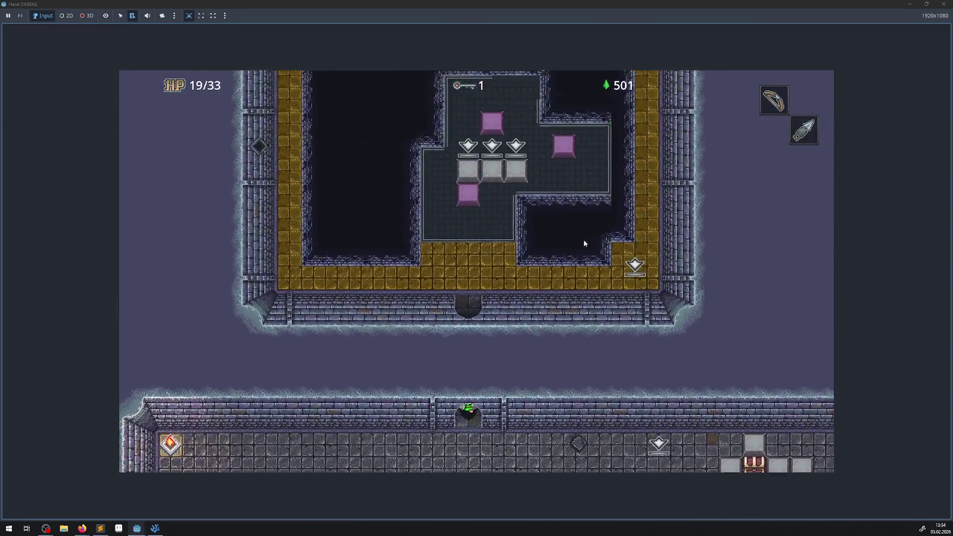
- Enter the block puzzle room, push the grey block one tile left and circle the pink block
key("Up")
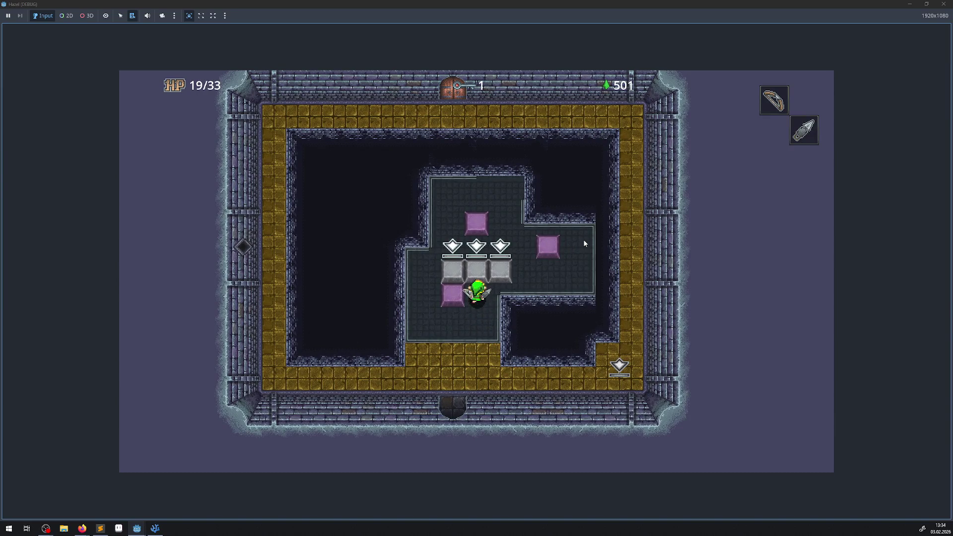
key("Left")
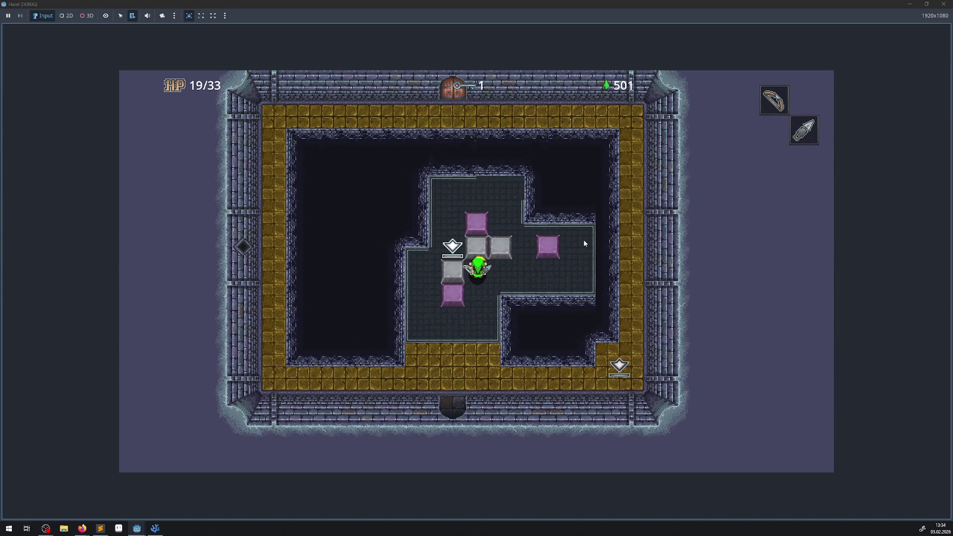
key("Down")
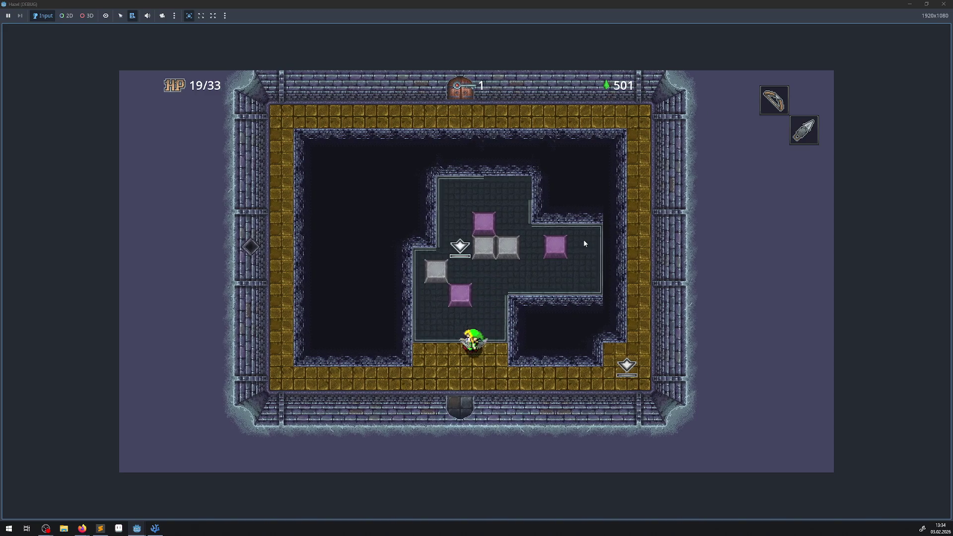
key("Left")
key("Up")
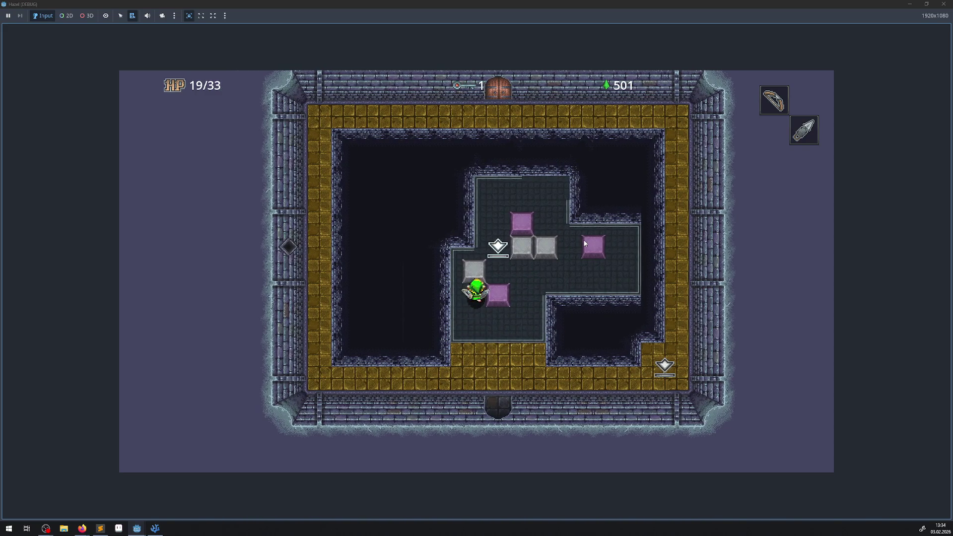
key("Left")
key("Up")
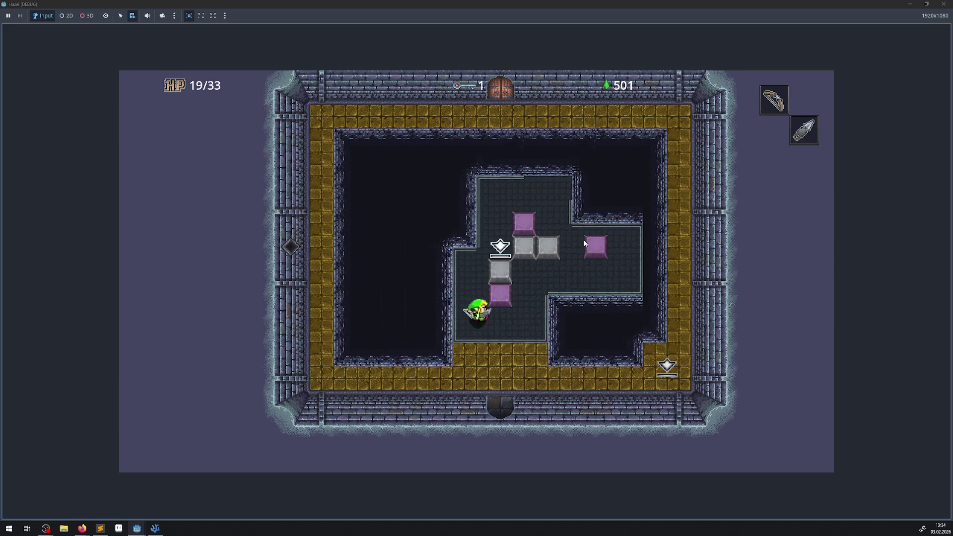
key("Right")
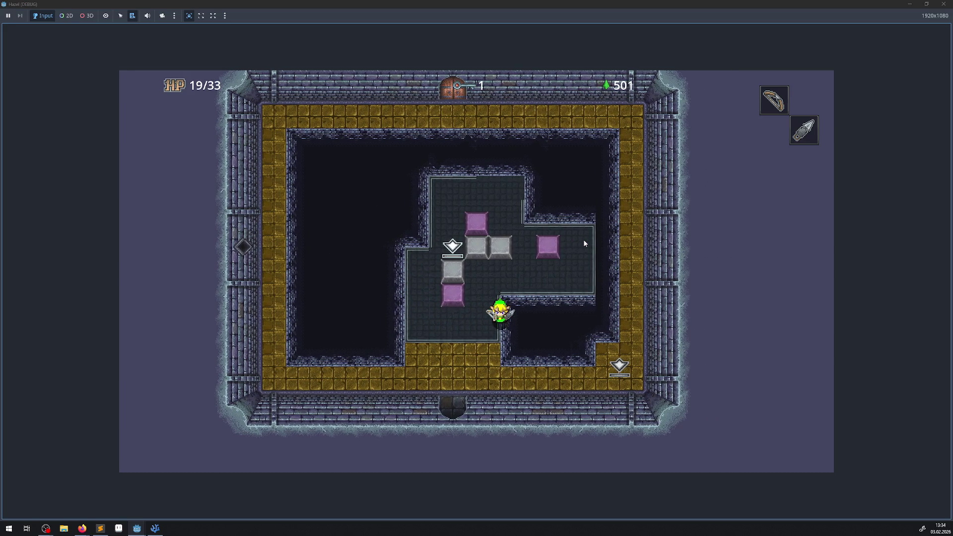
- Push a grey block up one tile, then left onto a pressure plate
key("Left")
key("Up")
key("Right")
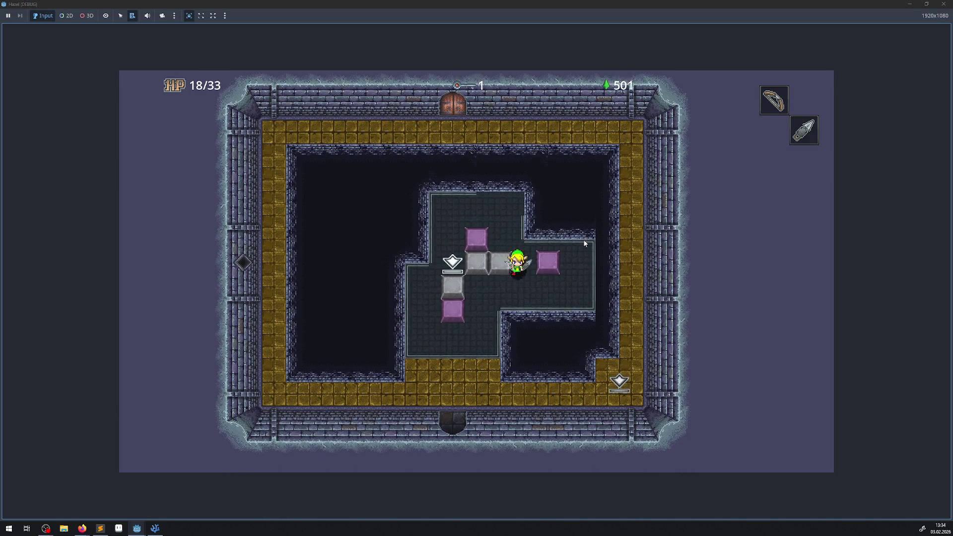
key("Down")
key("Left")
key("Up")
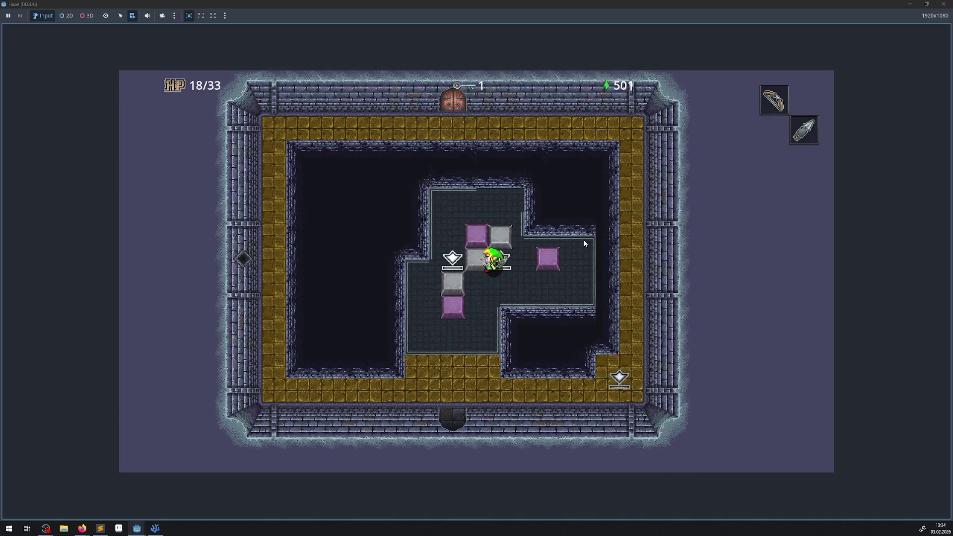
key("Left")
key("Down")
- Push the lower grey block one tile right, then up onto a plate
key("Left")
key("Up")
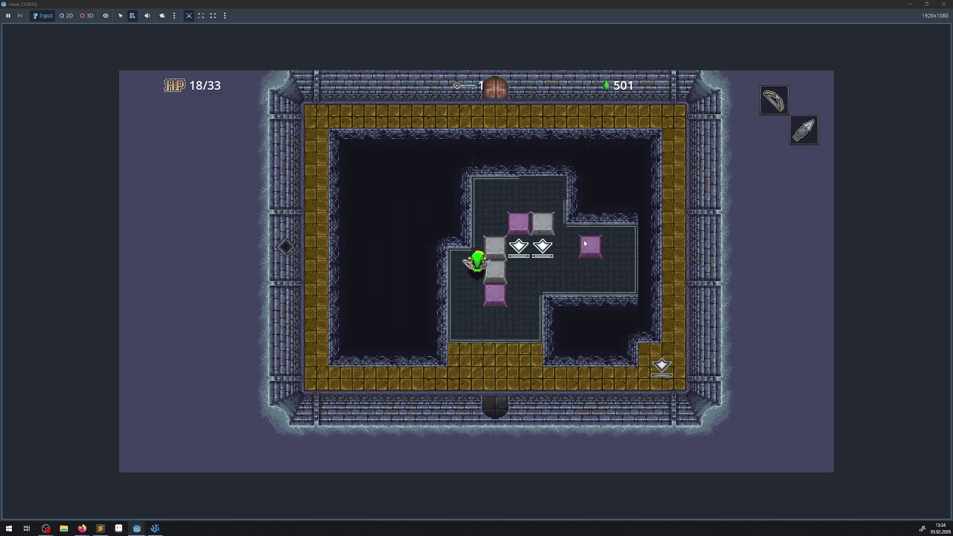
key("Down")
key("Up")
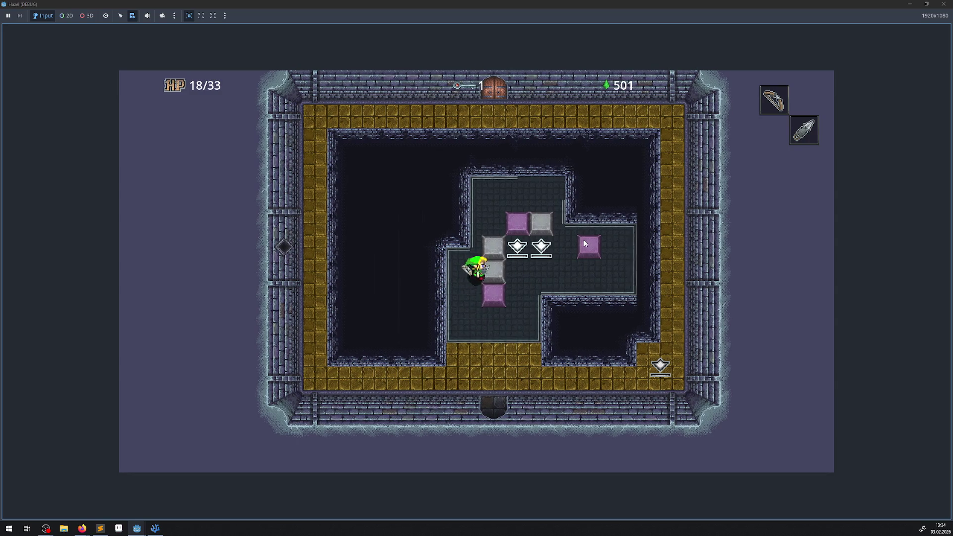
key("Right")
key("Left")
key("Down")
key("Down")
key("Right")
key("Right")
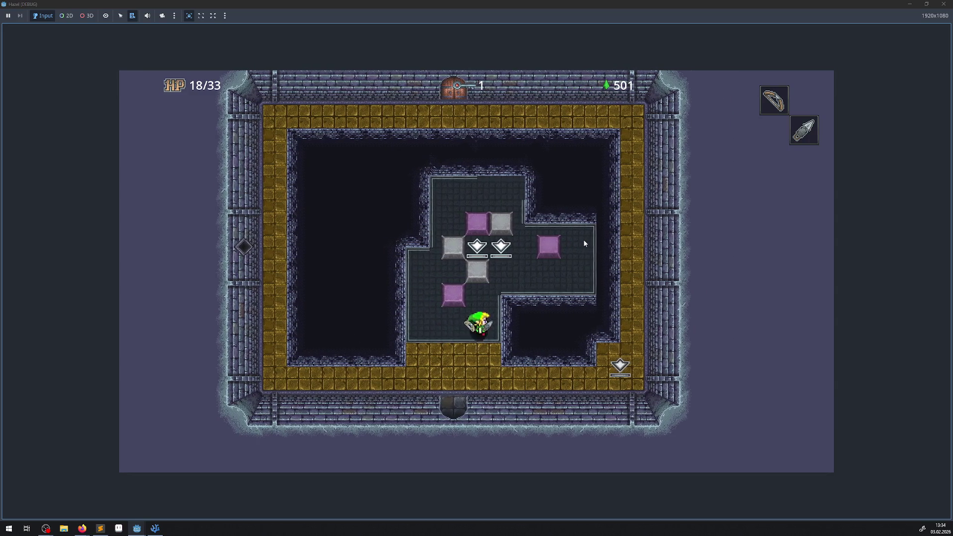
key("Up")
key("Up")
key("Left")
key("Left")
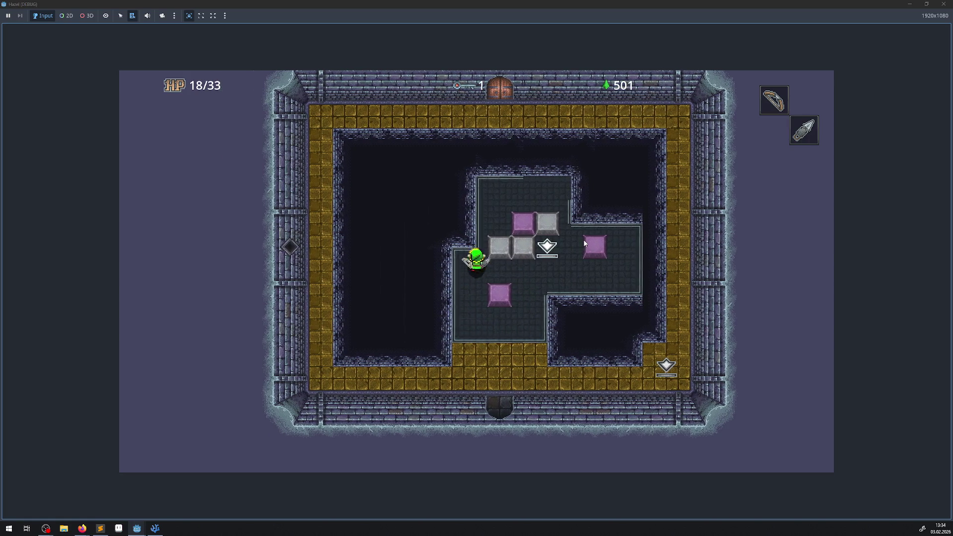
key("Up")
key("Up")
key("Up")
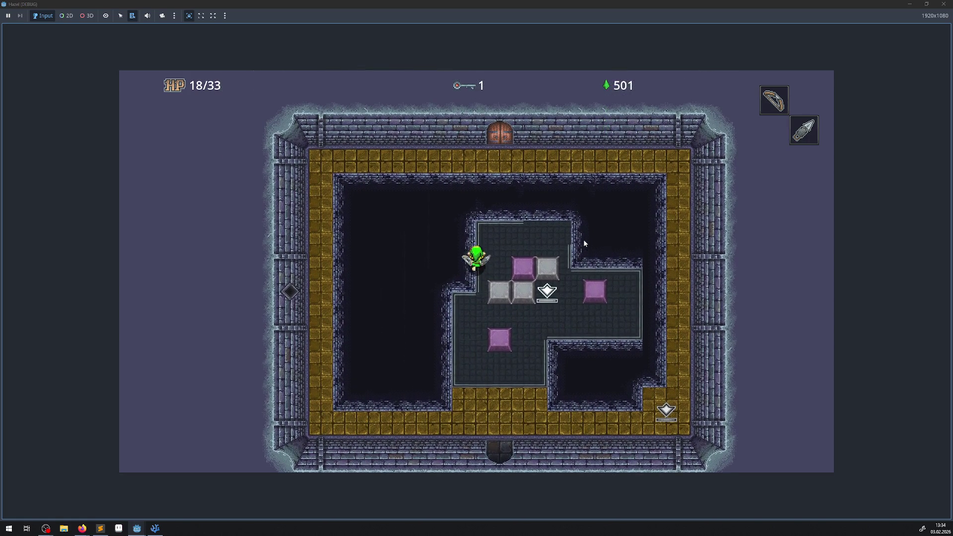
- Push the last grey block onto the pressure plate and walk back down
key("Right")
key("Right")
key("Right")
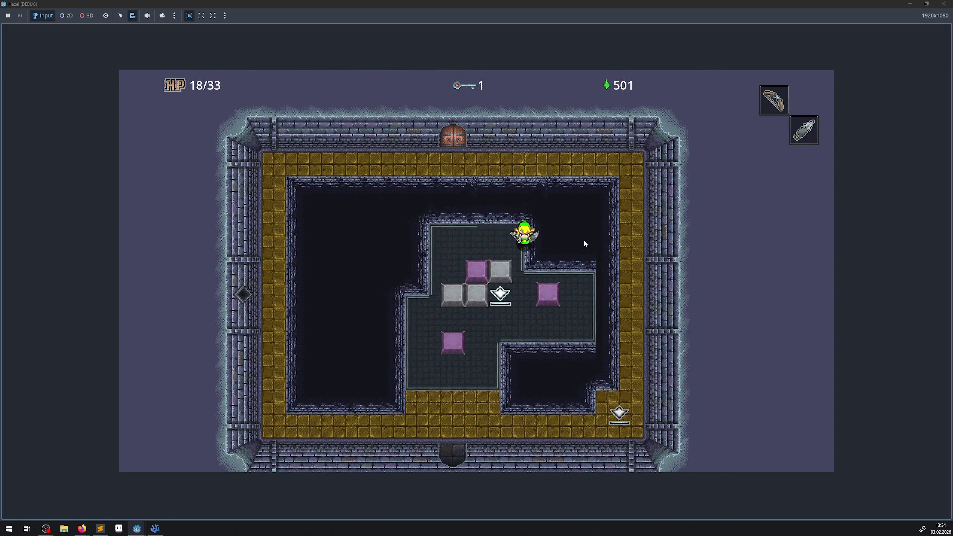
key("Right")
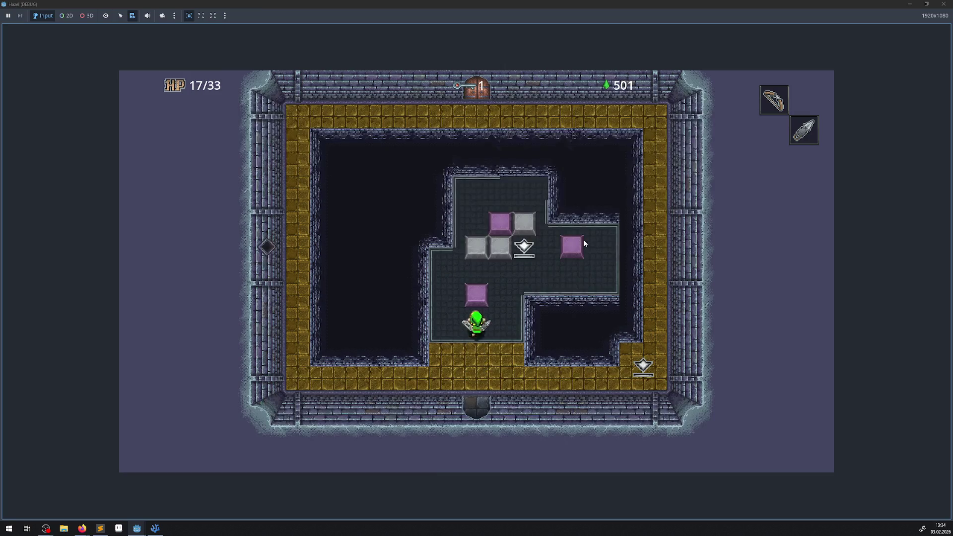
key("Up")
key("Up")
key("Left")
key("Up")
key("Up")
key("Up")
key("Right")
key("Right")
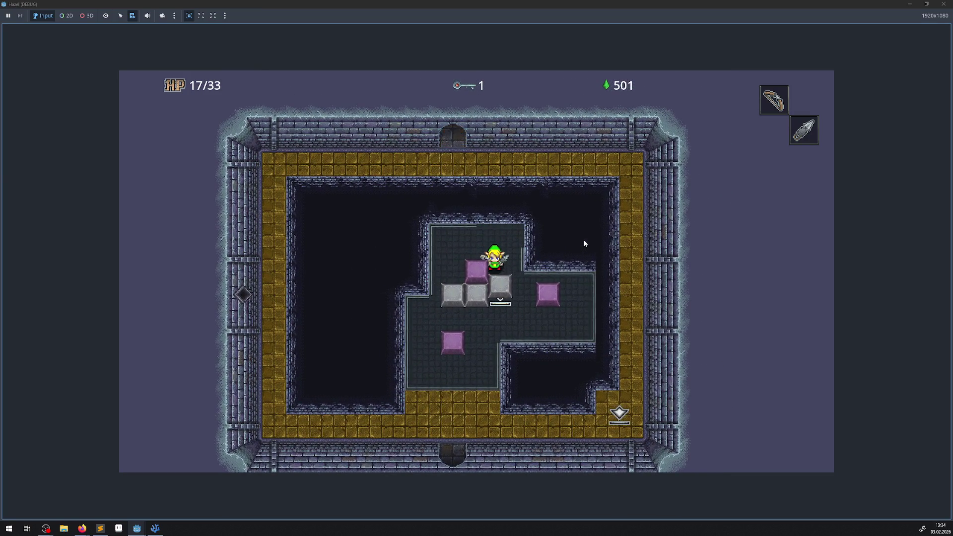
key("Right")
key("Down")
key("Down")
key("Left")
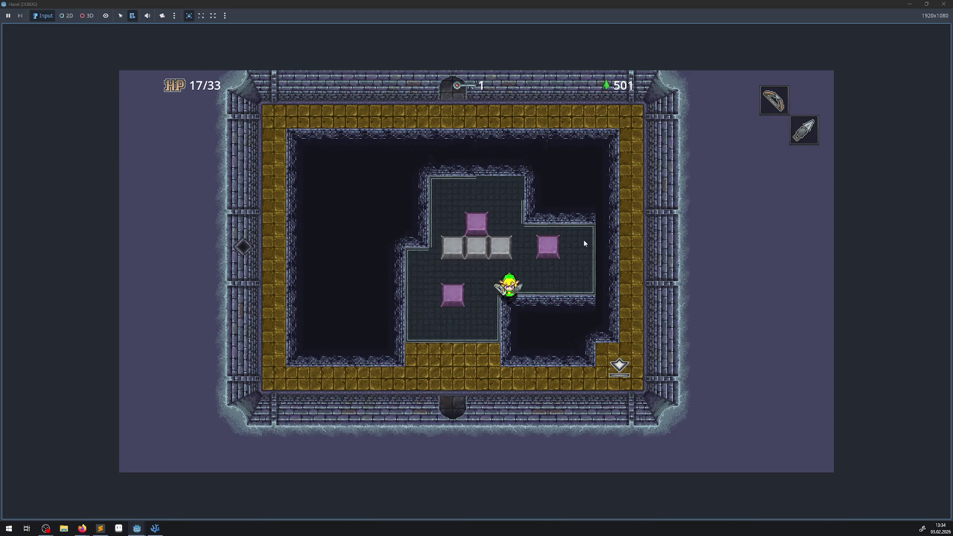
key("Down")
key("Down")
key("Down")
- Go through the top door, loop around the gold corridors and exit the bottom door
key("Up")
key("Up")
key("Up")
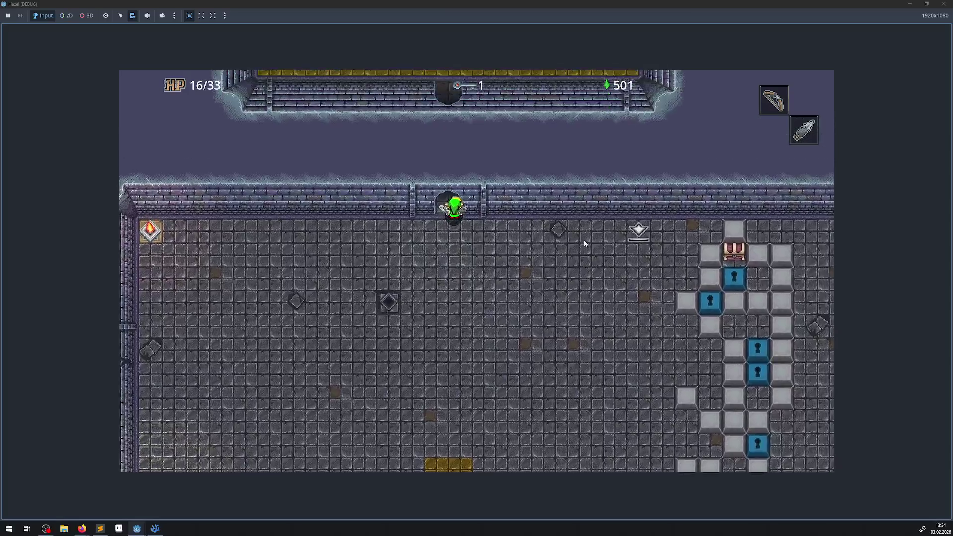
key("Up")
key("Left")
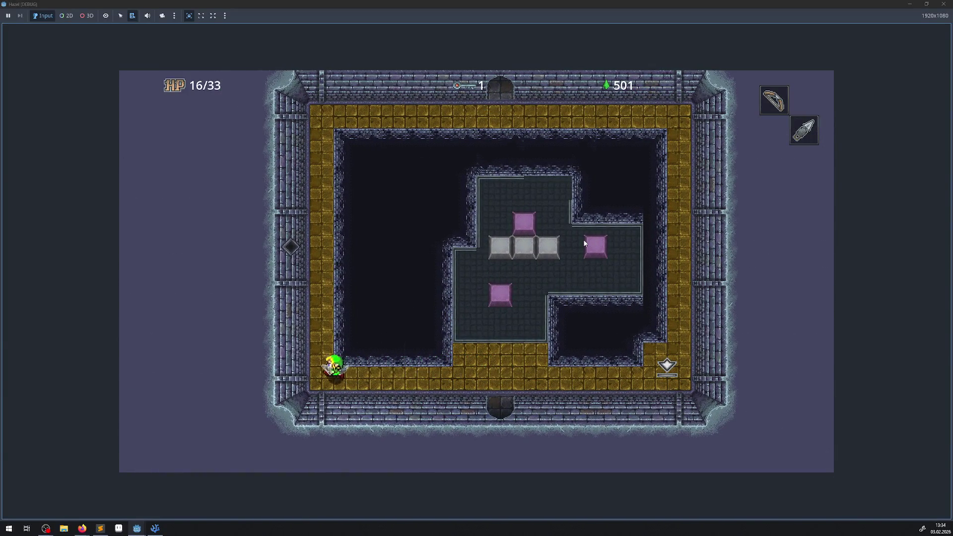
key("Up")
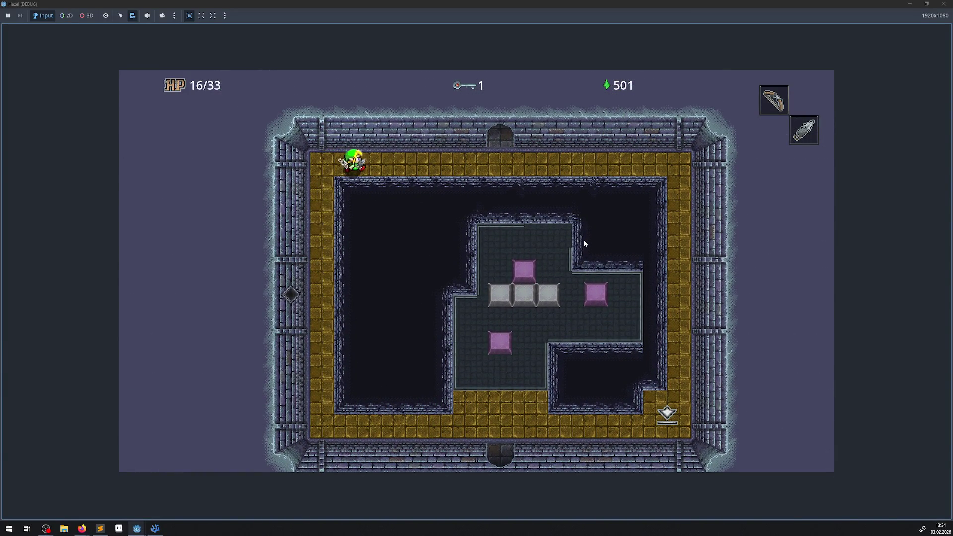
key("Right")
key("Up")
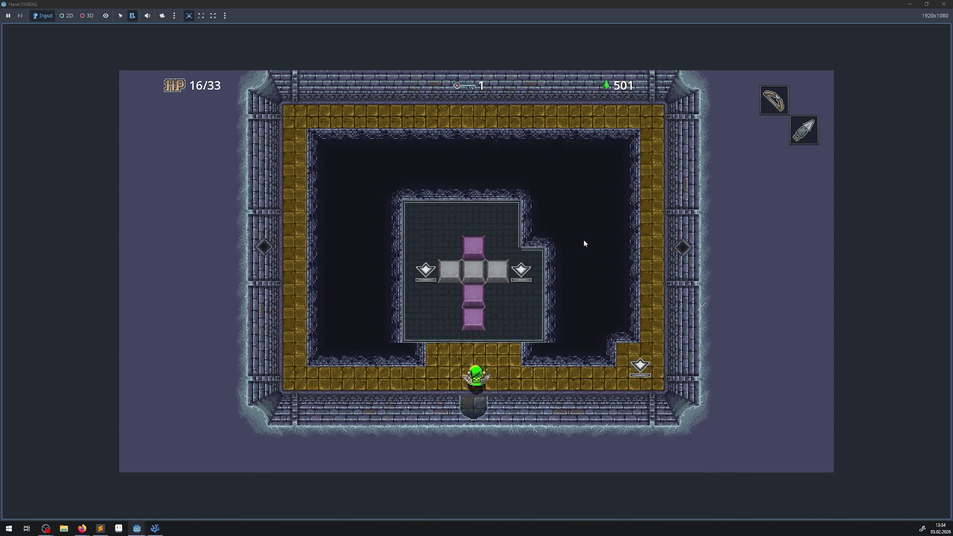
key("Down")
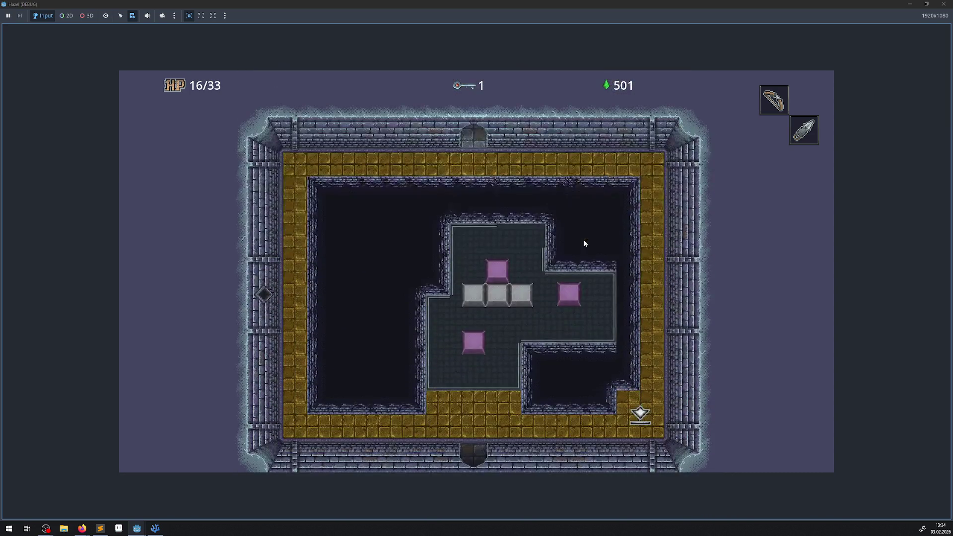
key("Left")
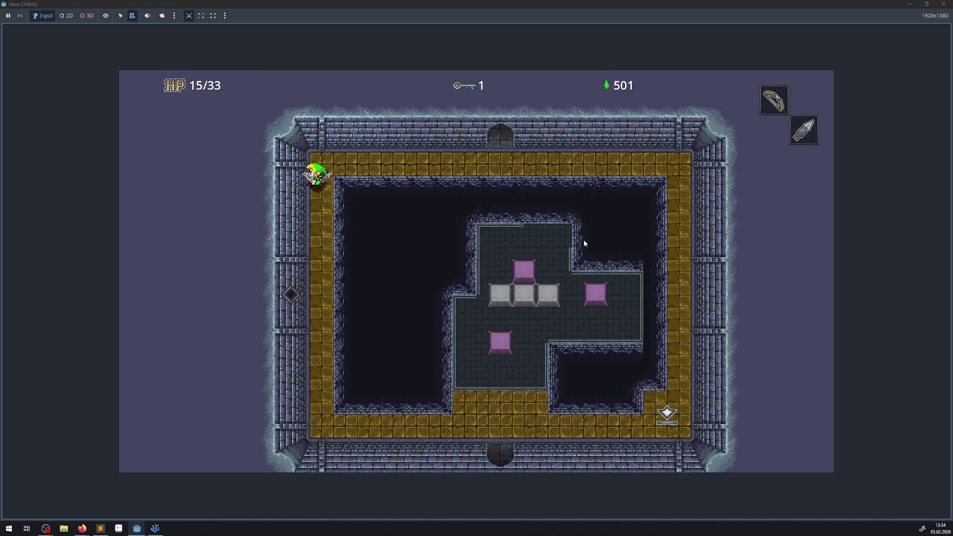
key("Down")
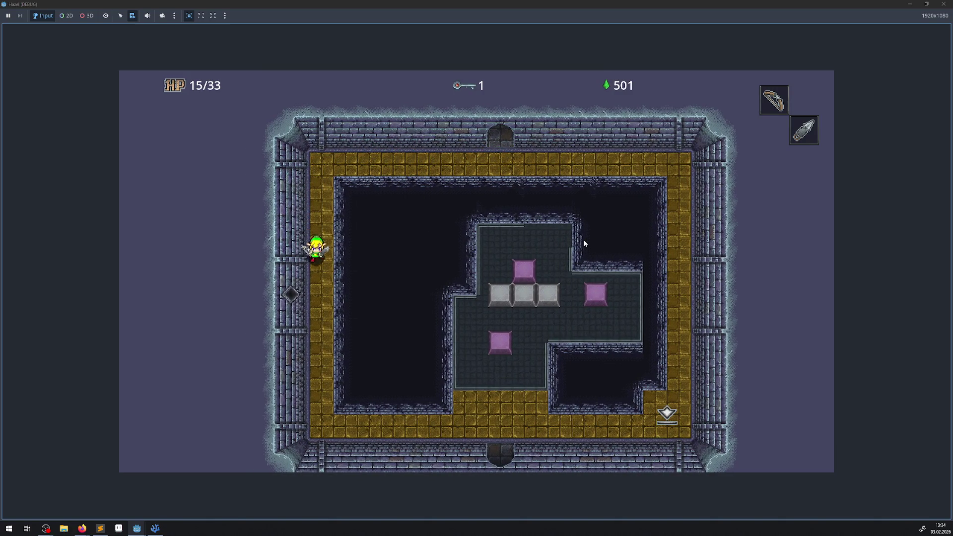
key("Right")
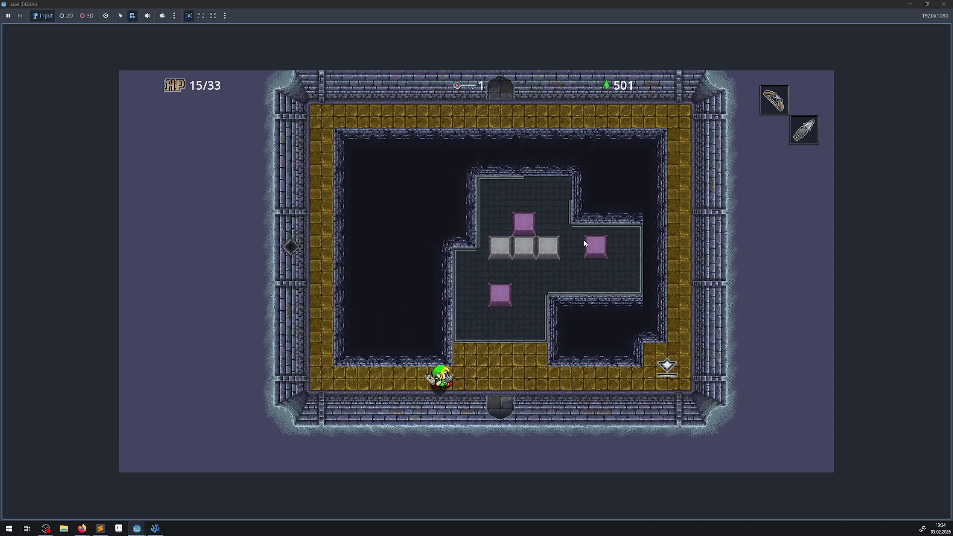
key("Down")
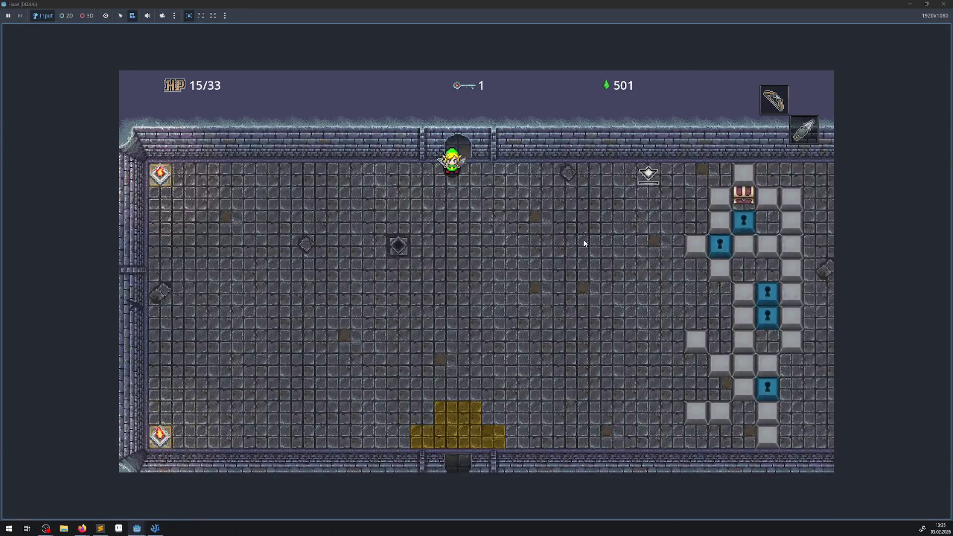
- Cross the next room, leave by its left door and walk into the keyhole block
key("Down")
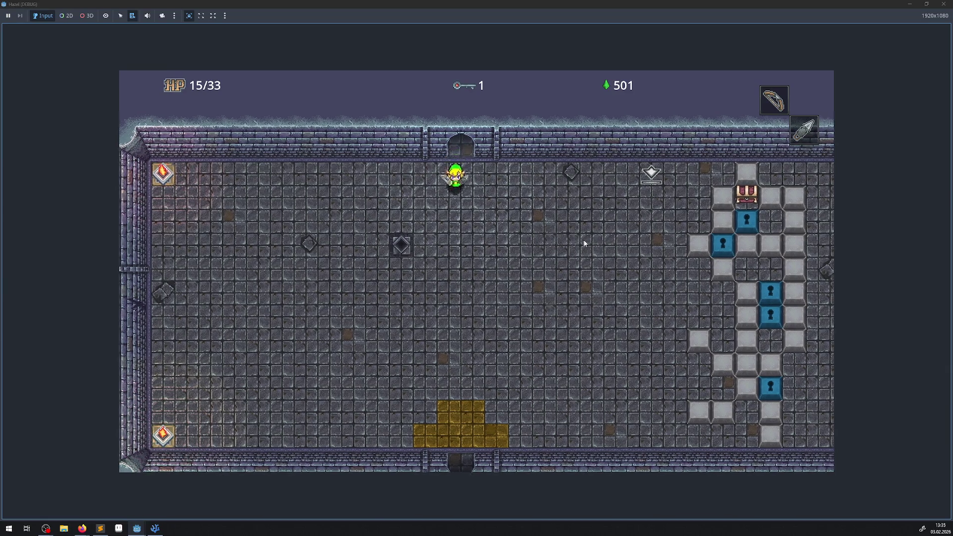
key("Left")
key("Left")
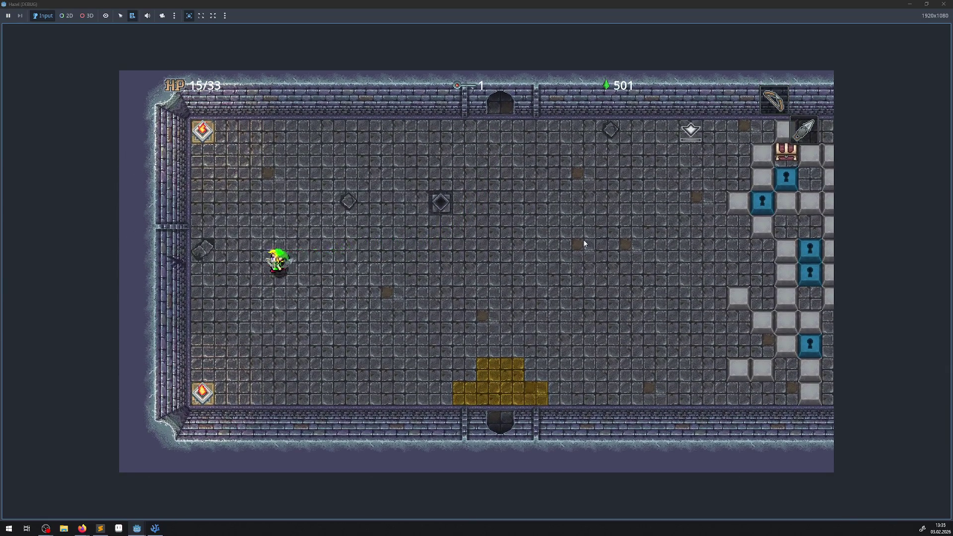
key("Left")
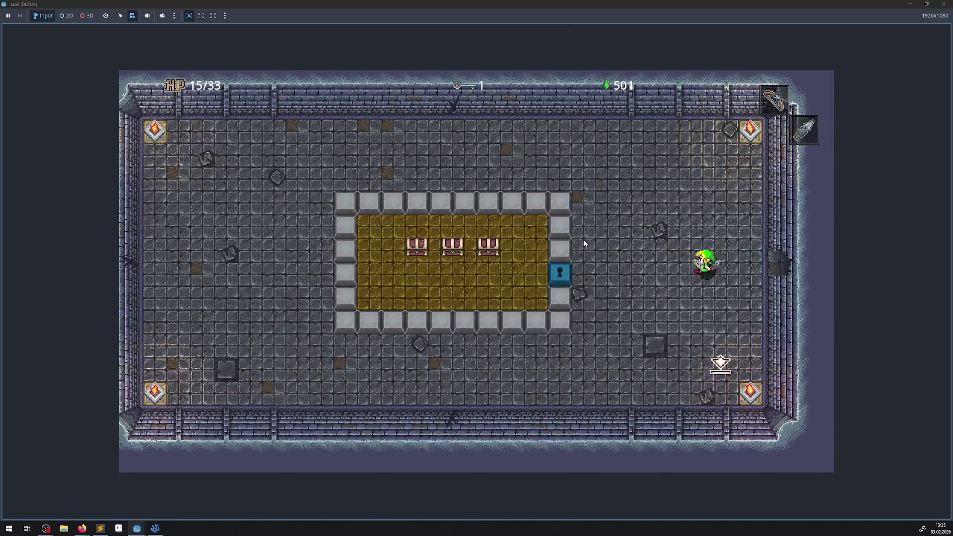
- Walk around the opened keyhole block and line up below the block wall
key("Down")
key("Down")
key("Left")
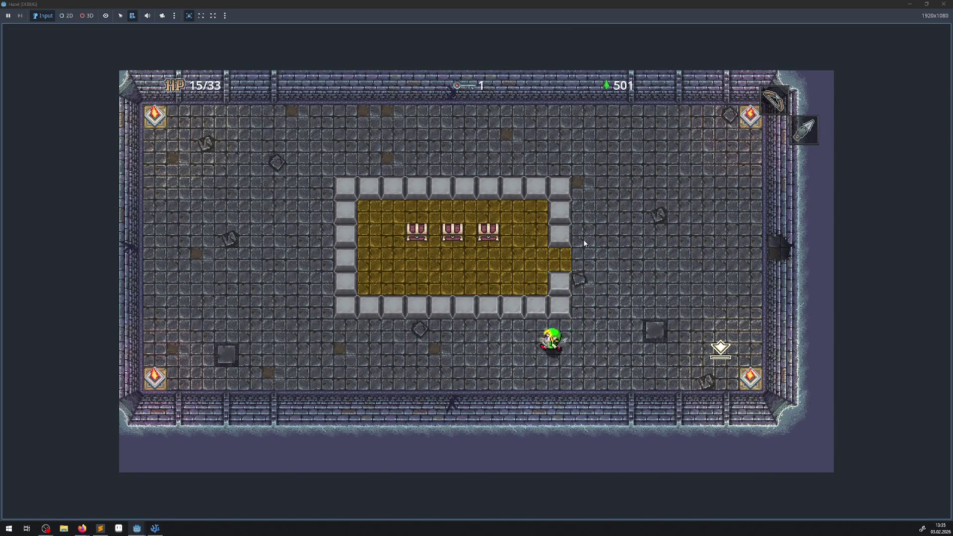
key("Down")
key("Right")
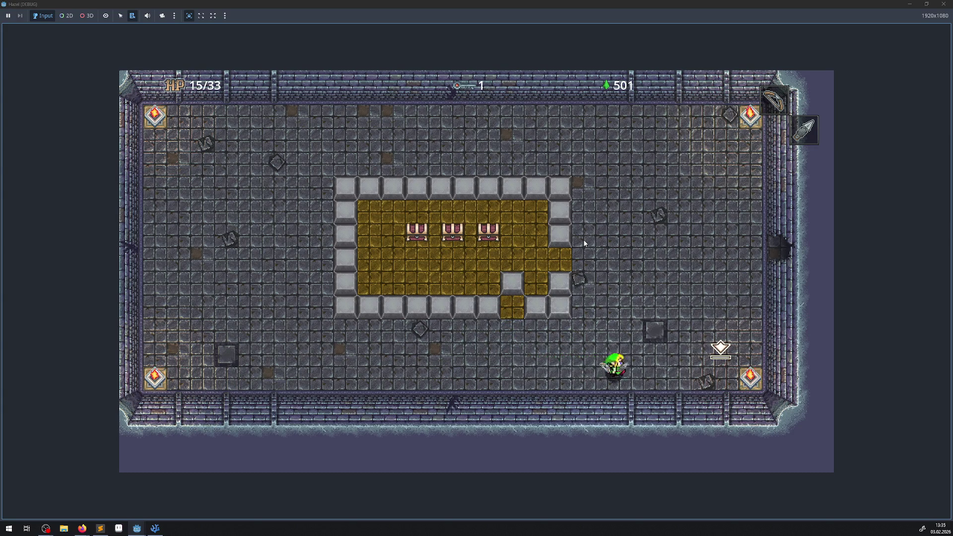
key("Up")
key("Left")
key("Down")
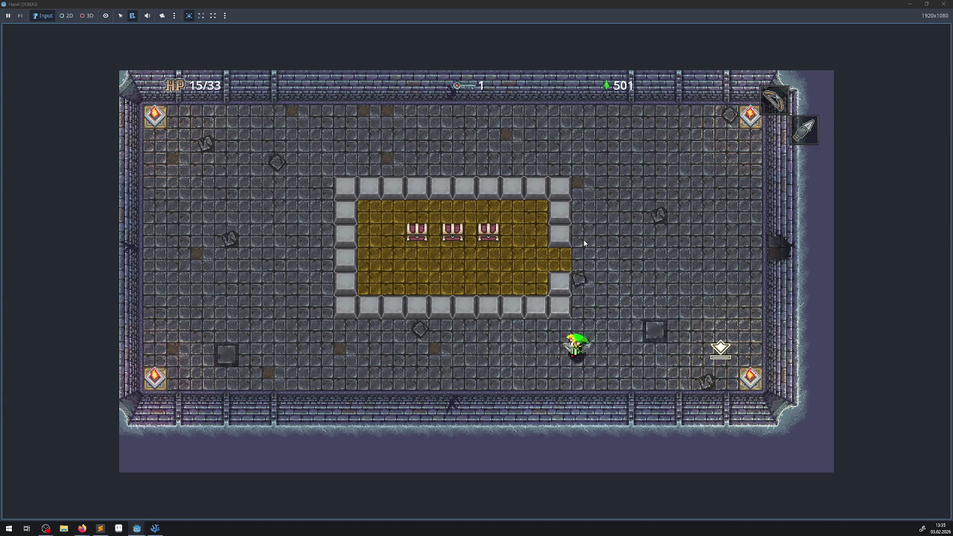
key("Up")
- Push three bottom-row blocks up into the gold floor
key("Right")
key("Up")
key("Left")
key("Up")
key("Right")
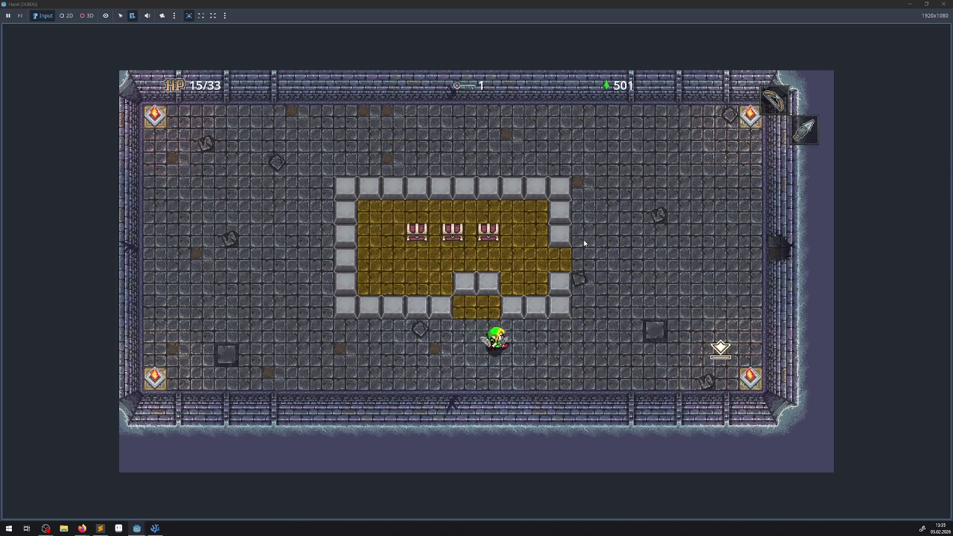
key("Up")
- Step onto the exit marker, then leave through the bottom door into the next room
key("Right")
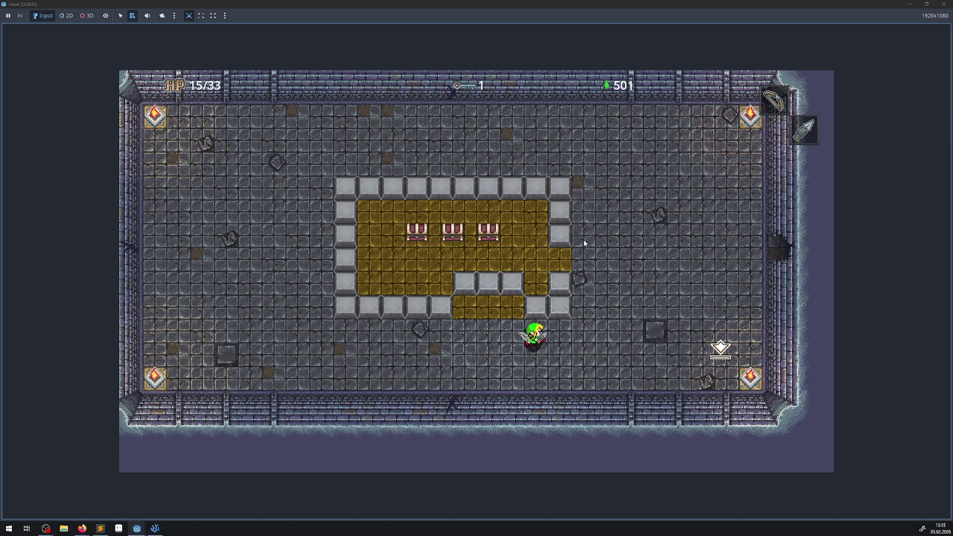
key("Right")
key("Left")
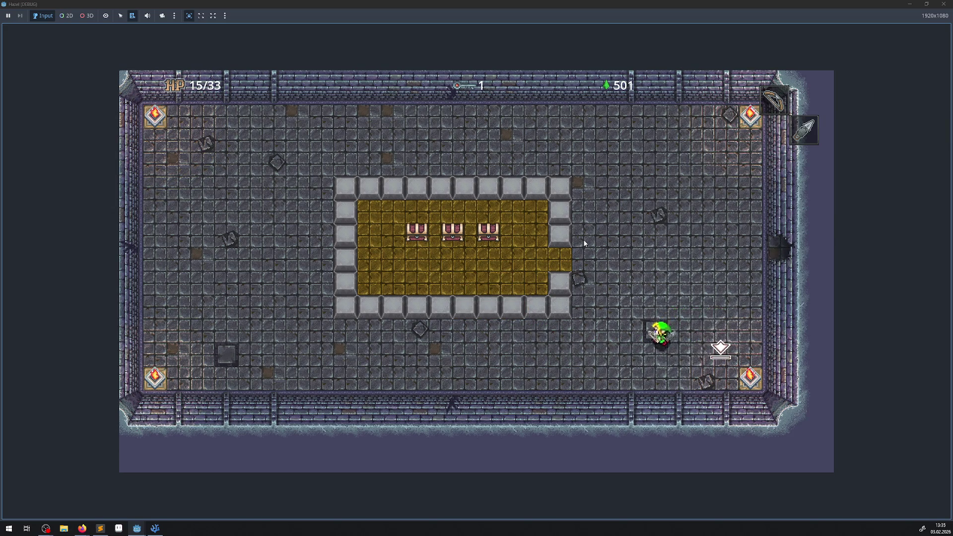
key("Down")
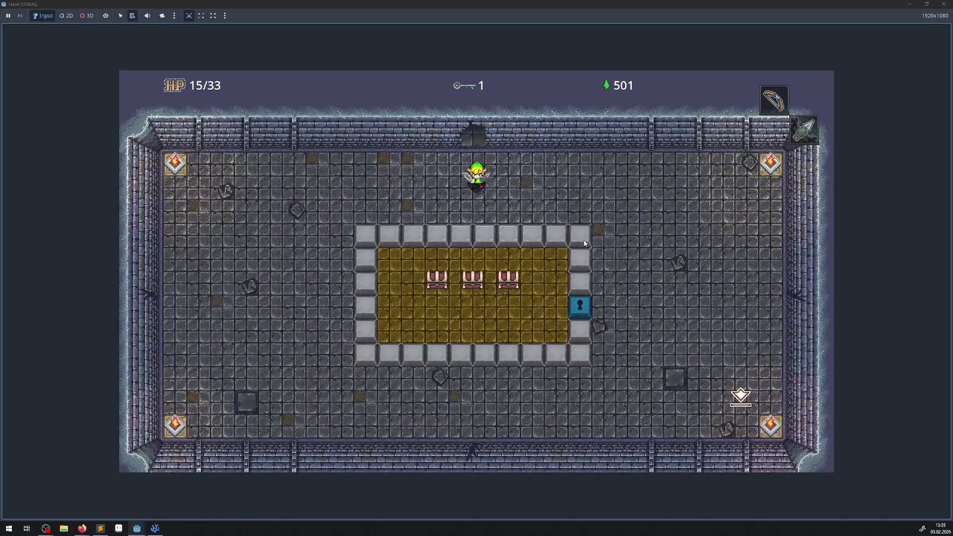
key("Right")
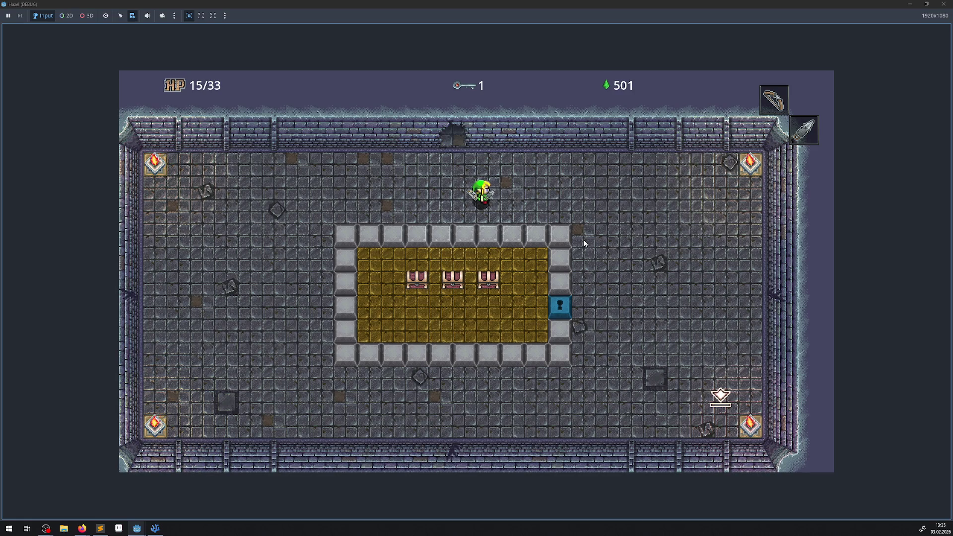
- Walk around the room and go up through the top door
key("Right")
key("Down")
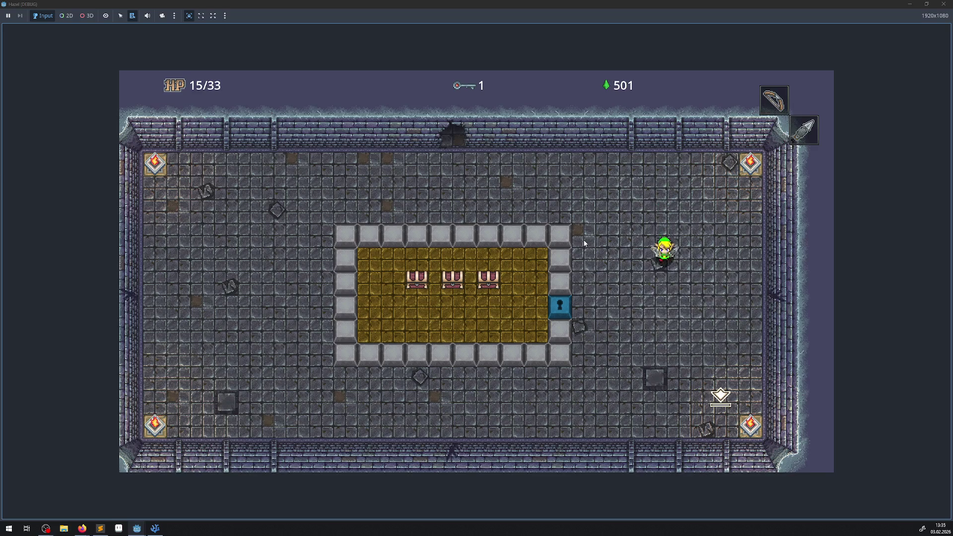
key("Left")
key("Left")
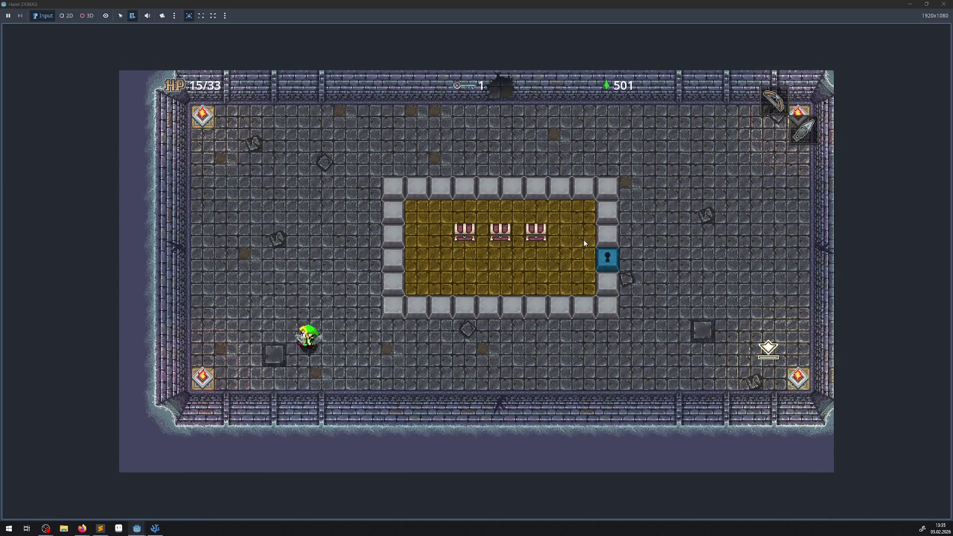
key("Up")
key("Right")
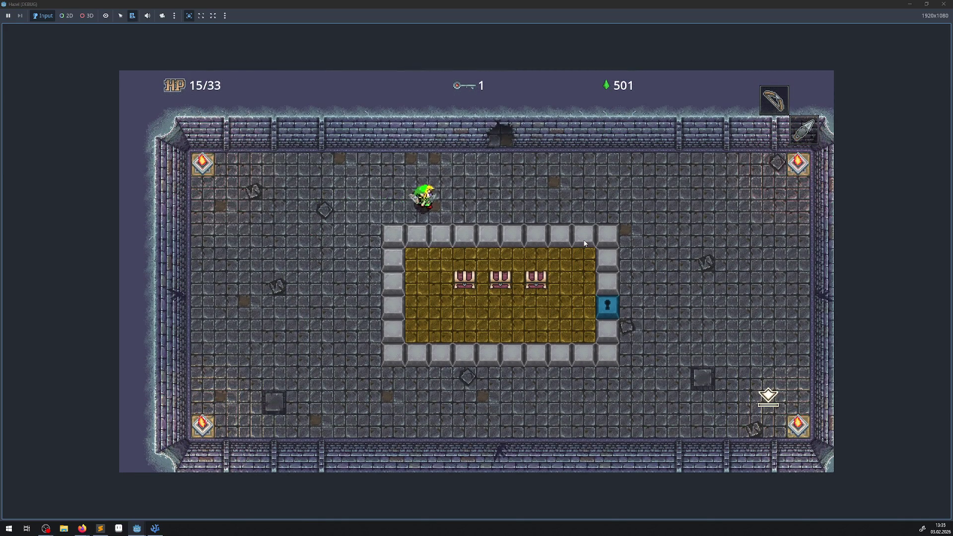
key("Up")
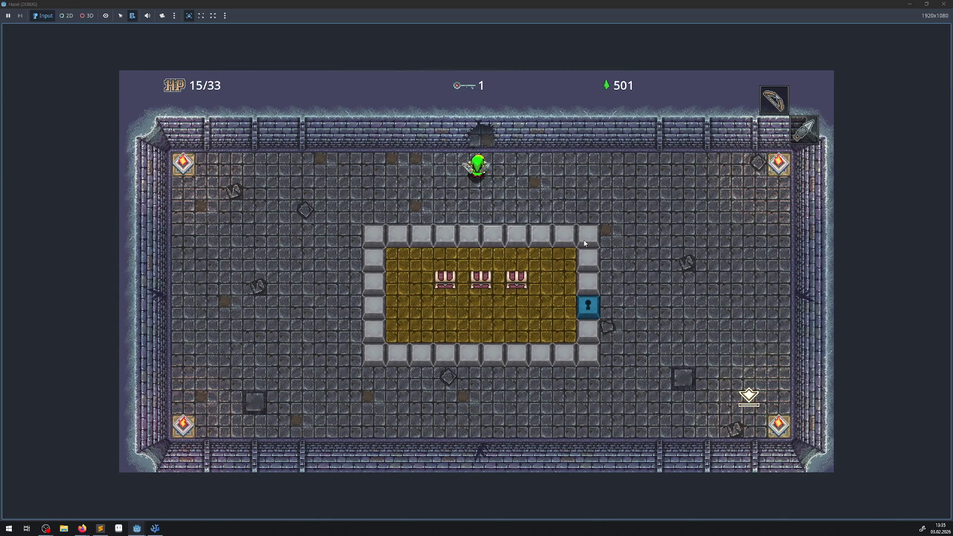
key("Up")
- Walk around the block wall into the gold area and face the chests
key("Up")
key("Left")
key("Up")
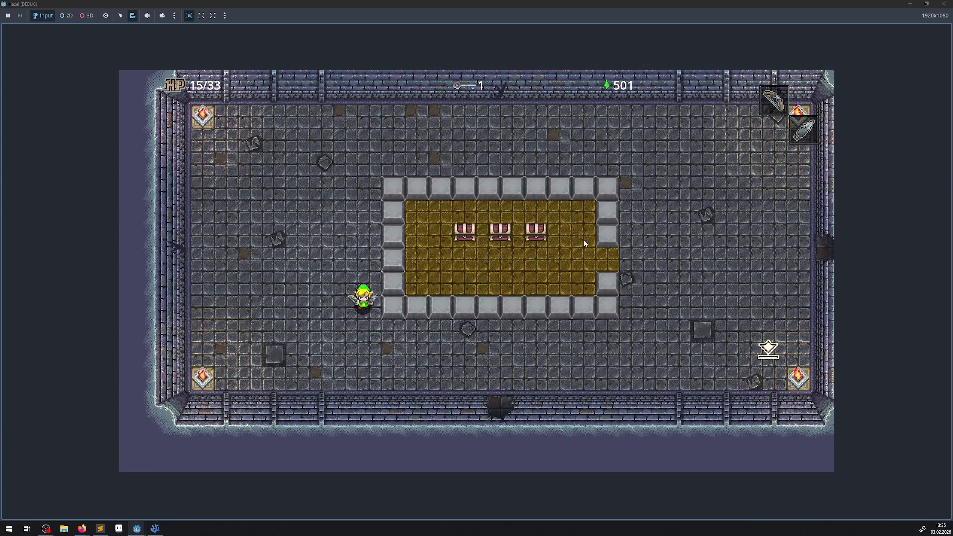
key("Down")
key("Right")
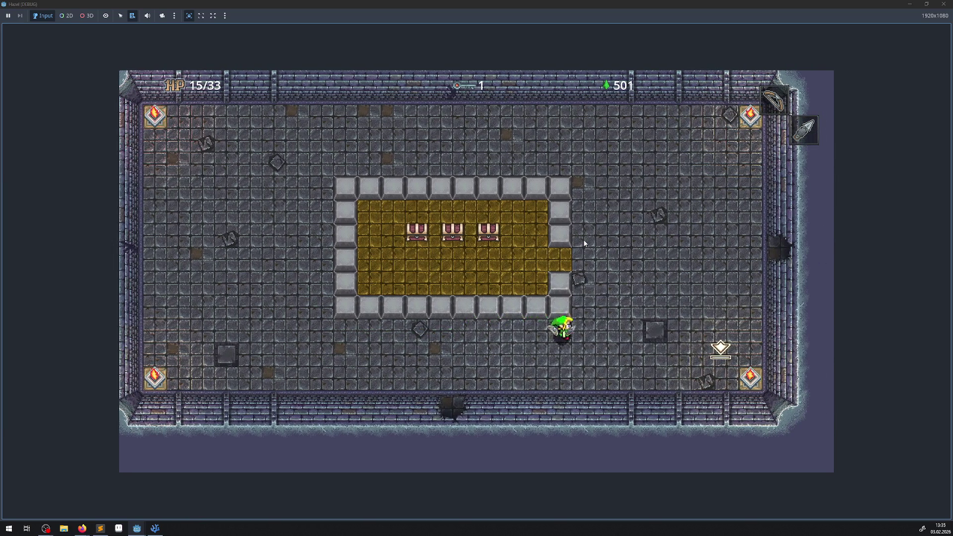
key("Up")
key("Left")
key("Up")
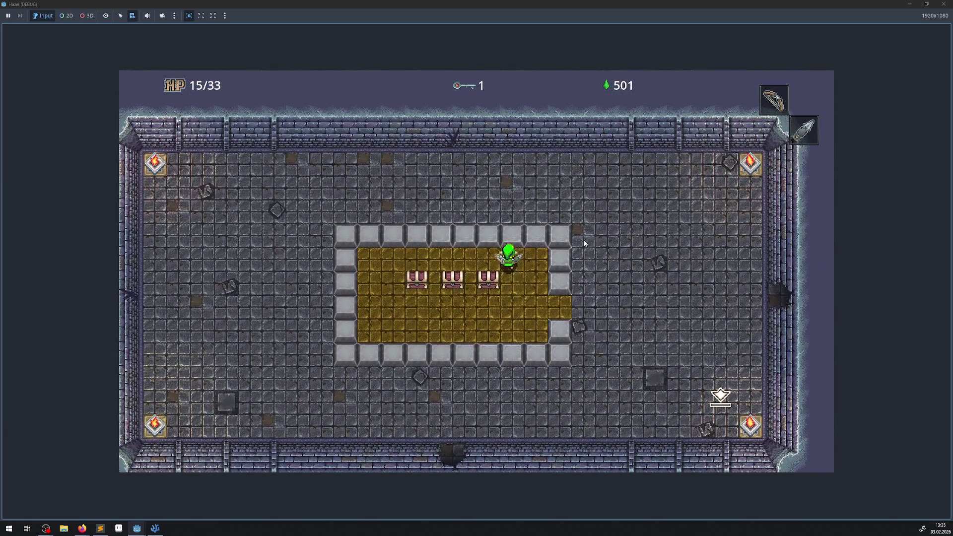
key("Left")
key("Left")
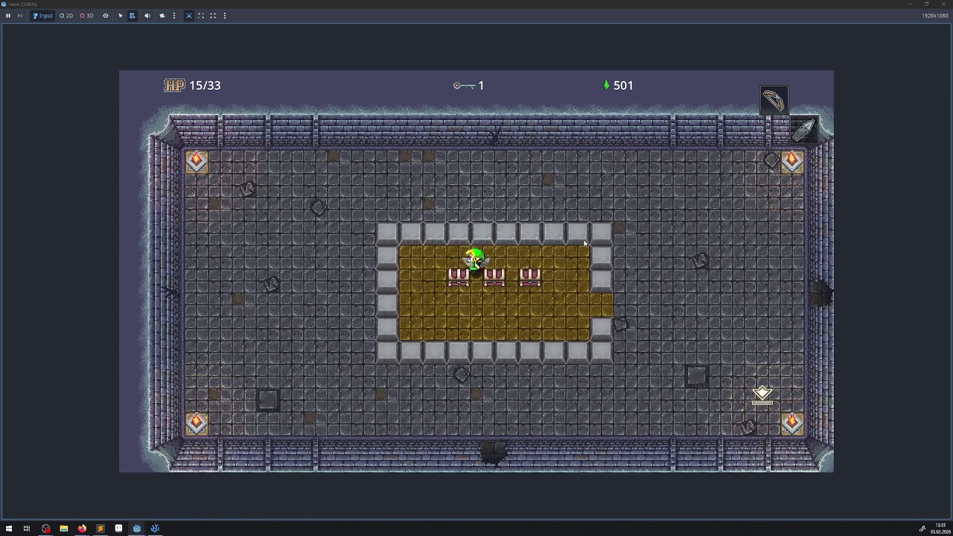
key("Up")
key("Down")
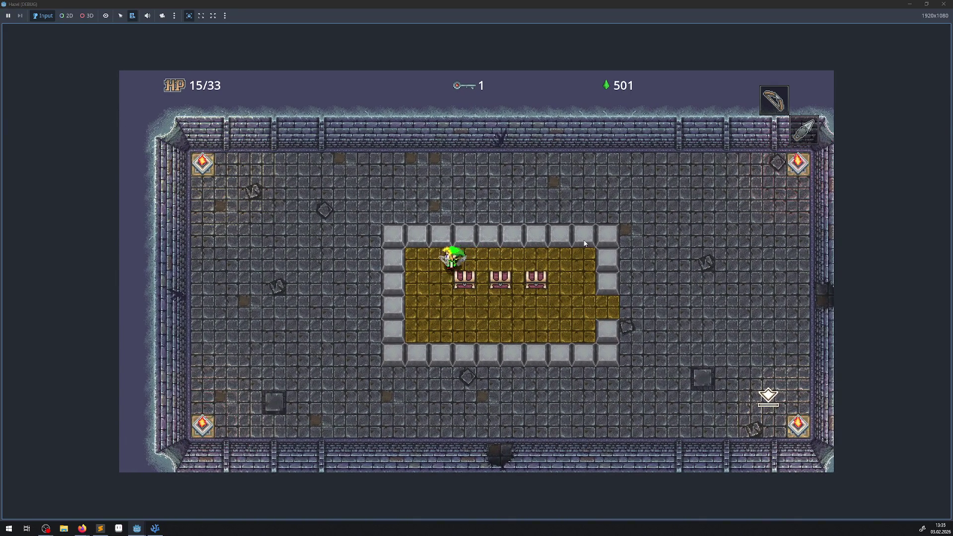
key("Right")
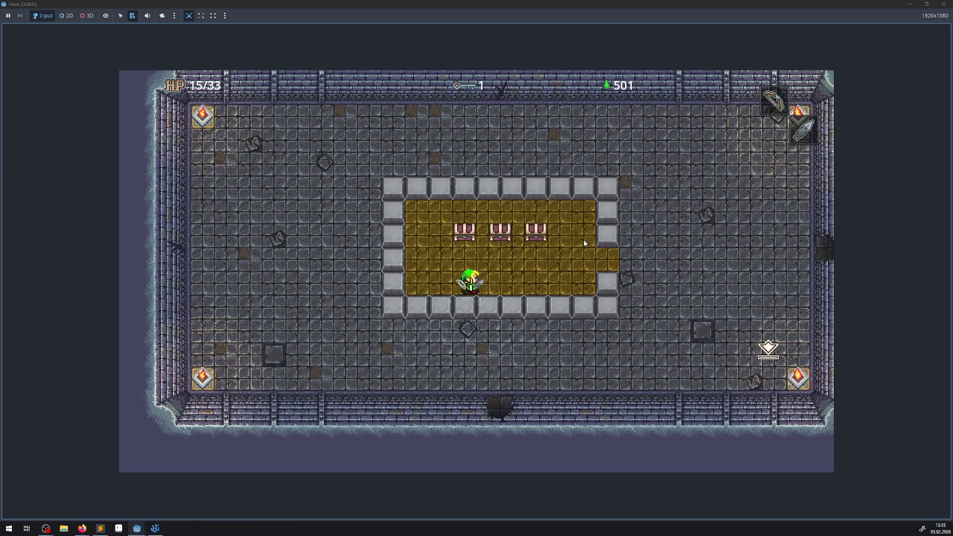
key("Up")
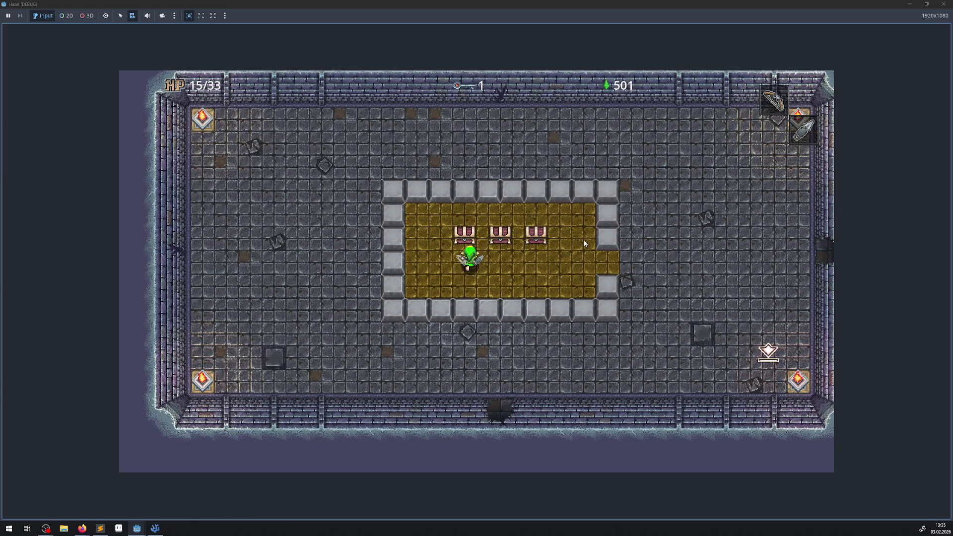
- Open the left, middle and right chests in turn
key("space")
key("Down")
key("Right")
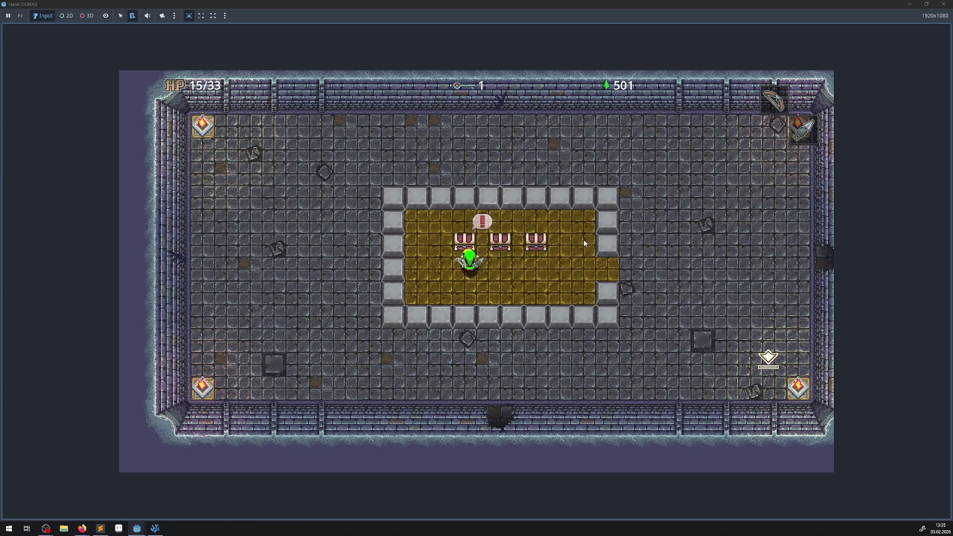
key("Up")
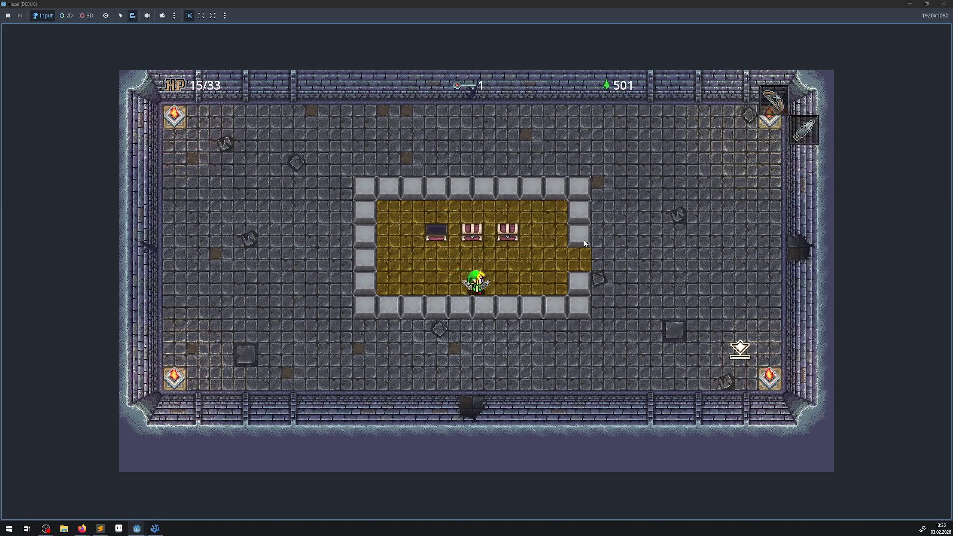
key("space")
key("Right")
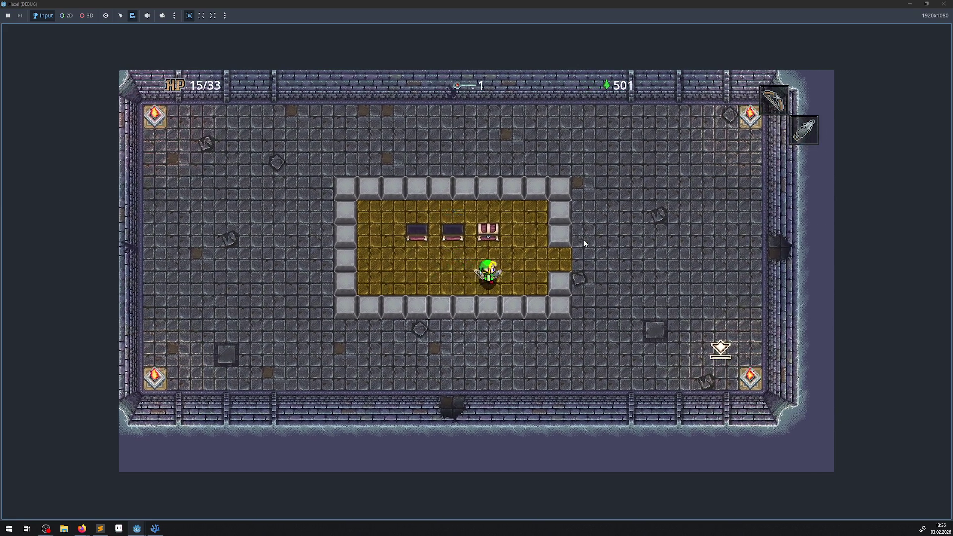
key("Up")
key("space")
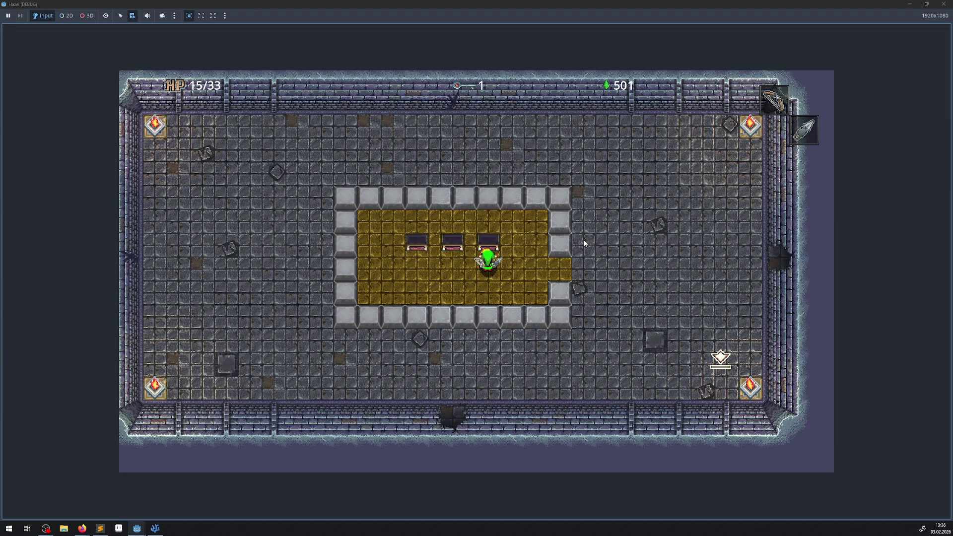
- Walk right and down past the gold floor on the east side
key("Right")
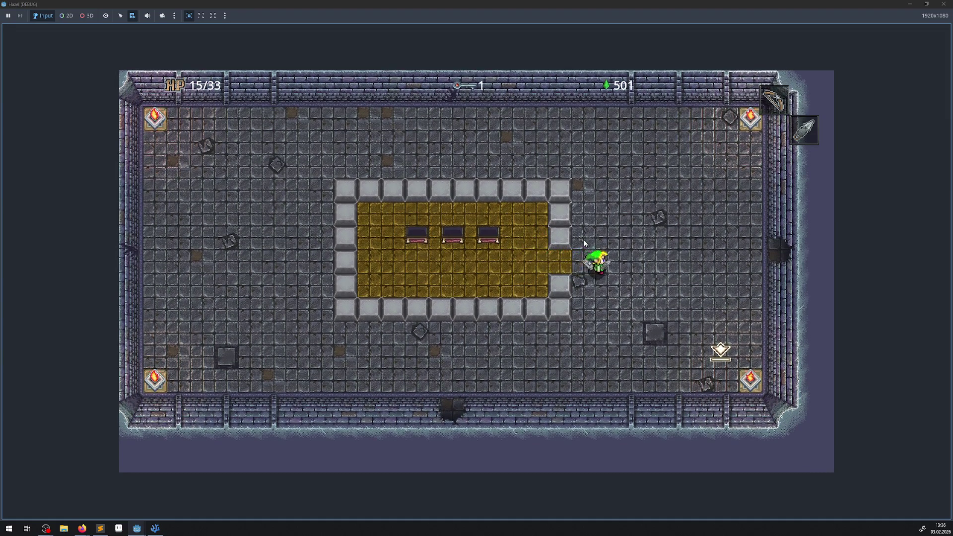
key("Down")
key("Left")
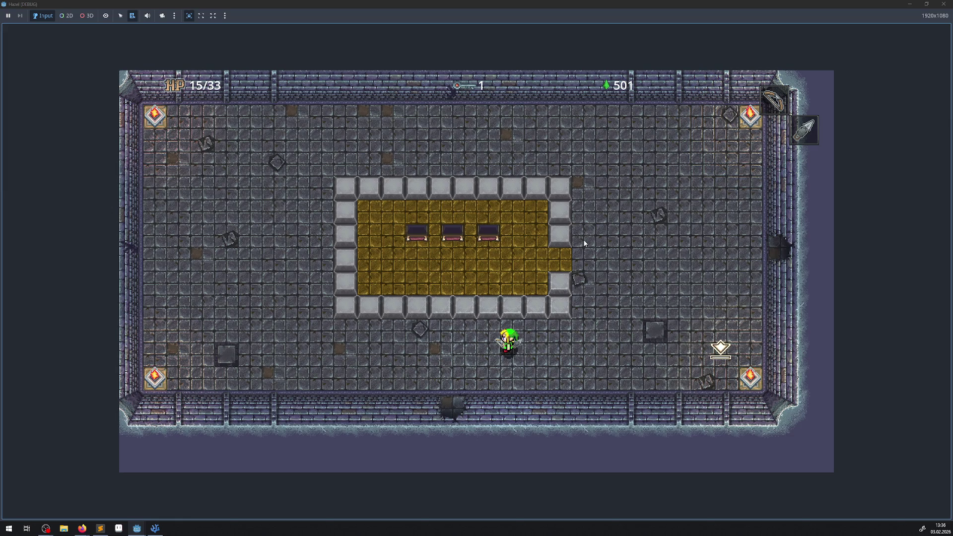
- Walk the hero up along the top of the room and through the top door
key("Right")
key("Up")
key("Left")
key("Up")
key("Up")
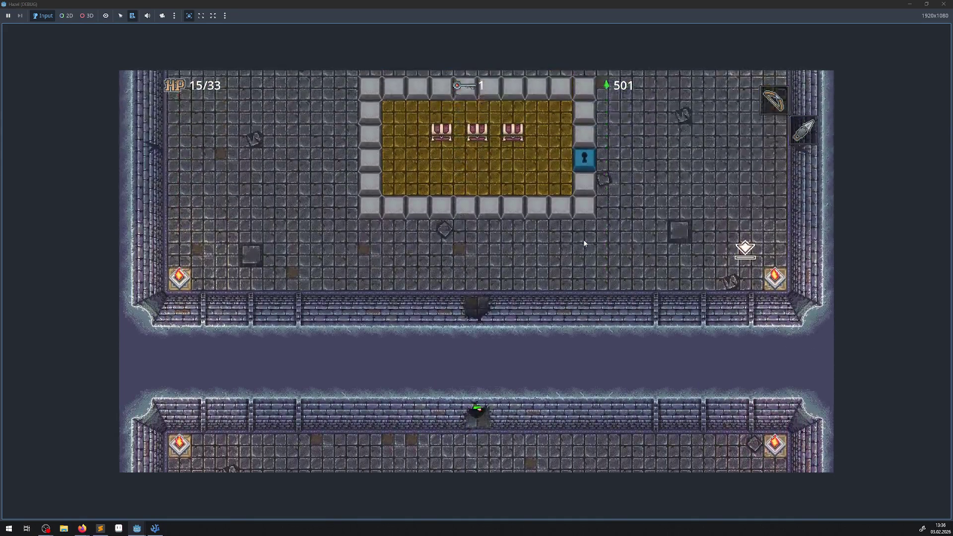
key("Right")
- Come back down through the bottom door, then head east into the chest room
key("Left")
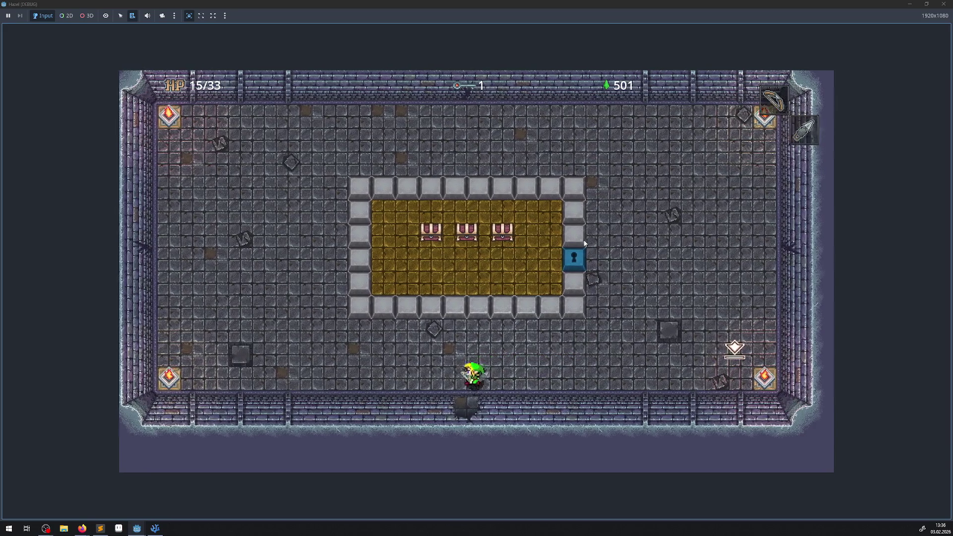
key("Down")
key("Right")
key("Down")
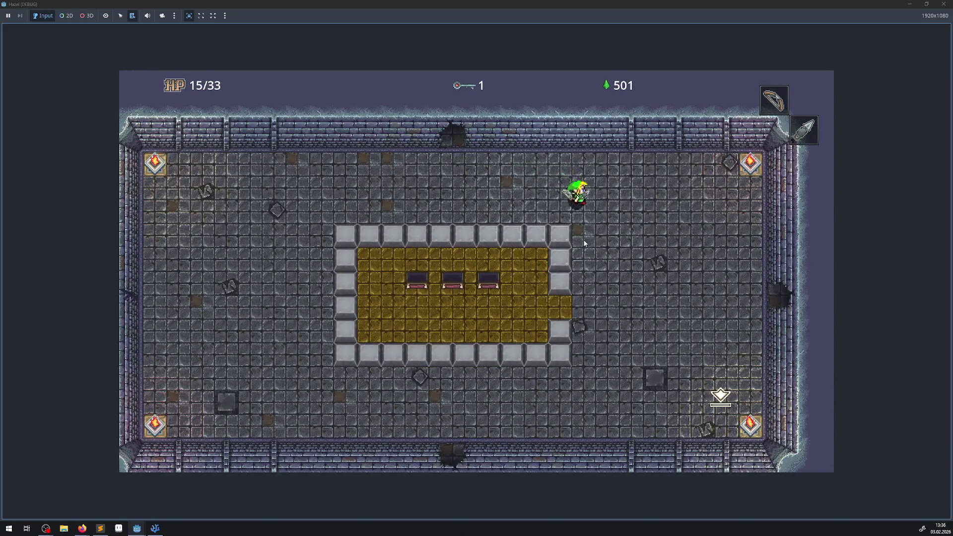
key("Right")
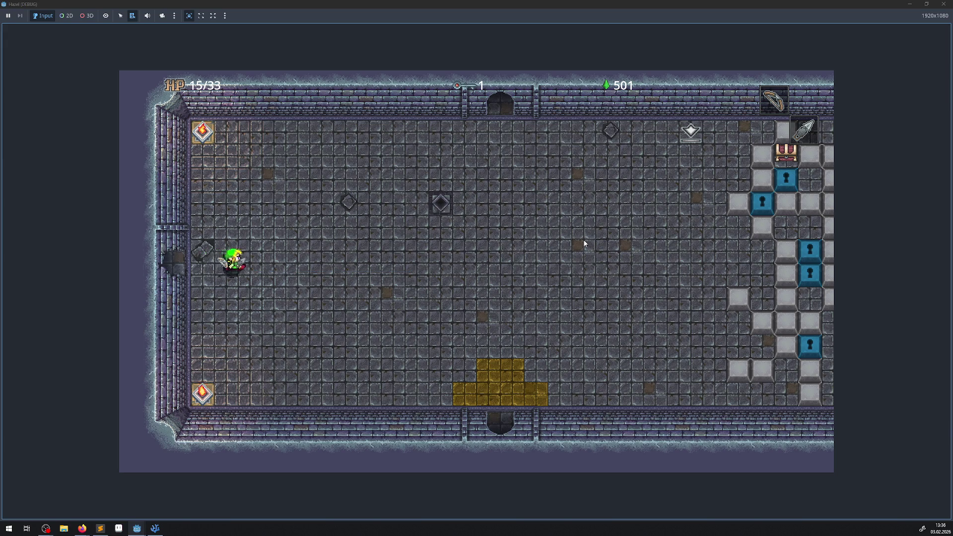
- Move right across the room firing the blue beam, then walk back toward the left wall
key("Right")
key("Left")
key("Right")
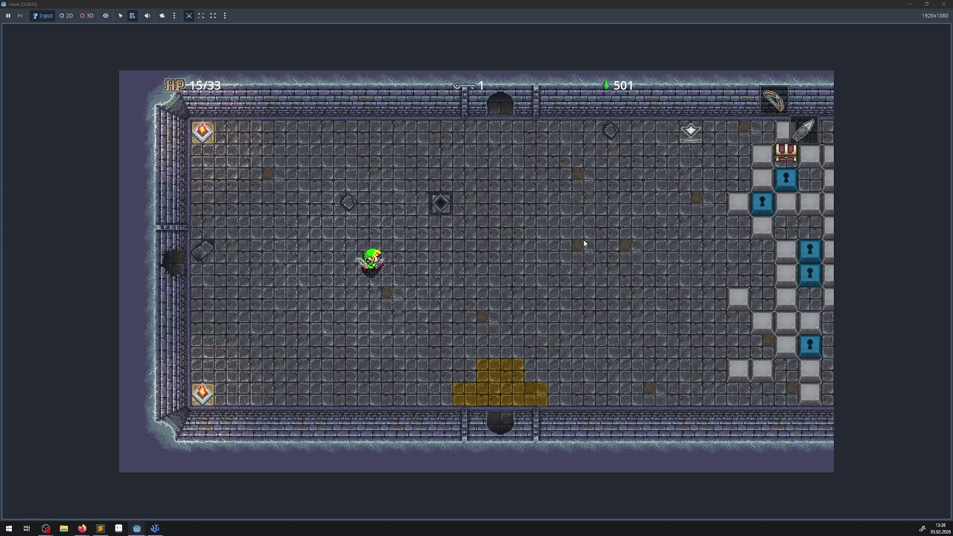
key("Down")
key("Right")
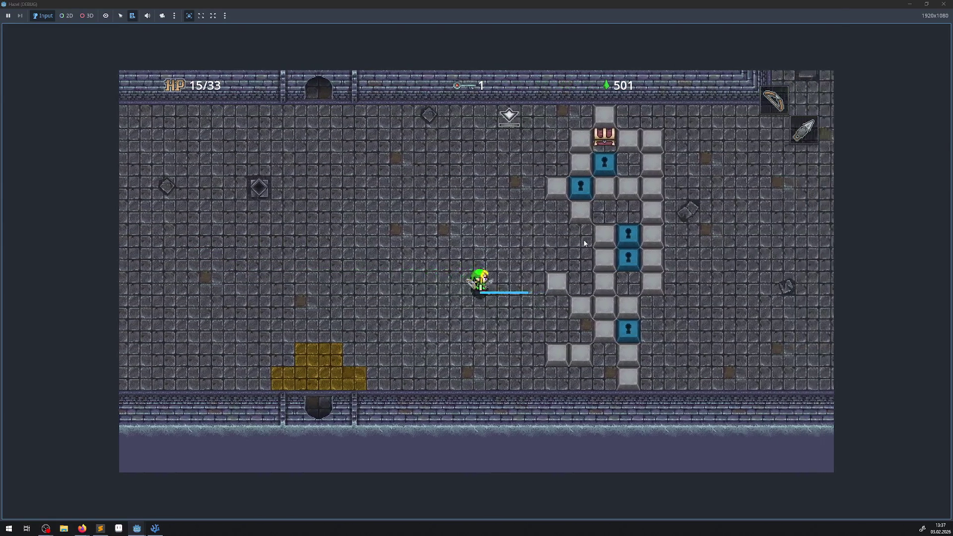
key("Left")
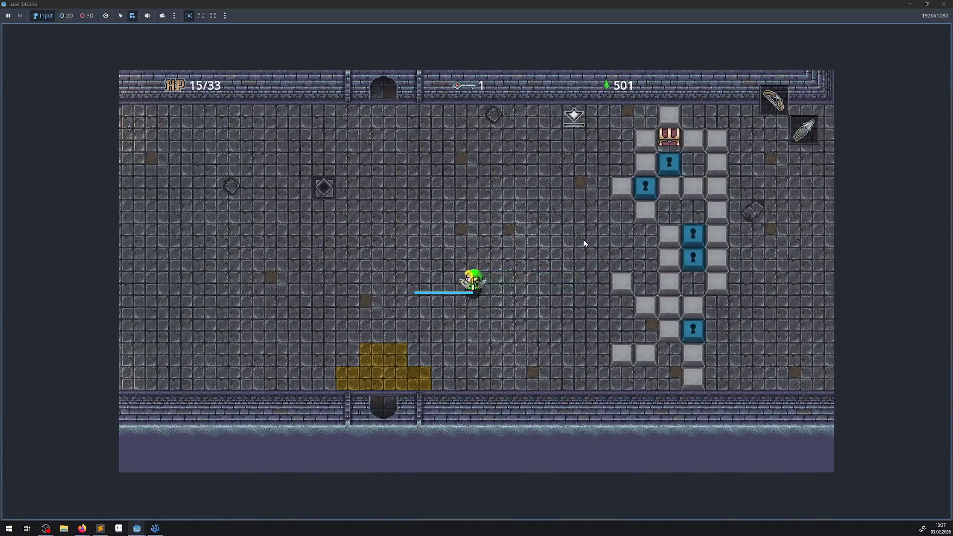
key("Left")
key("Up")
key("Up")
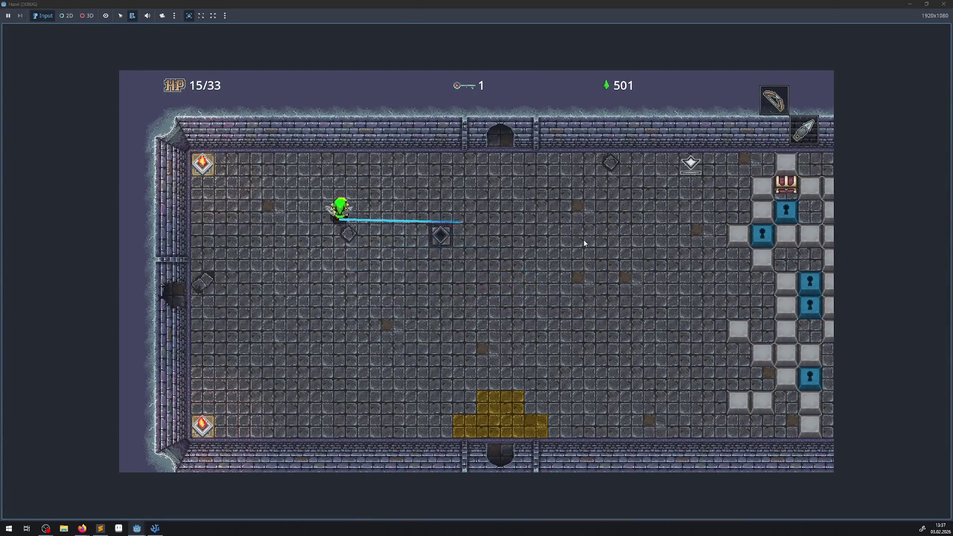
- Roam the room between the left wall, the top-left torch, the keyhole blocks and the chest
key("Right")
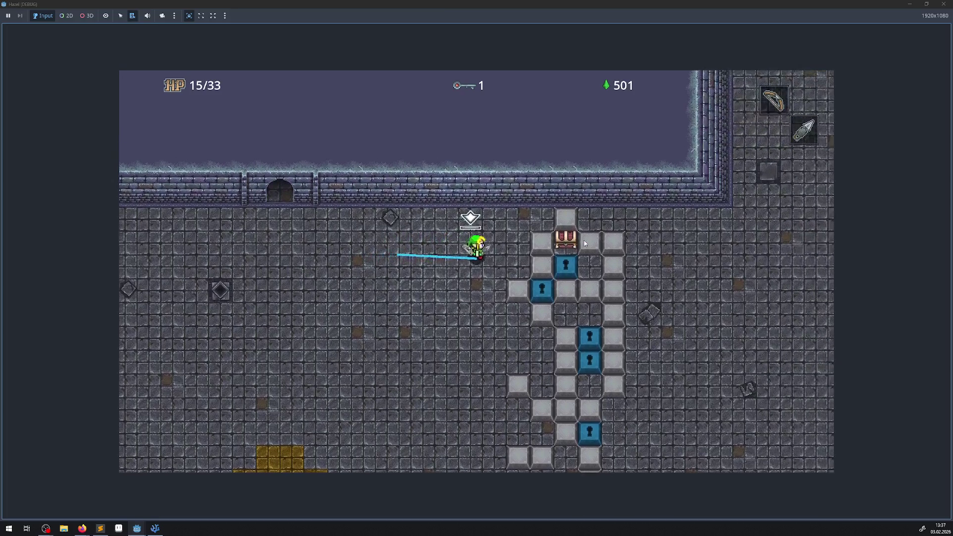
key("Down")
key("Left")
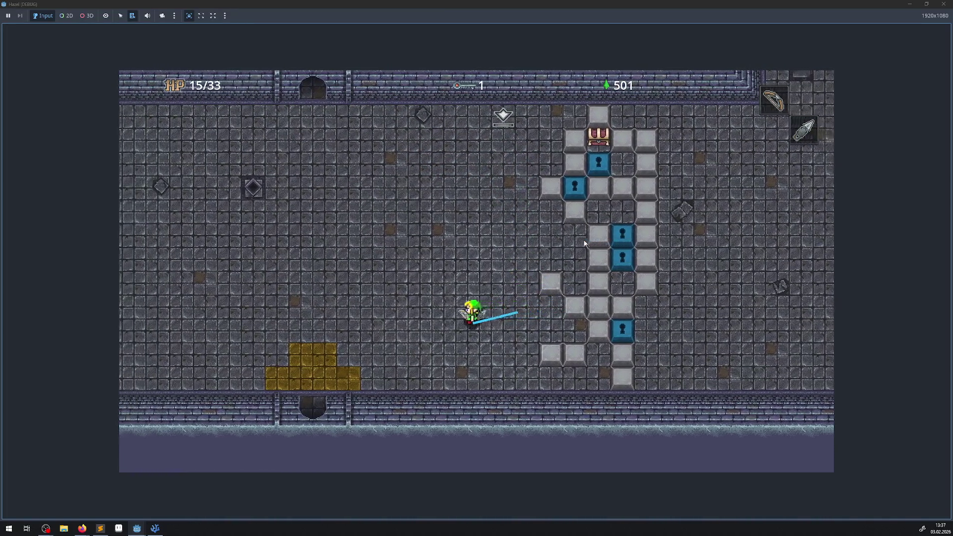
key("Left")
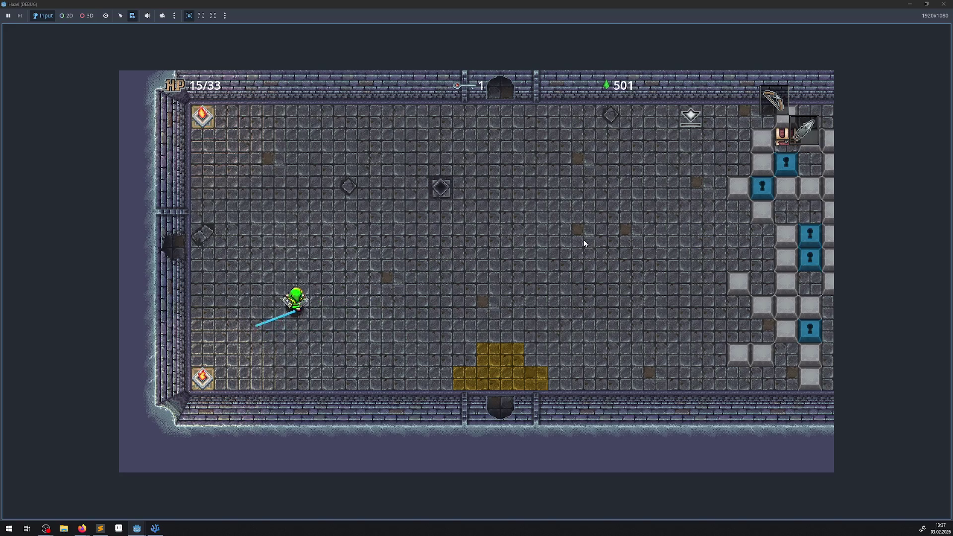
key("Up")
key("Right")
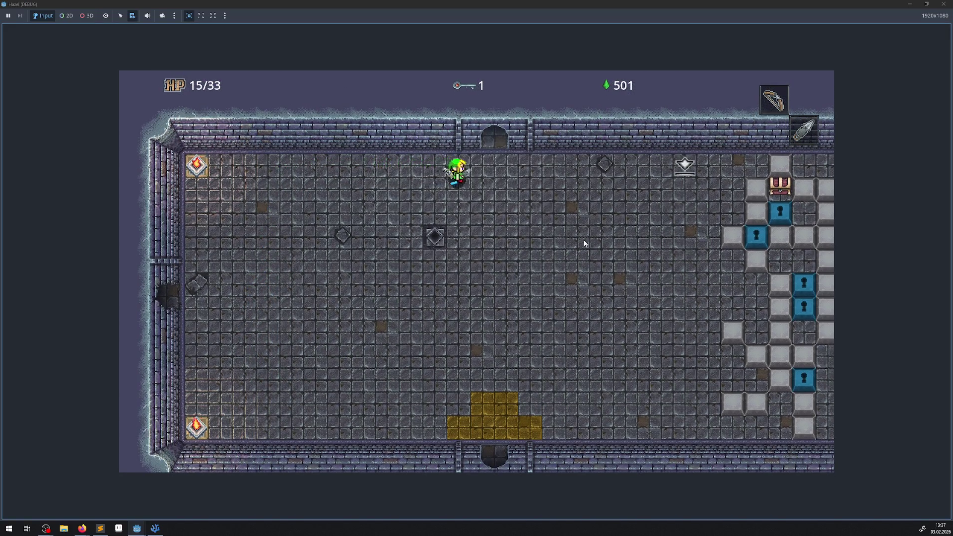
key("Down")
key("Down")
key("Left")
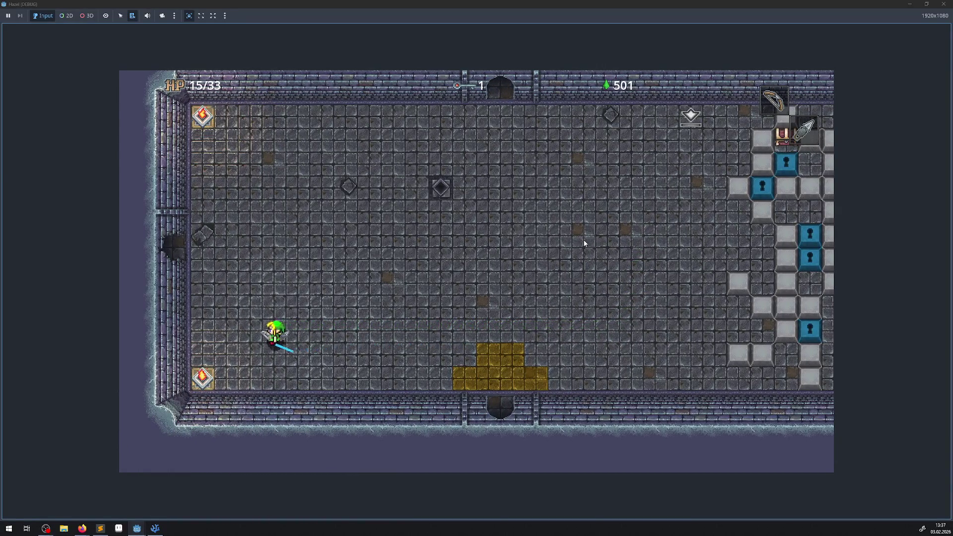
key("Up")
key("Right")
key("Down")
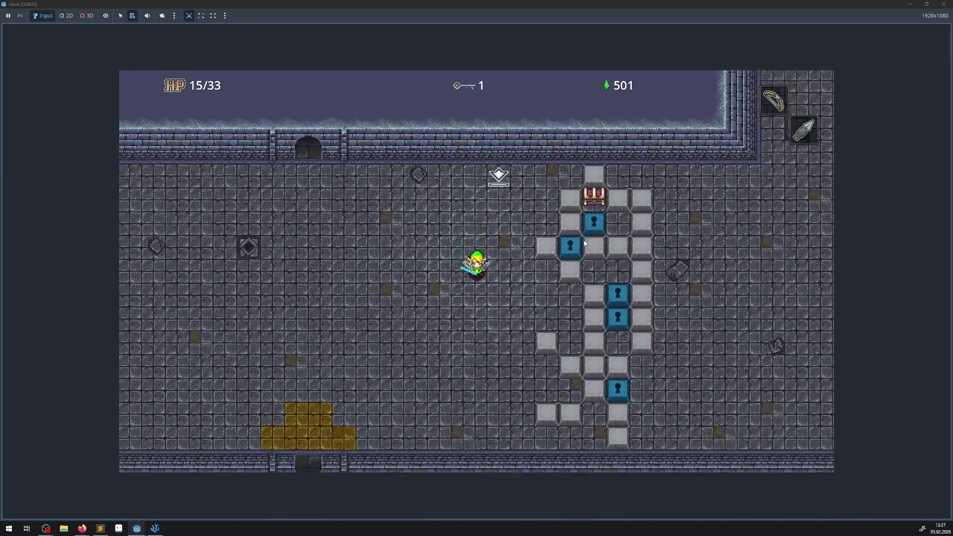
key("Down")
key("Left")
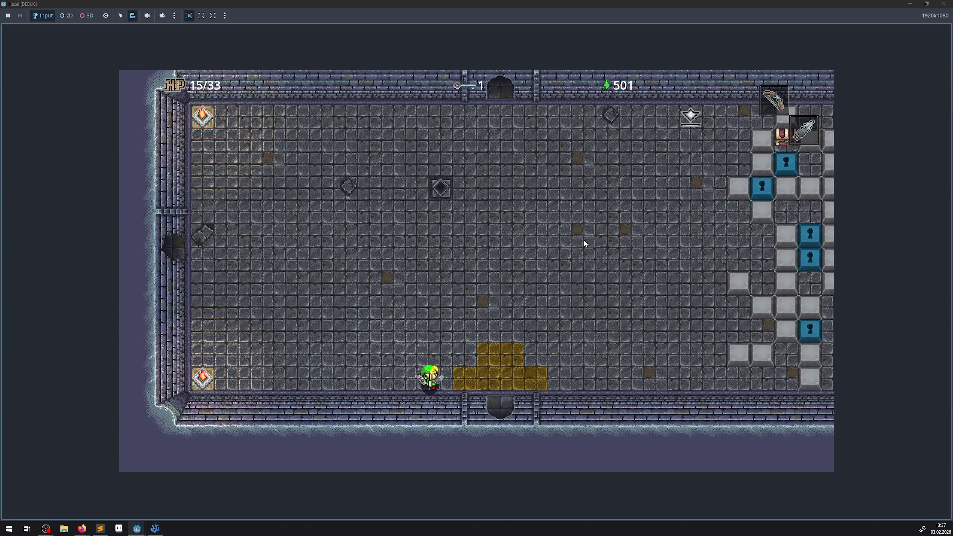
key("Right")
key("Up")
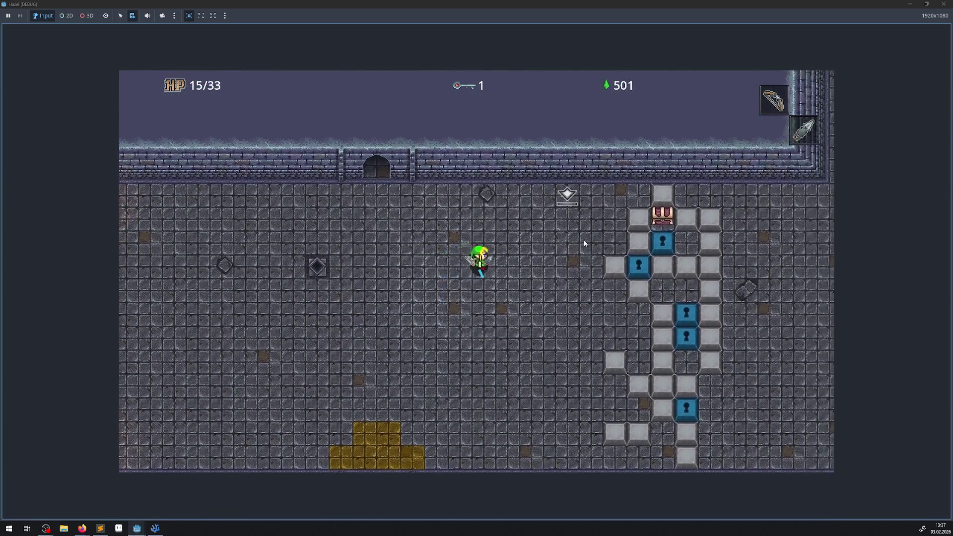
key("Right")
key("Down")
key("Left")
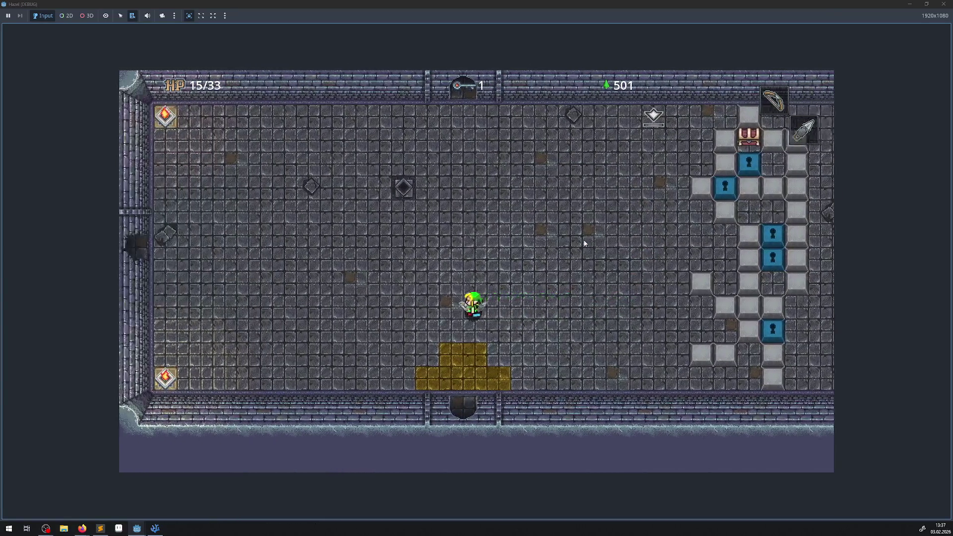
key("Left")
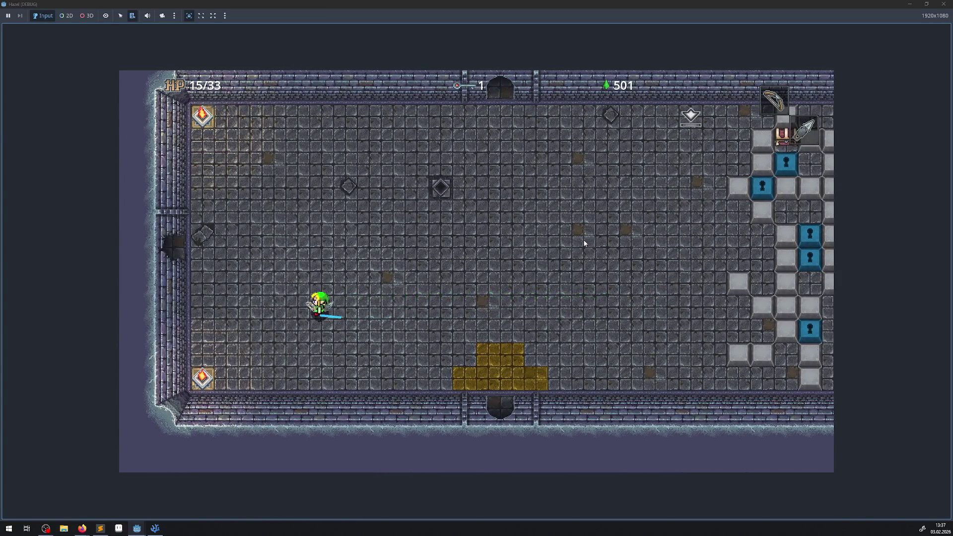
key("Up")
key("Right")
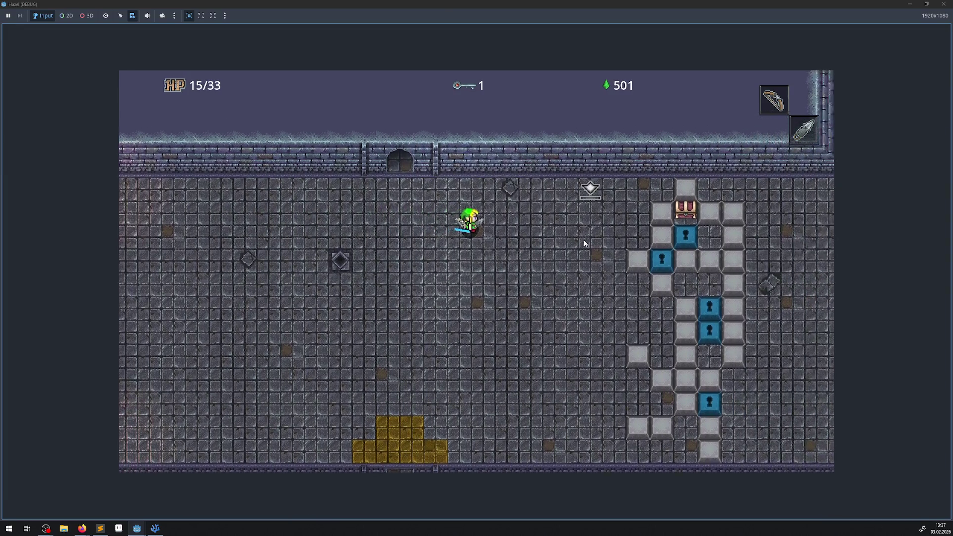
key("Down")
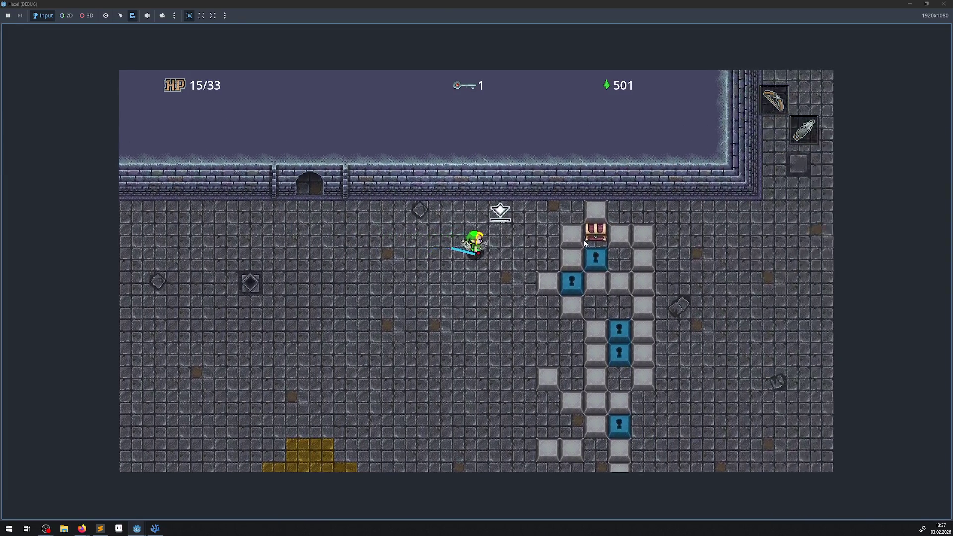
key("Left")
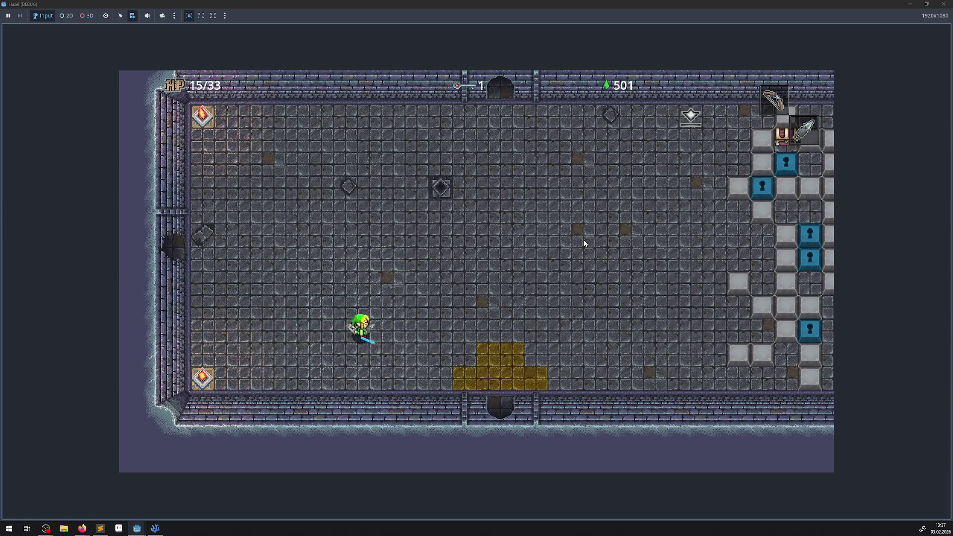
key("Right")
key("Up")
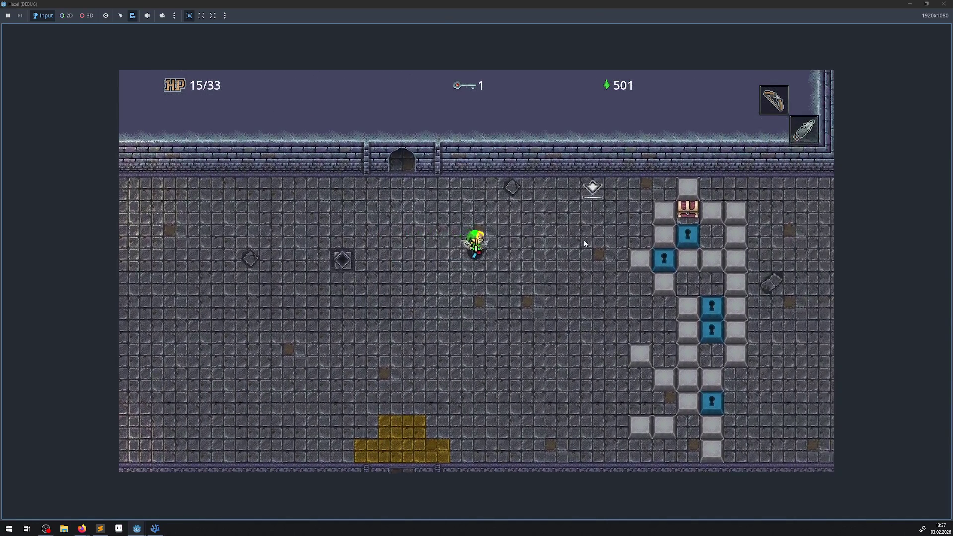
key("Right")
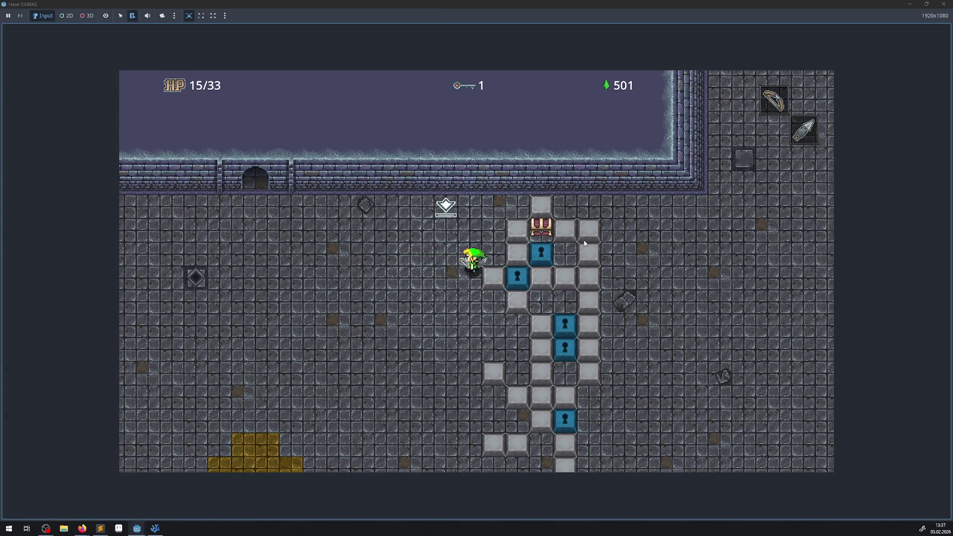
- Walk the hero along the left, bottom and top walls and over the yellow tiles
key("Left")
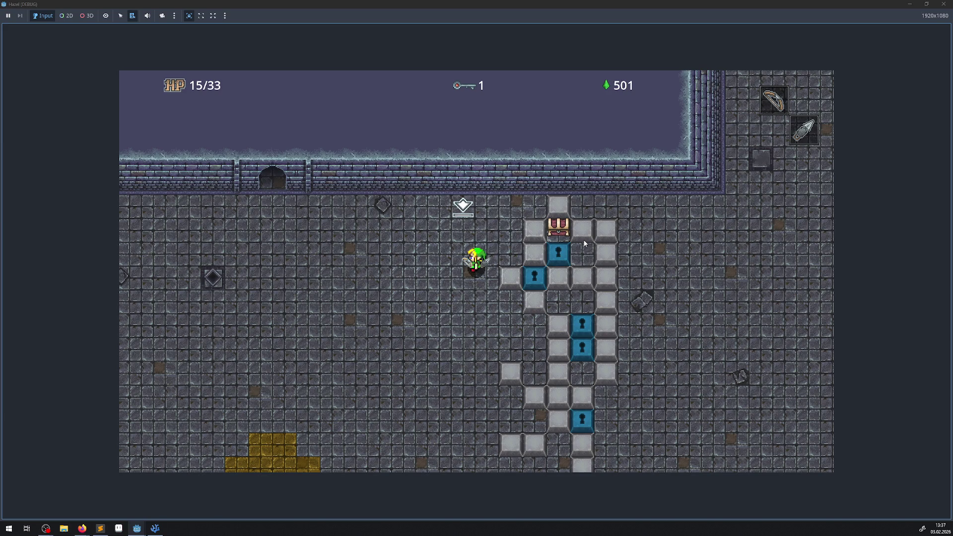
key("Left")
key("Up")
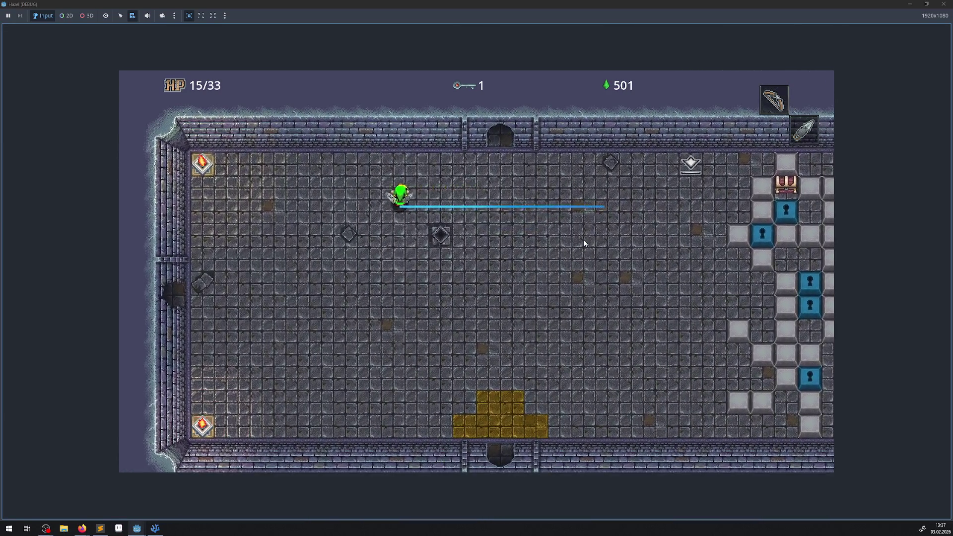
key("Left")
key("Down")
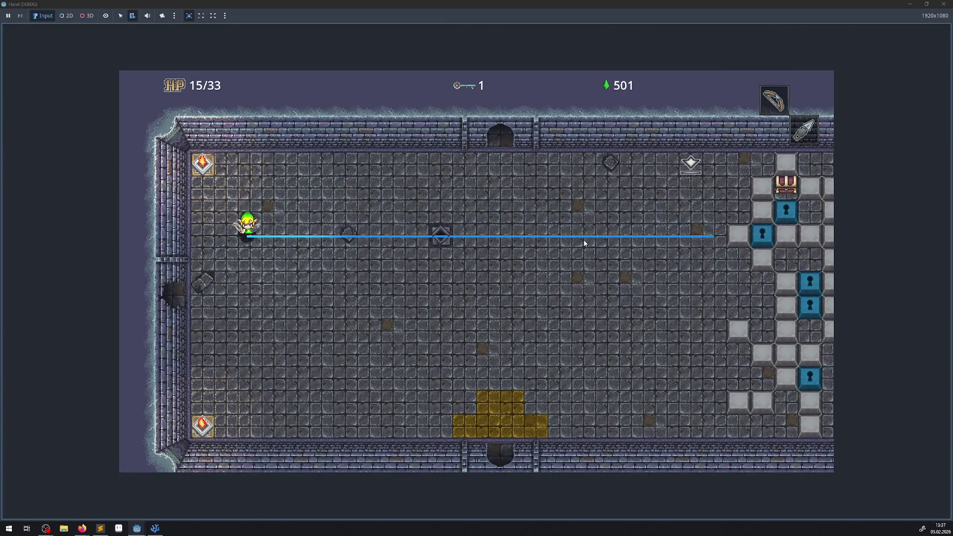
key("Down")
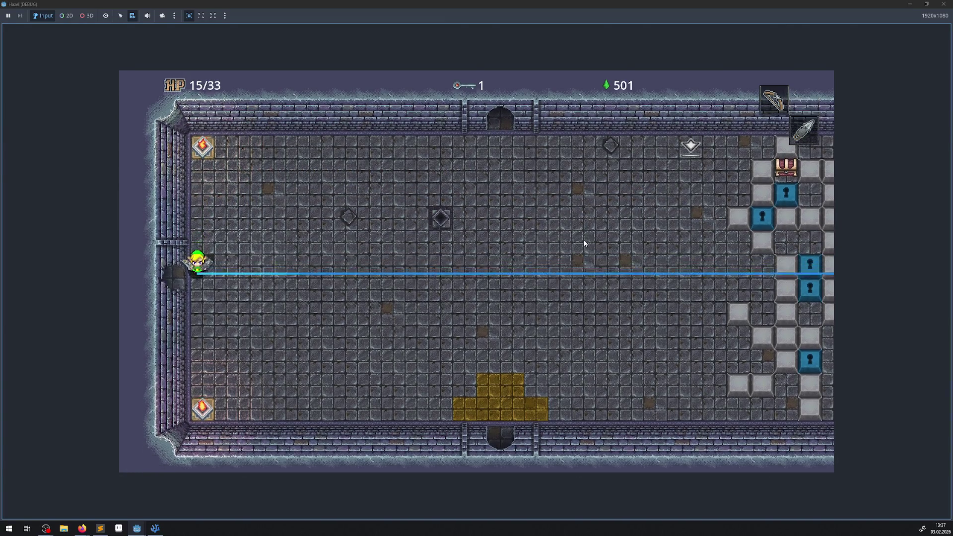
key("Down")
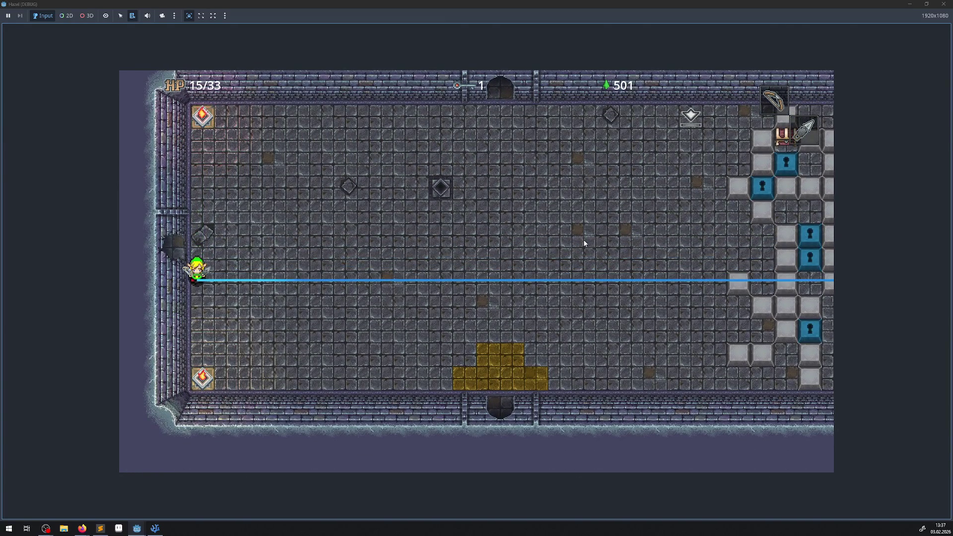
key("Right")
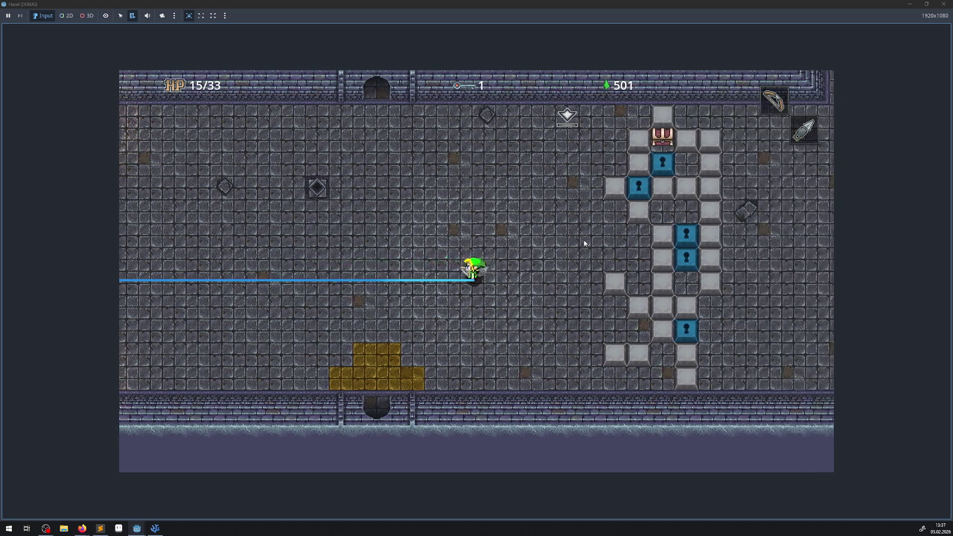
key("Left")
key("Down")
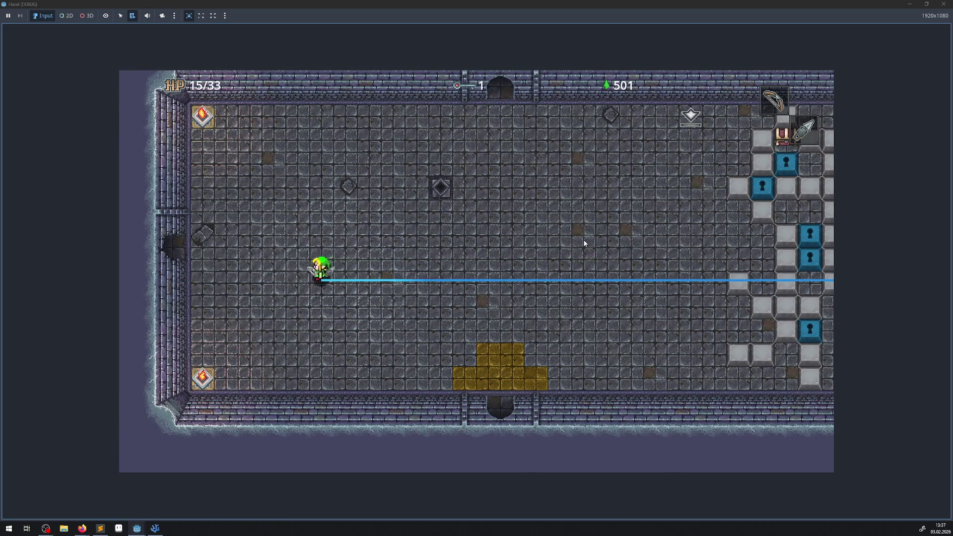
key("Down")
key("Right")
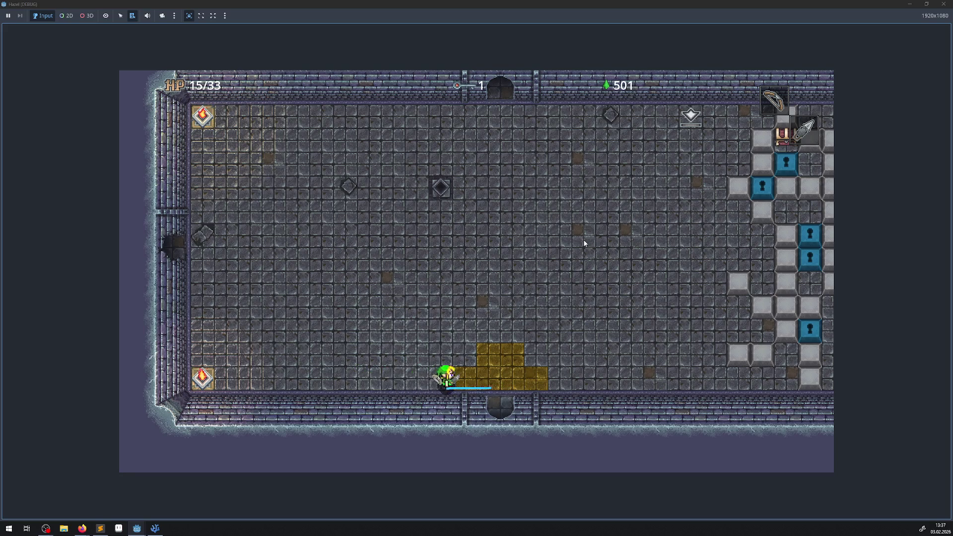
key("Right")
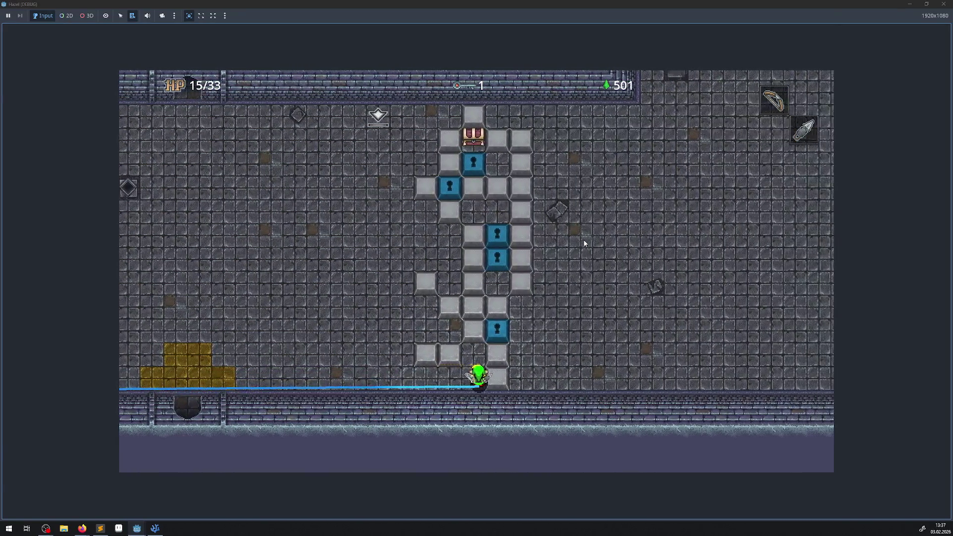
key("Left")
key("Up")
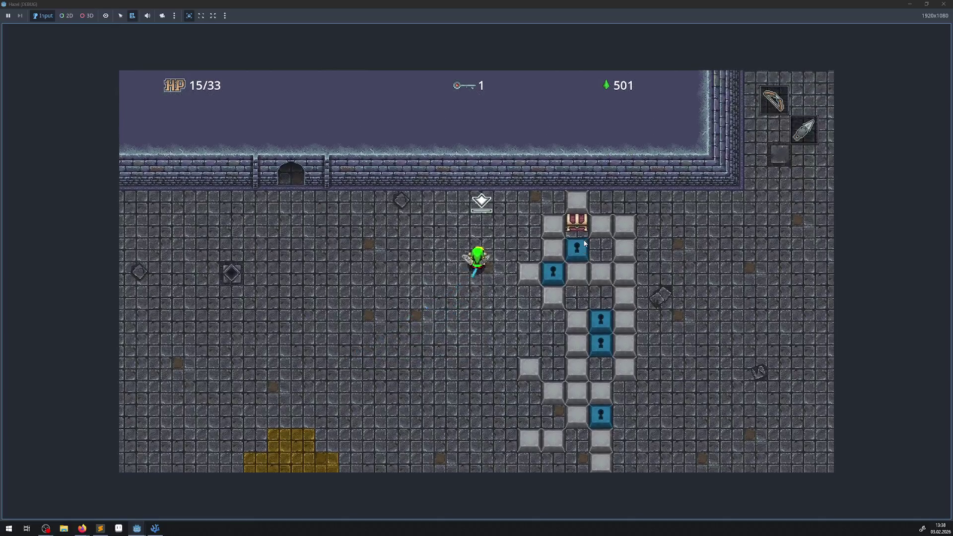
key("Left")
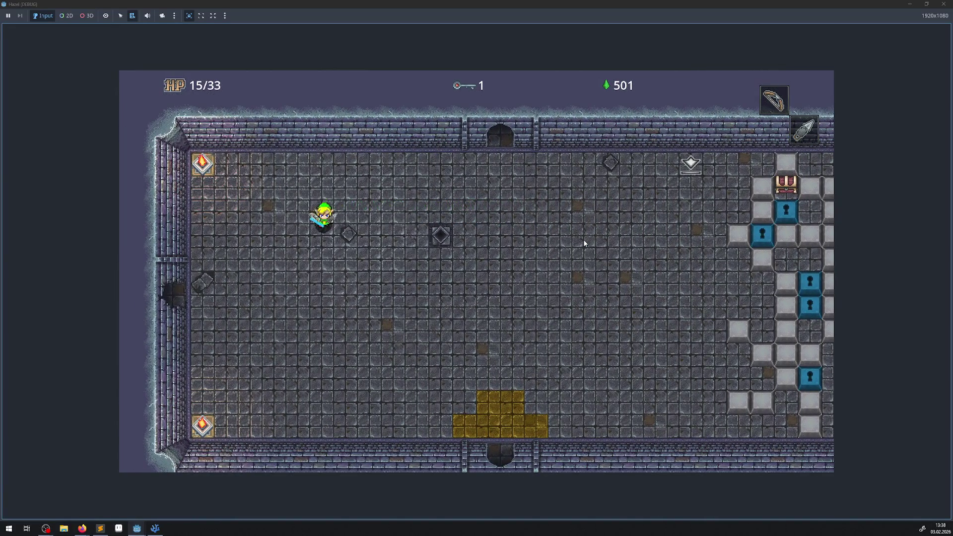
key("Down")
key("Right")
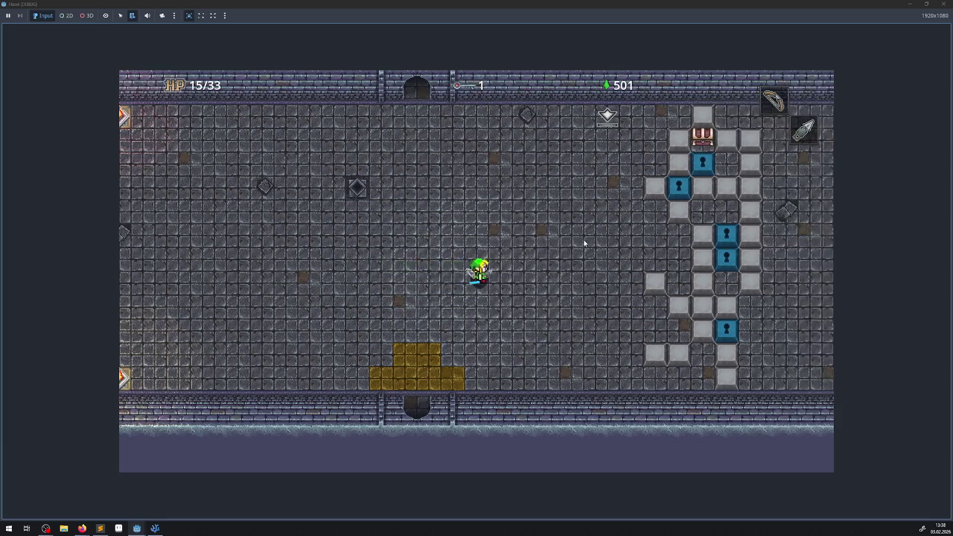
key("Up")
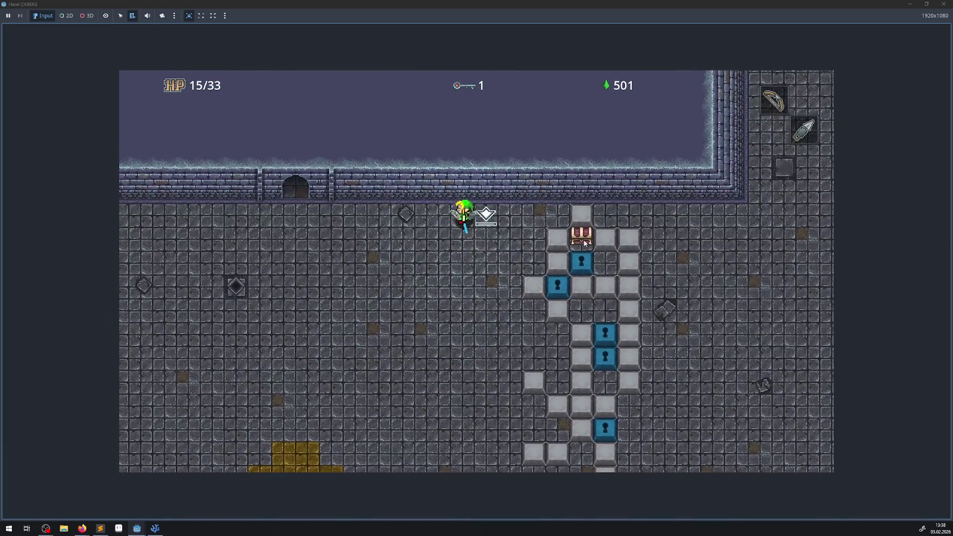
key("Left")
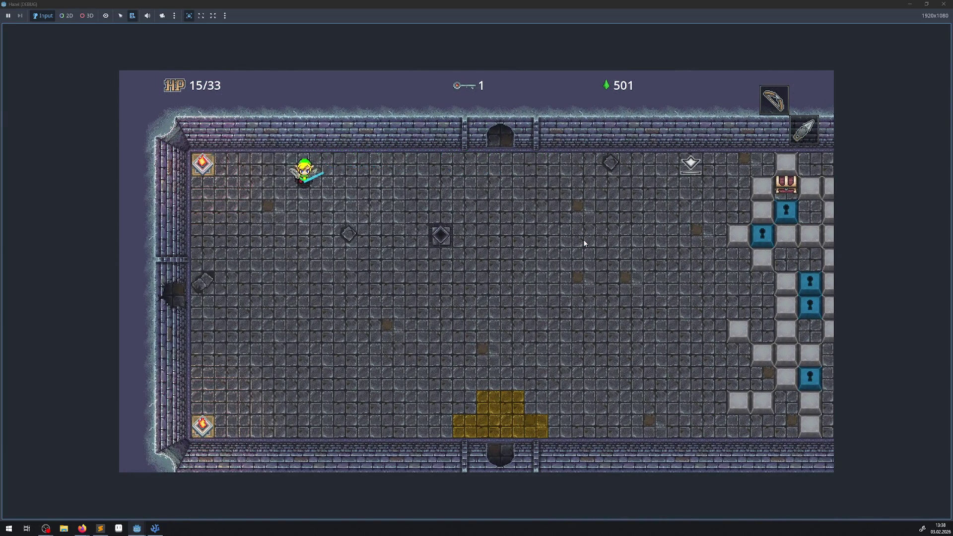
key("Down")
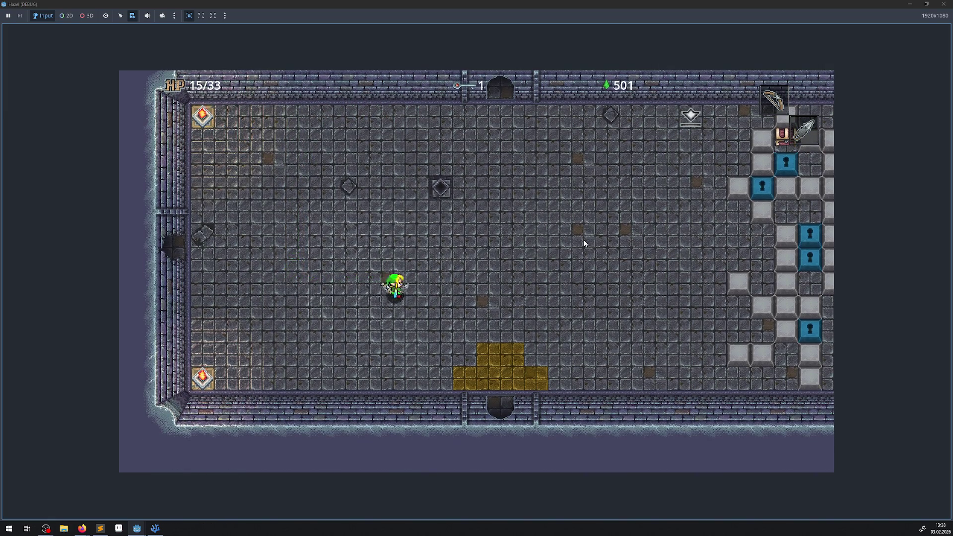
key("Right")
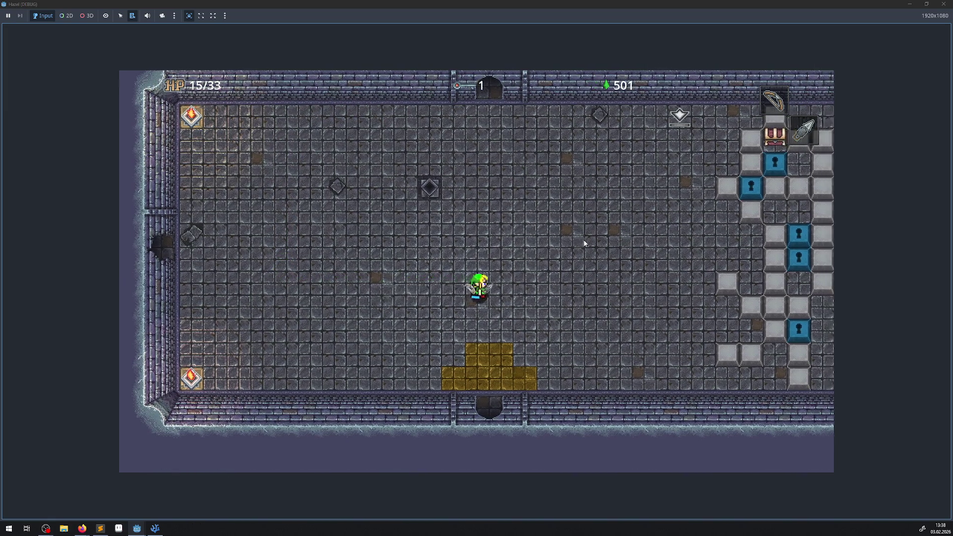
key("Down")
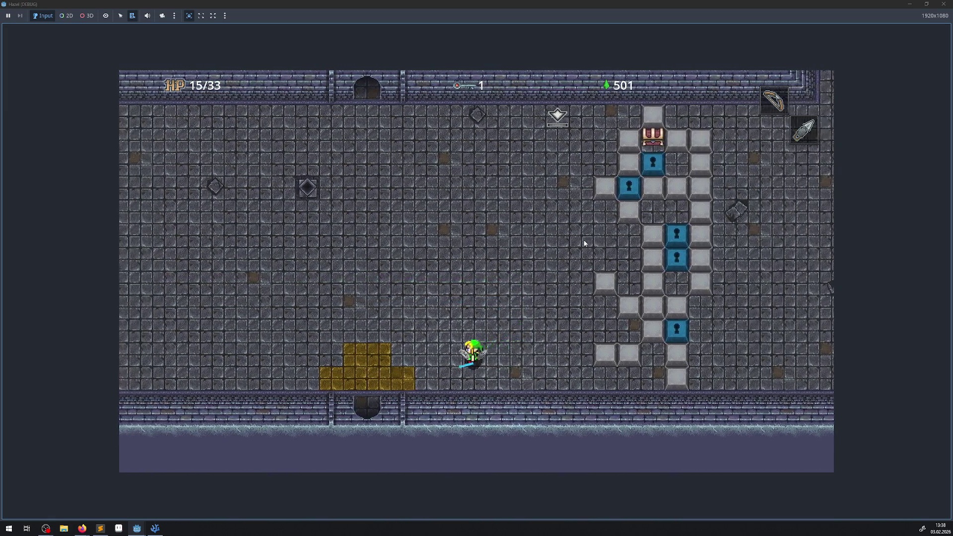
key("Left")
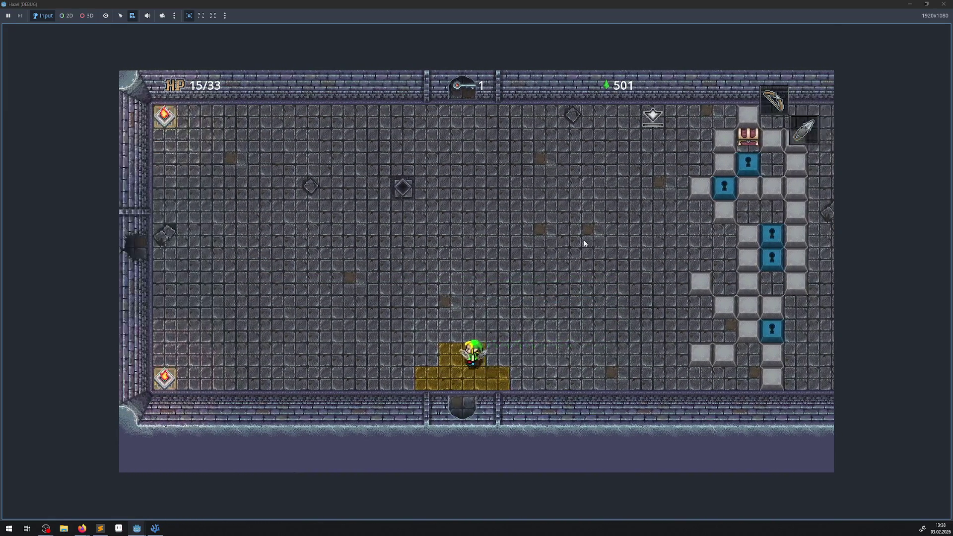
key("Up")
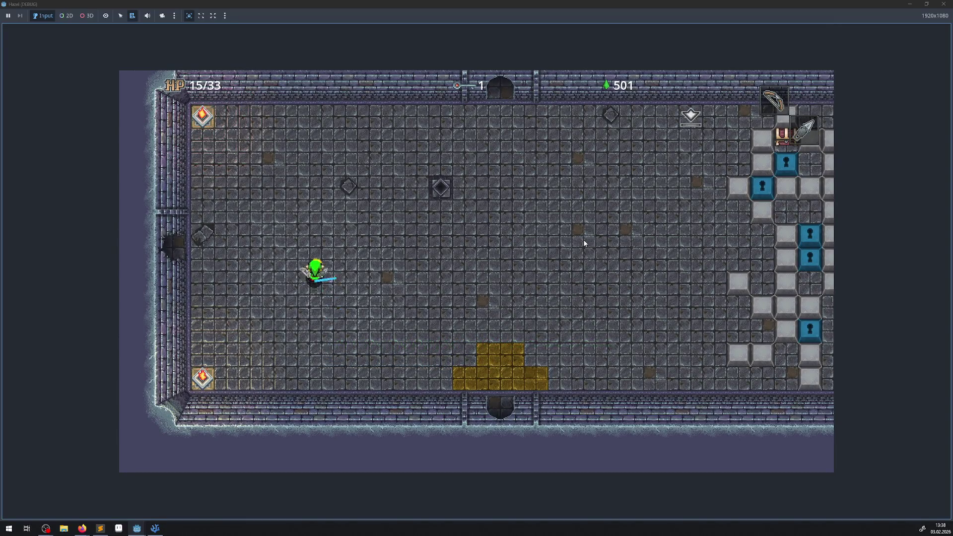
key("Up")
key("Right")
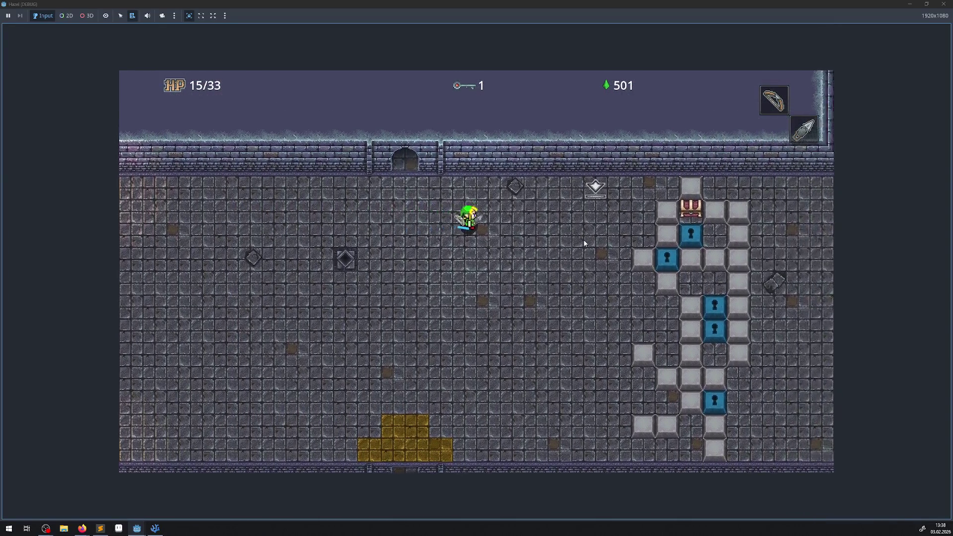
key("Right")
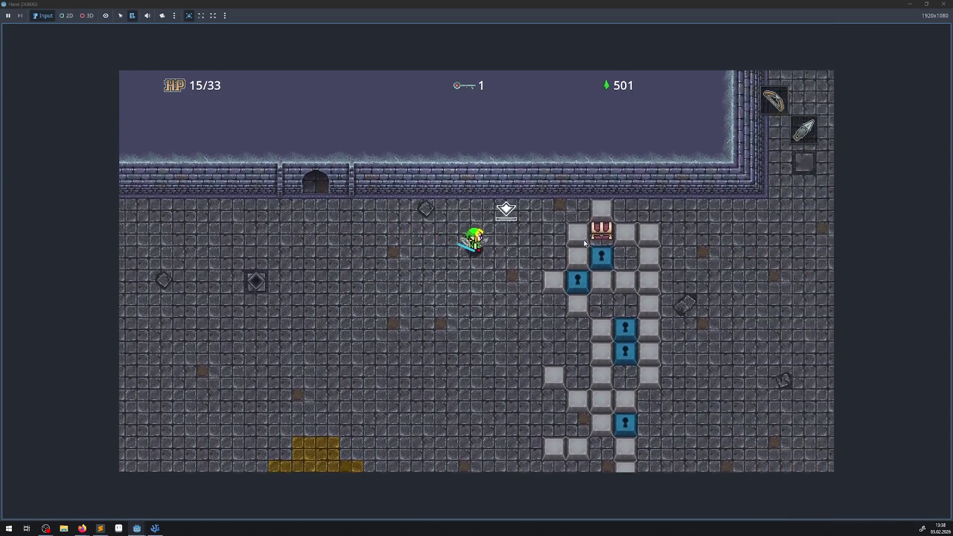
- Swing the hero's sword, then stop the test run to return to the editor
key("Down")
key("space")
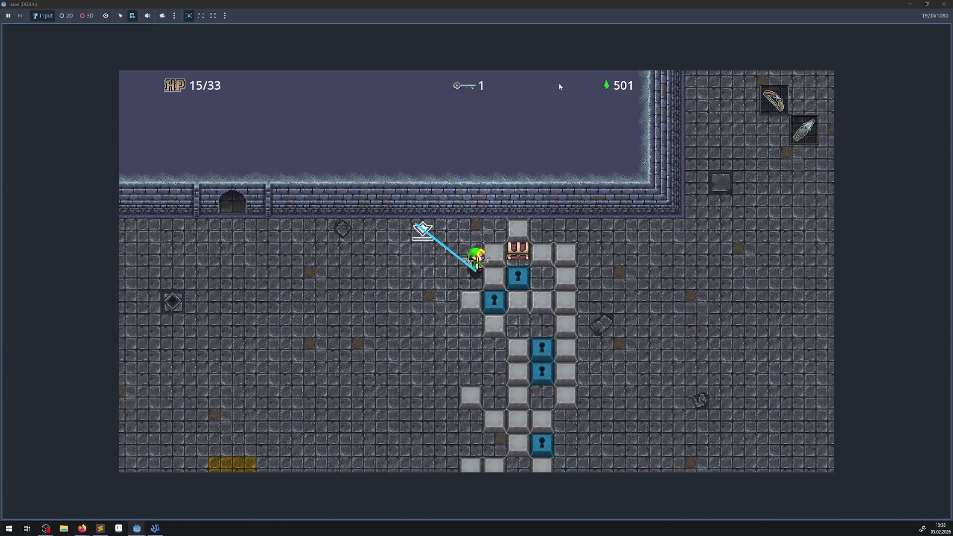
left_click(944, 4)
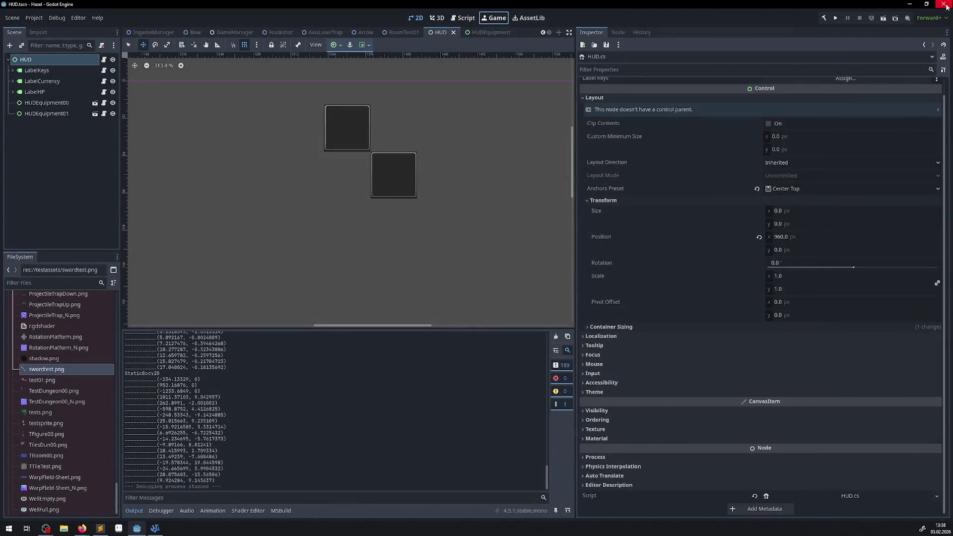
- Collapse the testassets folder in the FileSystem dock and relaunch the project
scroll(35, 392, "up", 5)
scroll(34, 392, "up", 6)
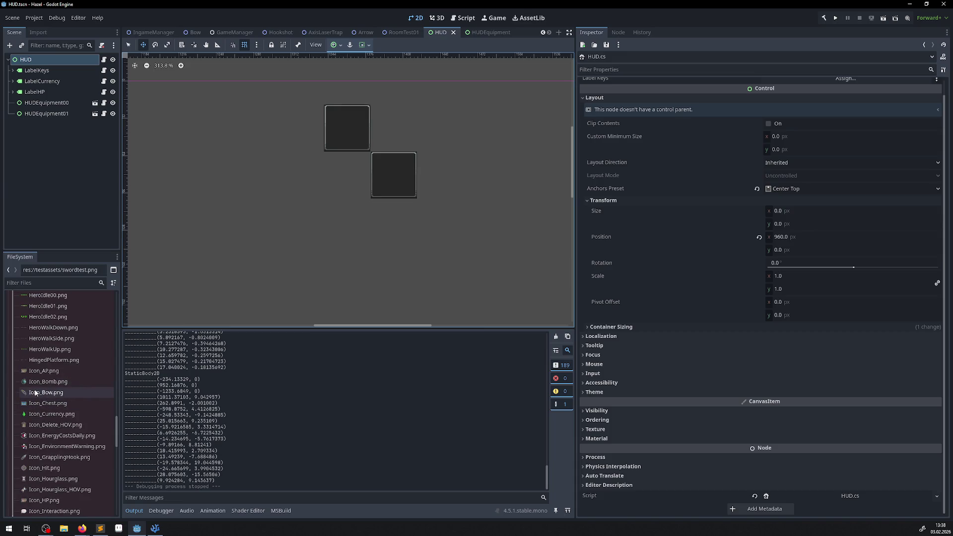
mouse_move(36, 386)
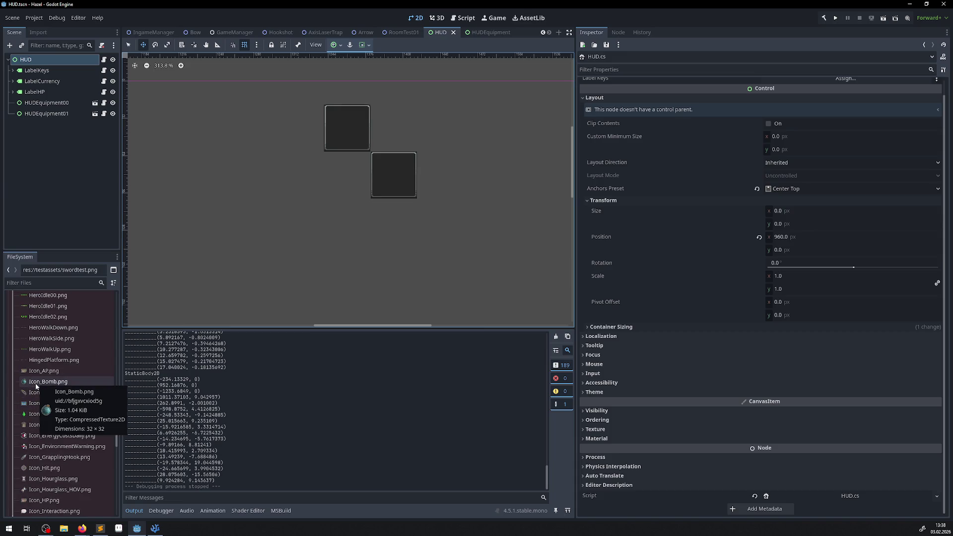
scroll(58, 427, "up", 5)
scroll(59, 426, "up", 8)
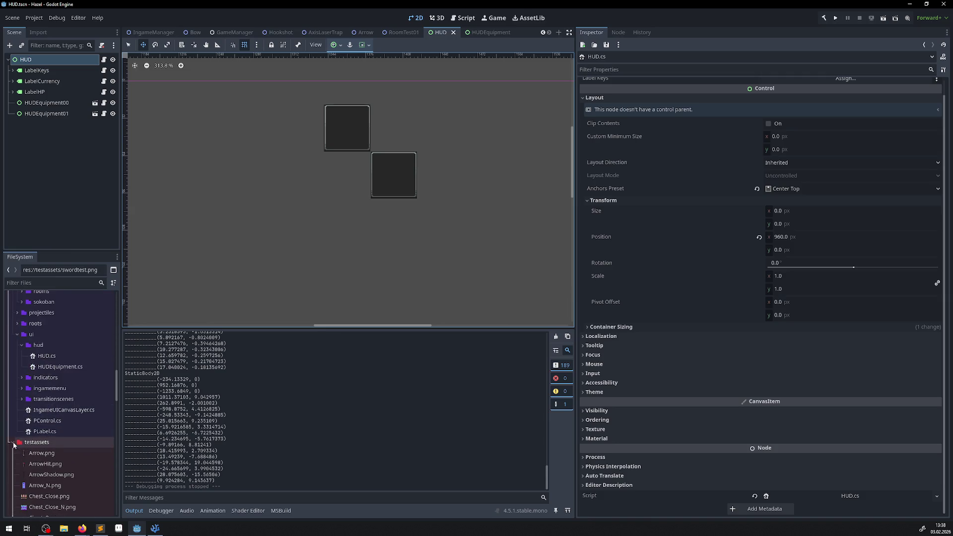
left_click(14, 444)
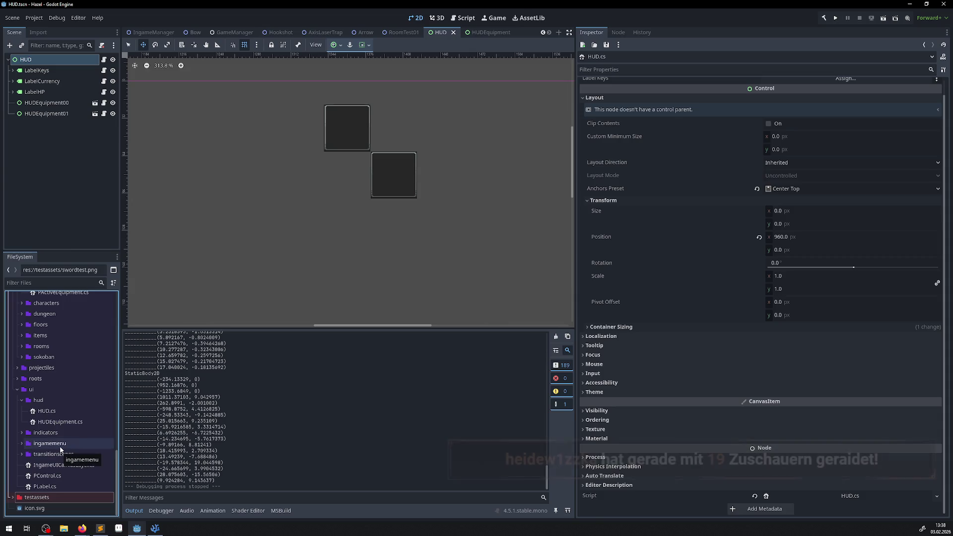
left_click(100, 529)
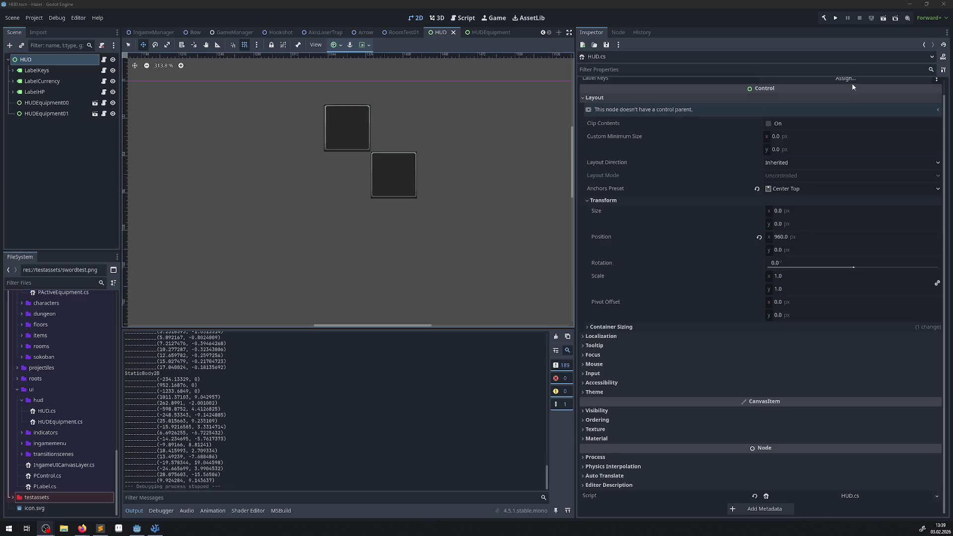
left_click(837, 19)
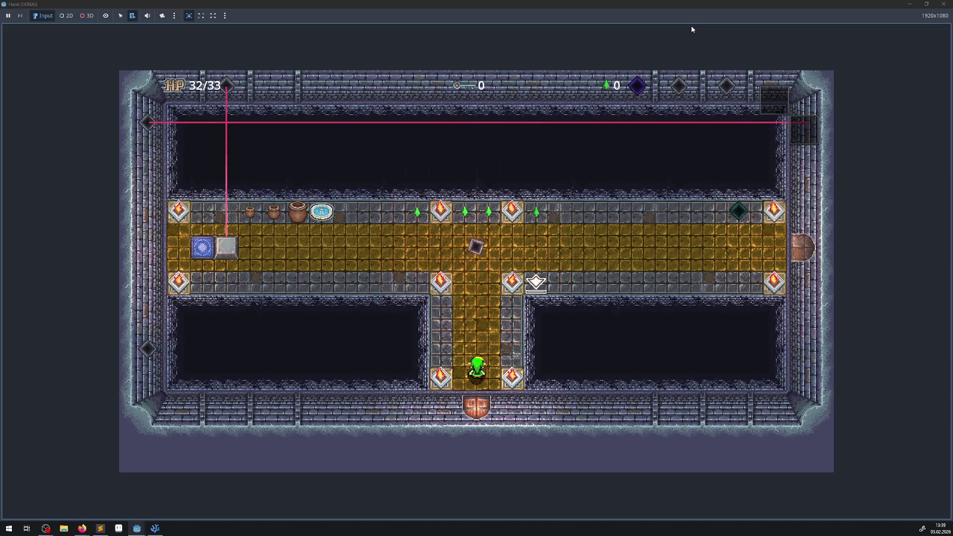
- Walk the hero up the vertical corridor, right along the main hall and out the east door
key("Up")
key("Right")
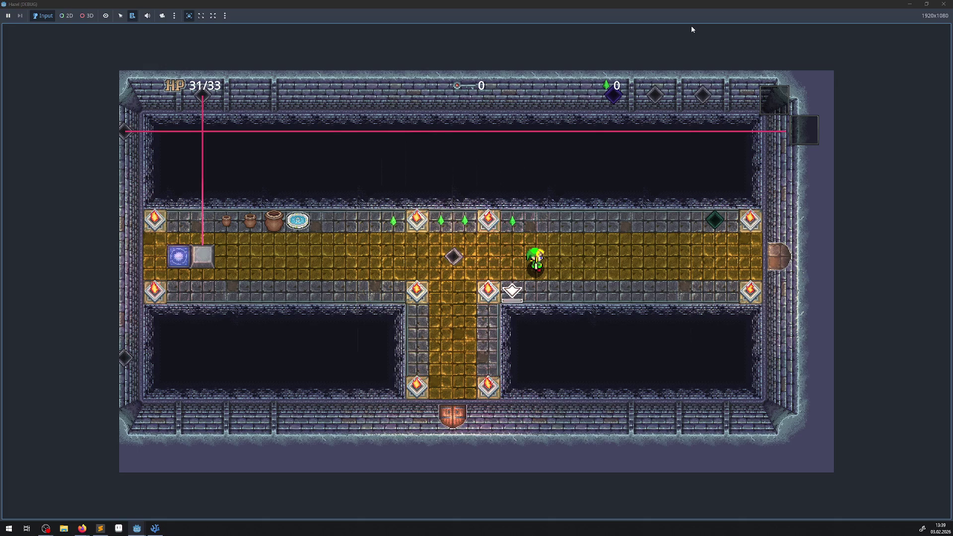
key("Right")
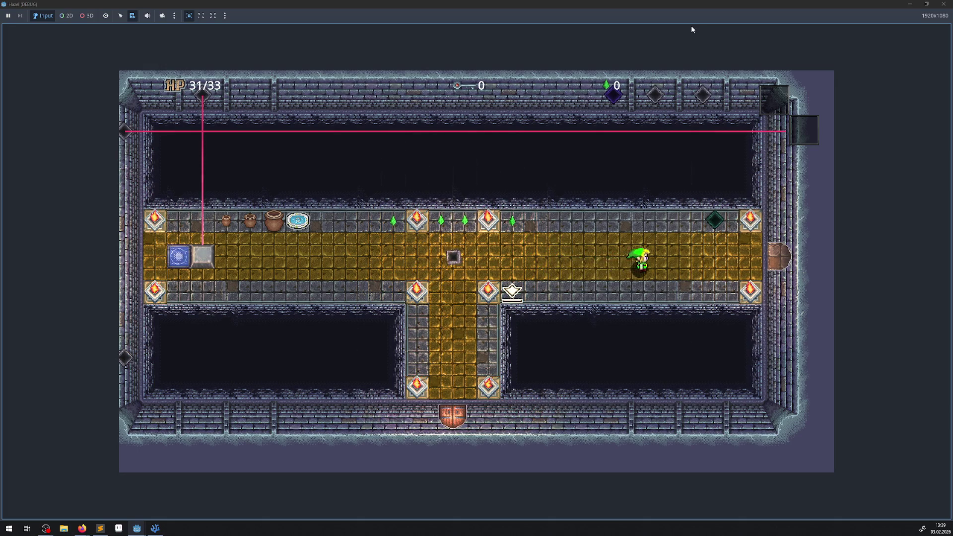
key("Right")
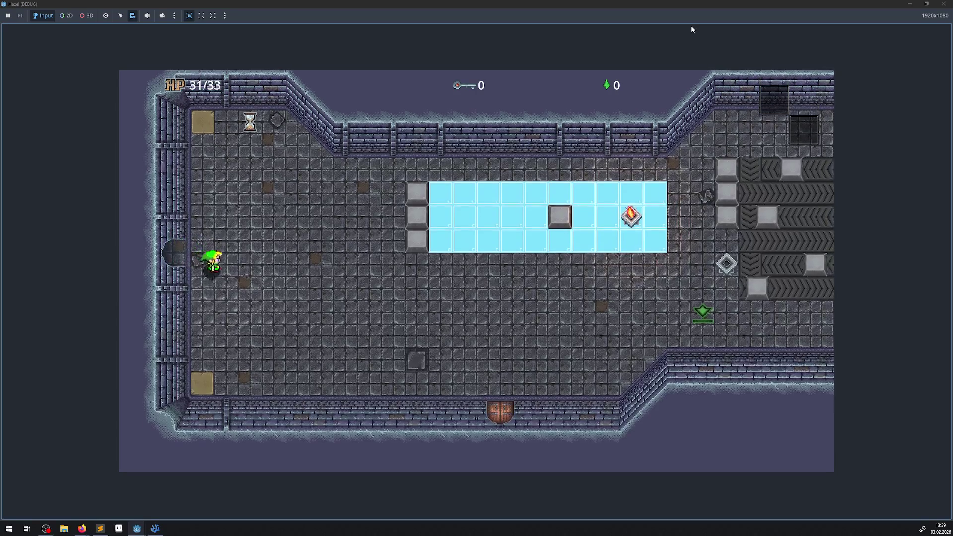
- Fire the blue beam around the ice room, then walk to the lower-left corridor
key("Down")
key("space")
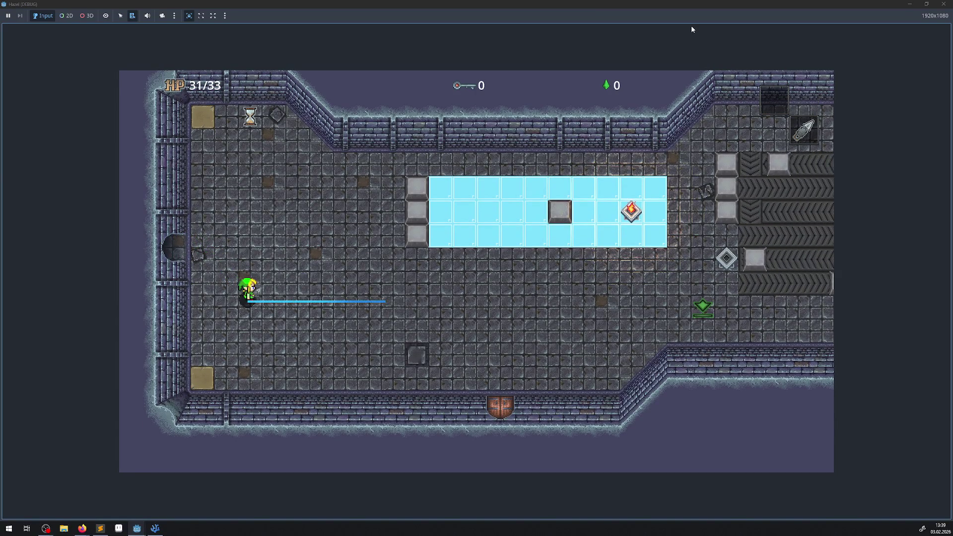
key("Up")
key("space")
key("Right")
key("Right")
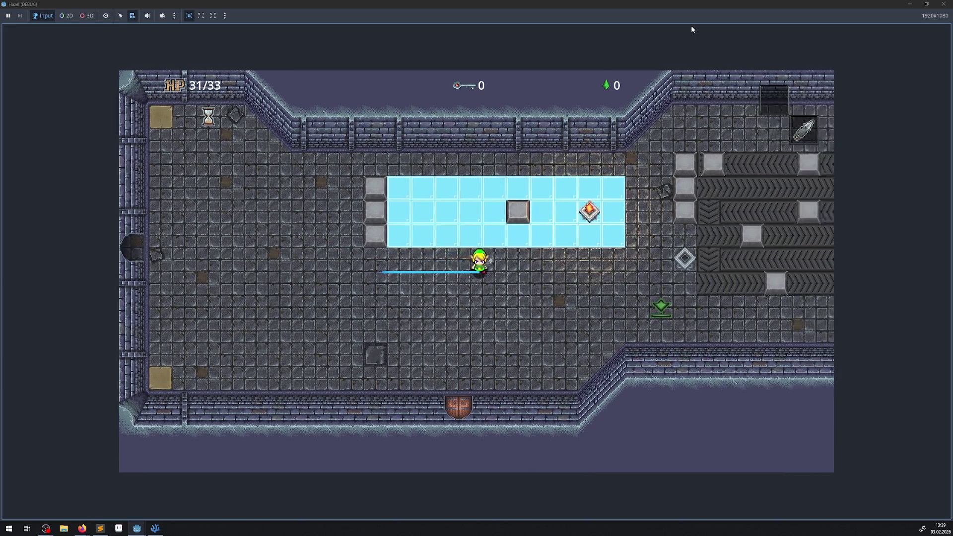
key("Down")
key("Left")
key("Up")
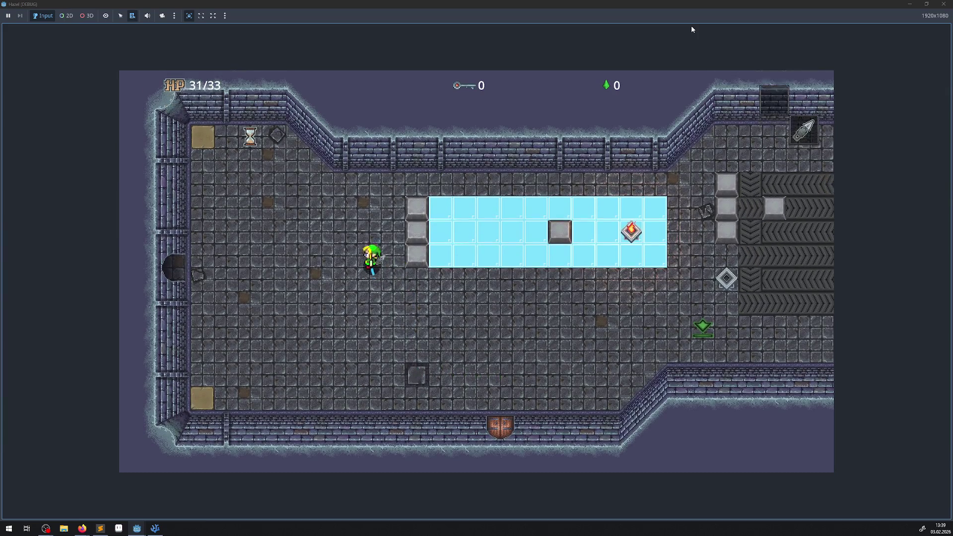
key("Left")
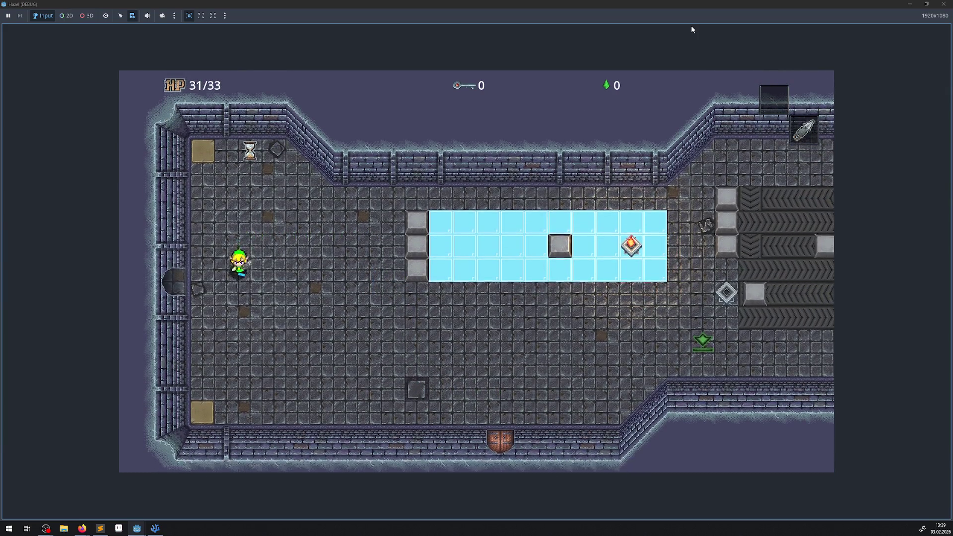
key("Down")
key("Right")
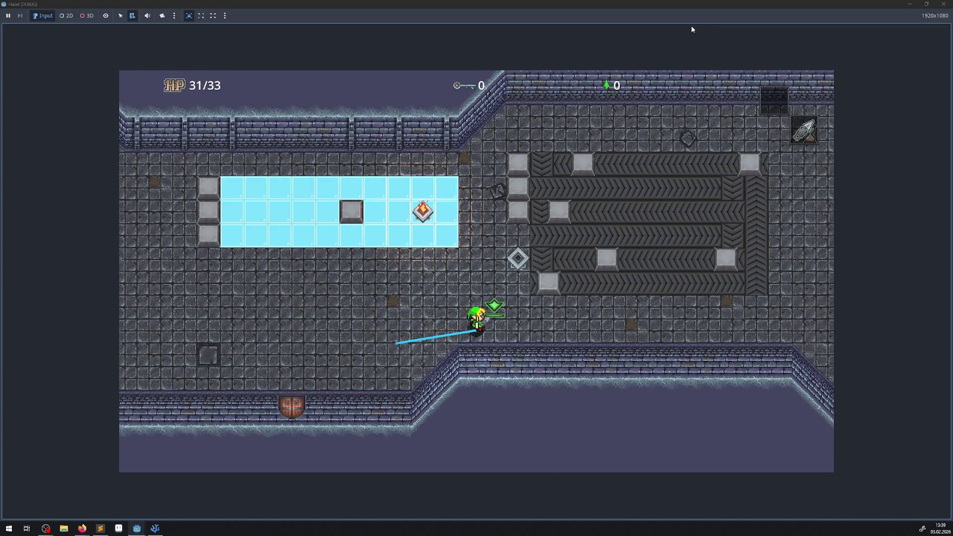
- Cross the room past the ice, pit and conveyors, then exit through the bottom door
key("Left")
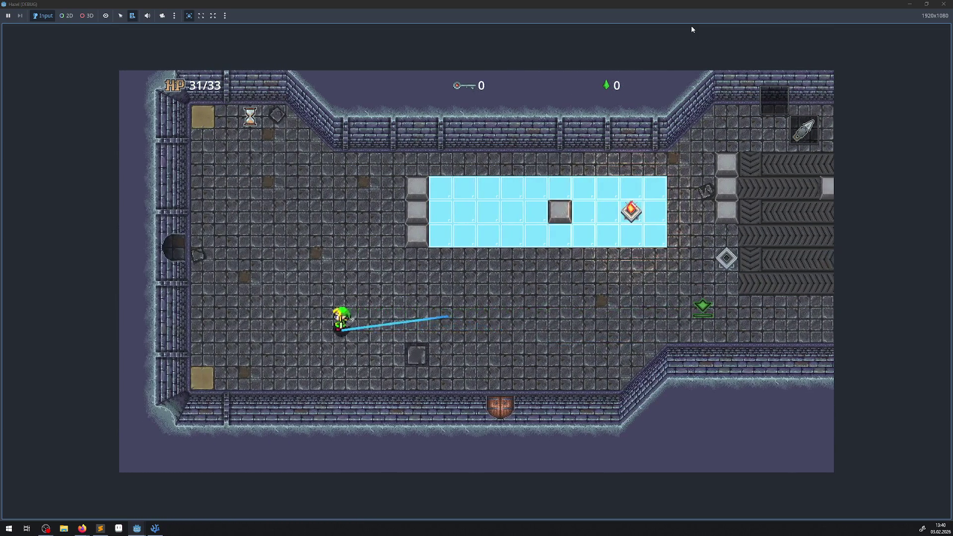
key("Up")
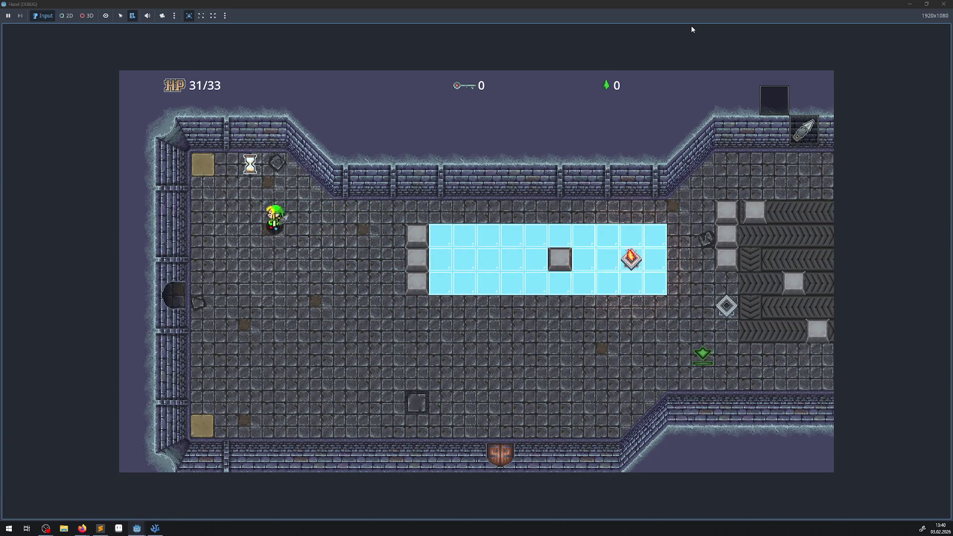
key("Down")
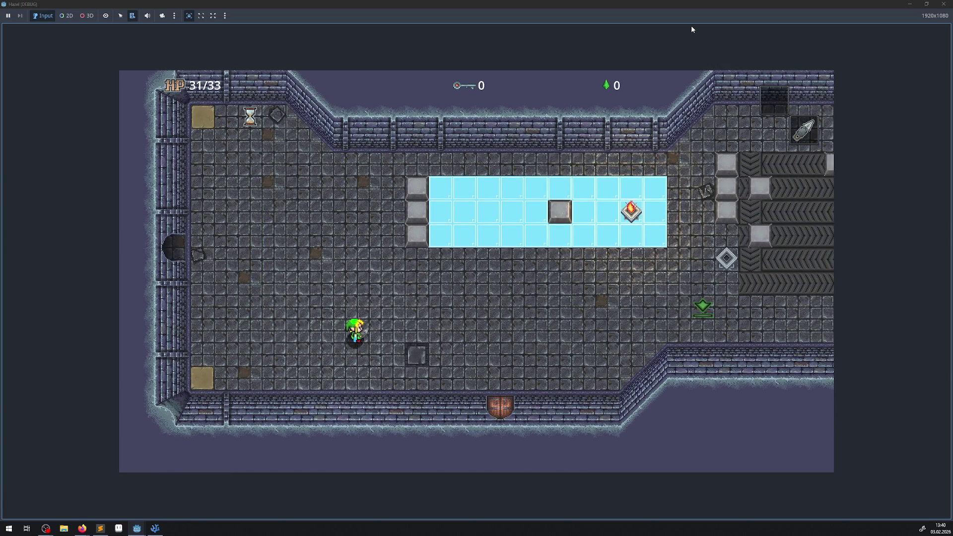
key("Right")
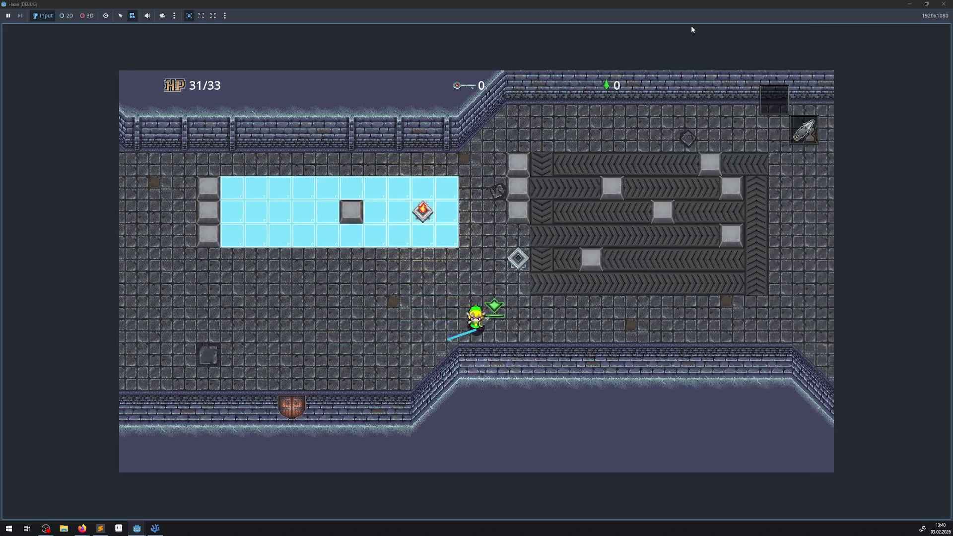
key("Right")
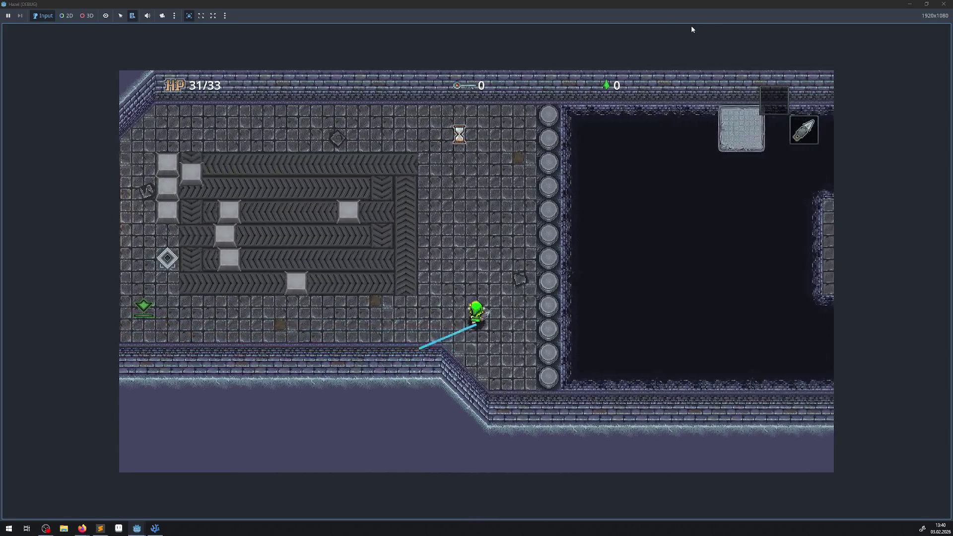
key("Up")
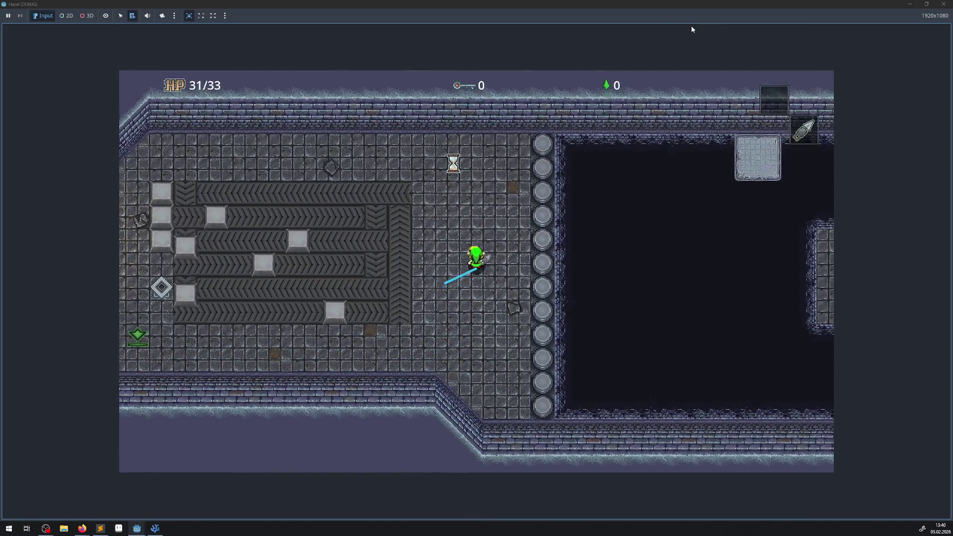
key("Left")
key("Left")
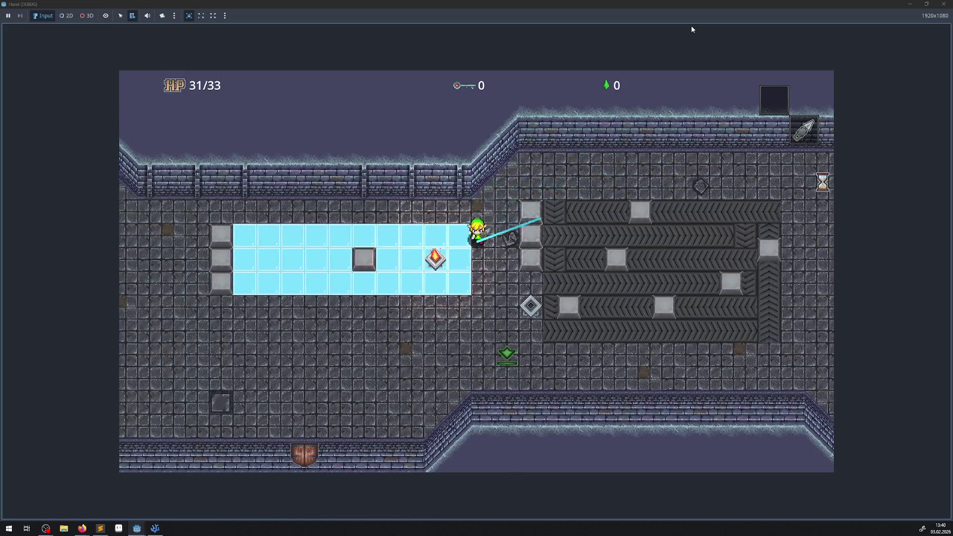
key("Down")
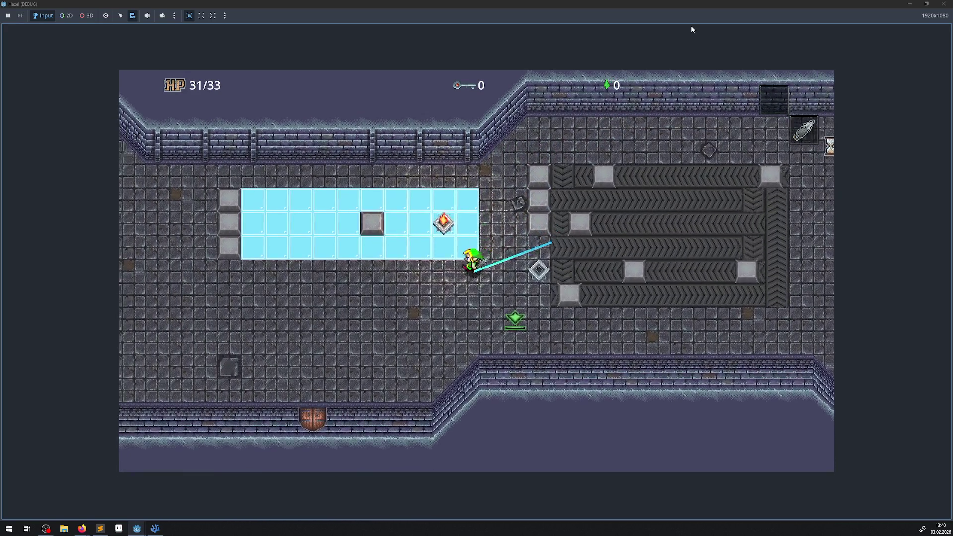
key("Left")
key("Right")
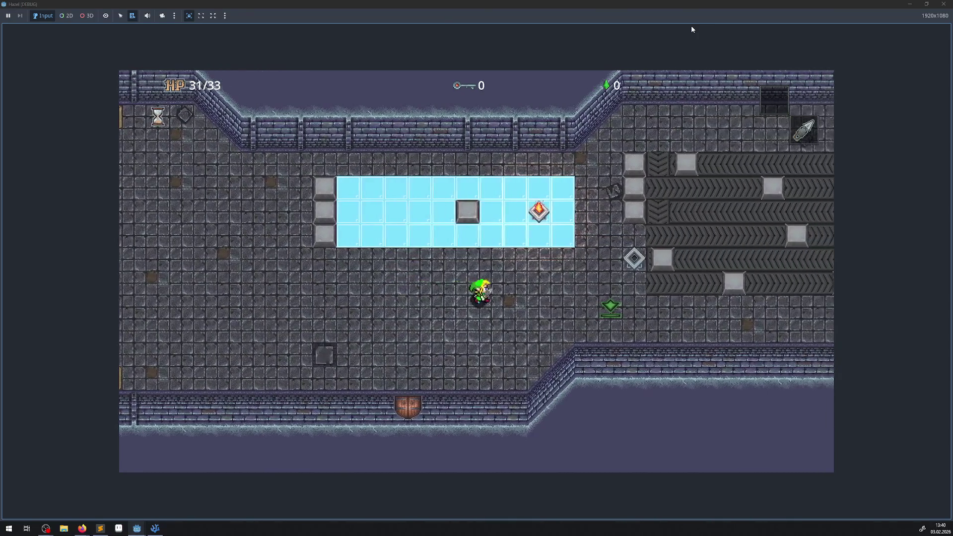
key("Up")
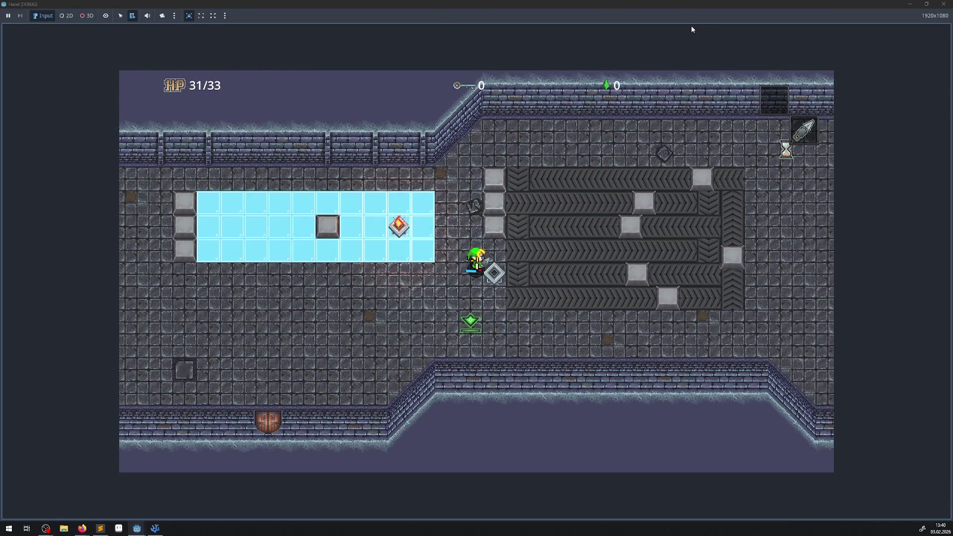
key("Down")
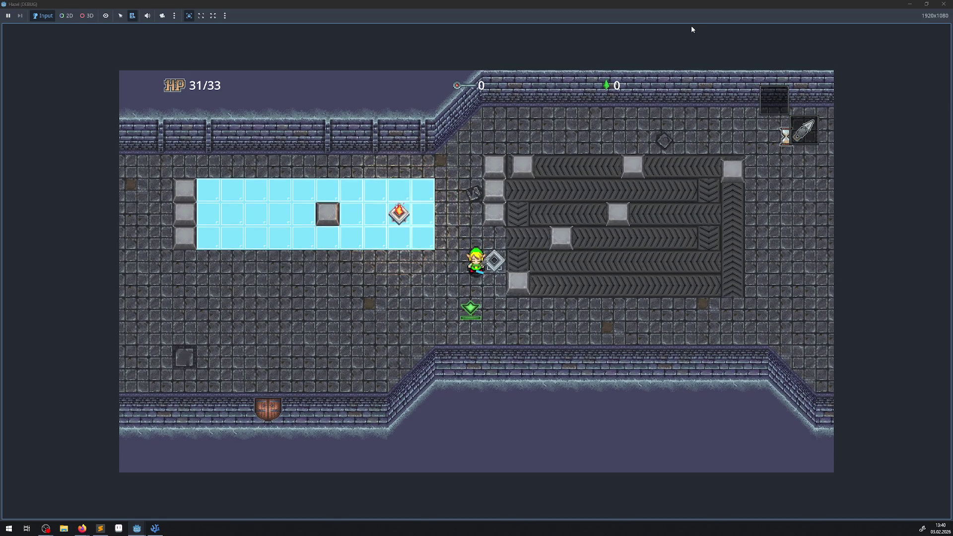
key("Left")
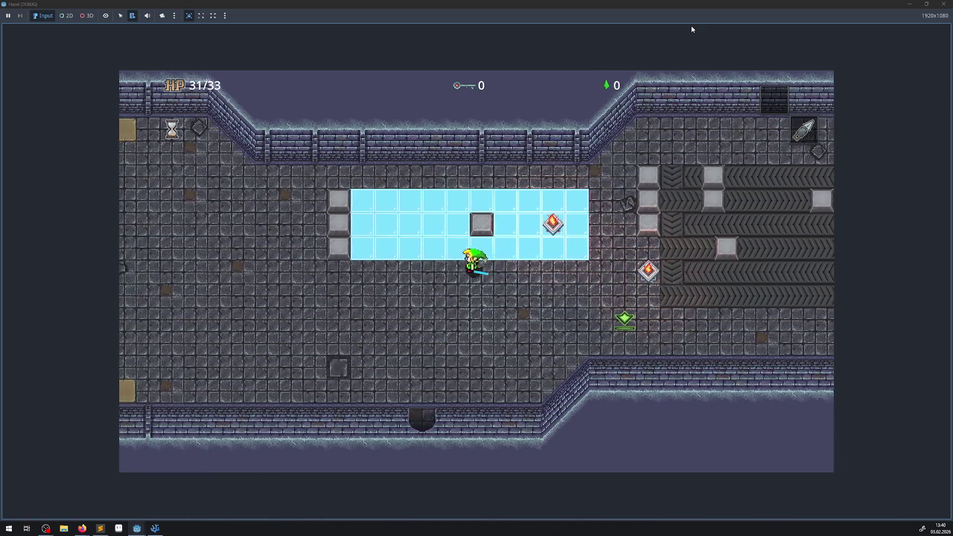
key("Down")
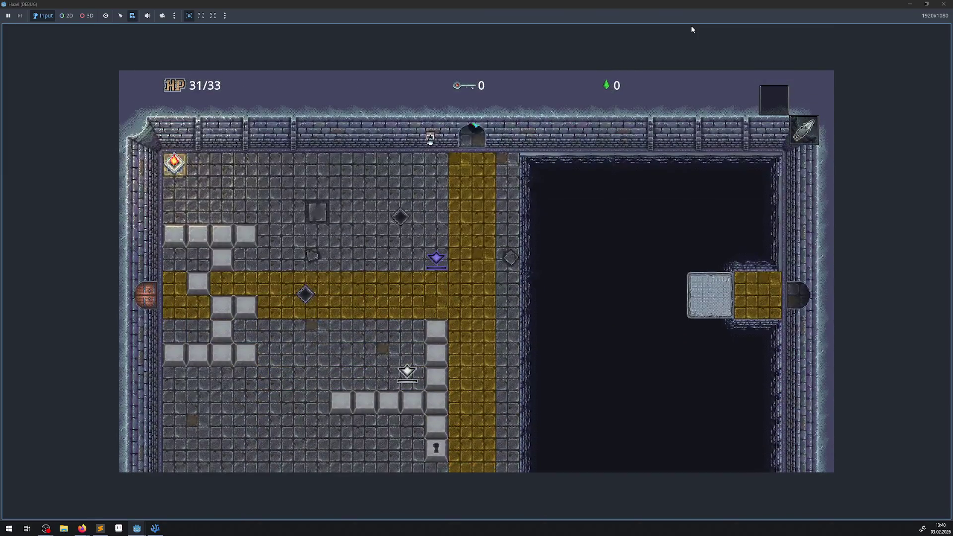
- Walk down the yellow path to the bottom wall, then back up through the top door onto the ice
key("Down")
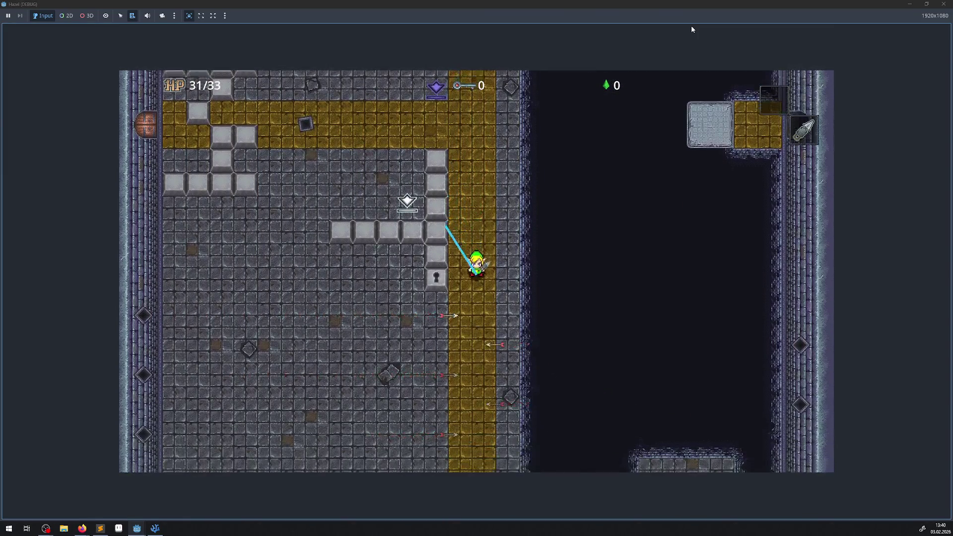
key("Down")
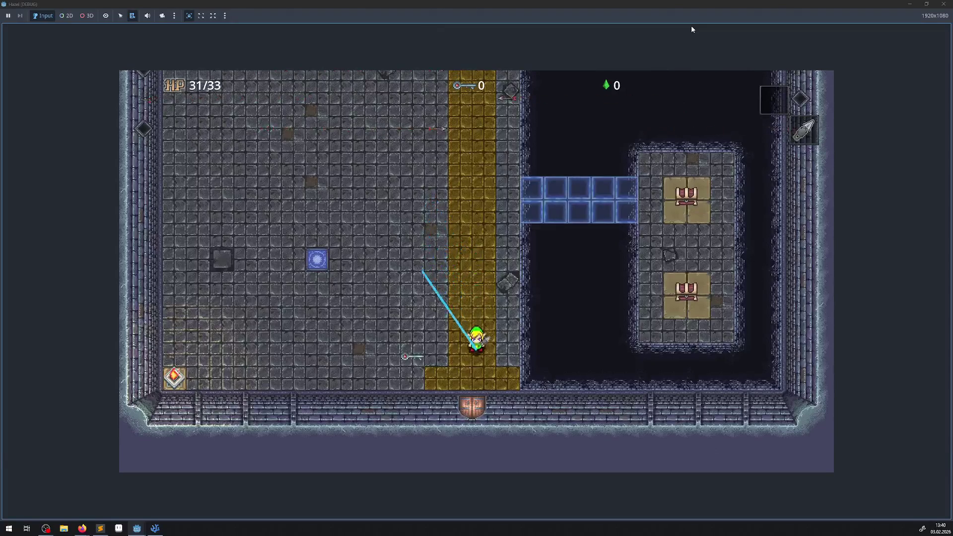
key("Up")
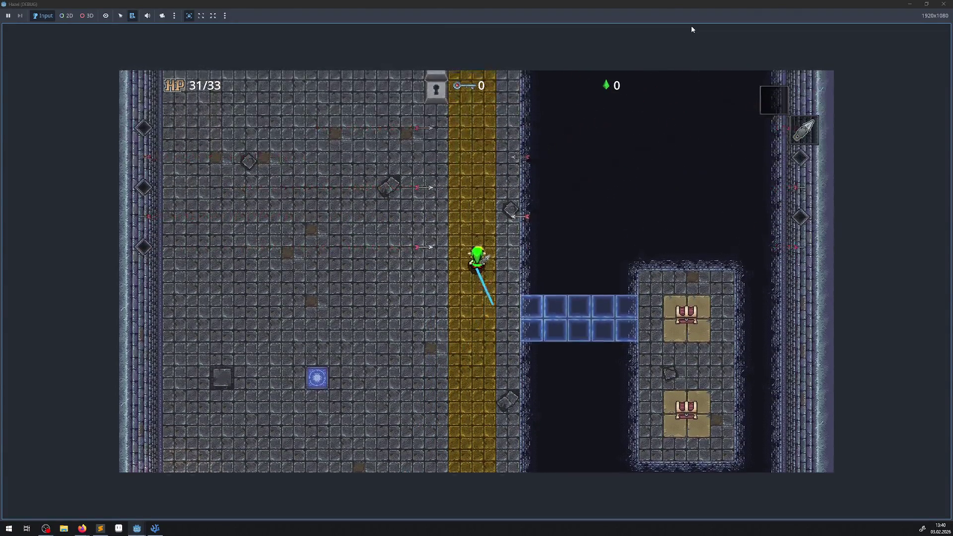
key("Up")
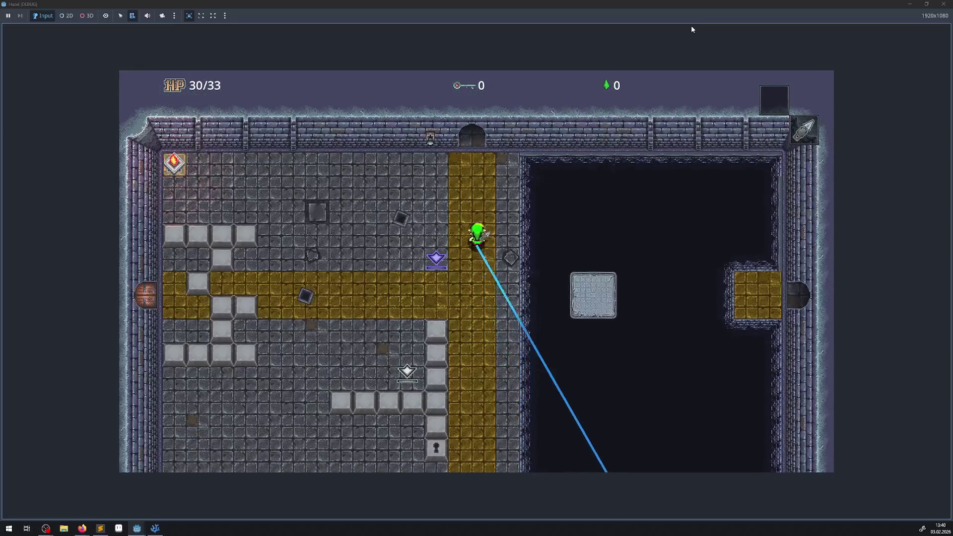
key("Up")
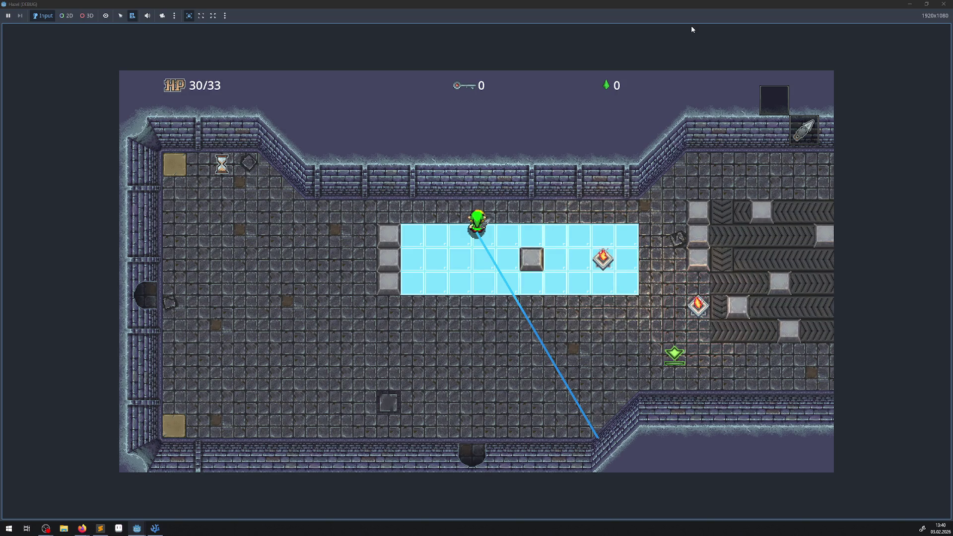
- Slide back down to the south door, equip the bow with key 1, and stop the game
key("Down")
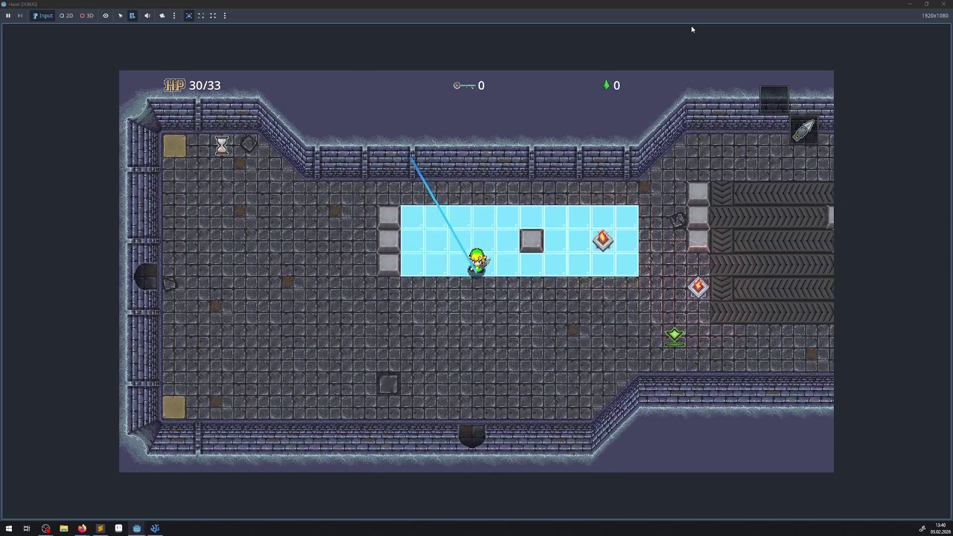
key("Down")
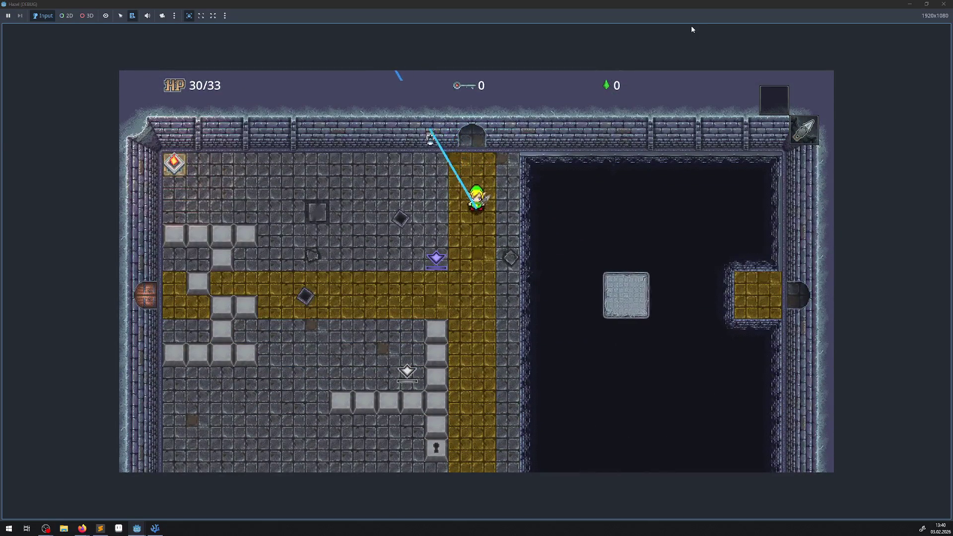
key("Down")
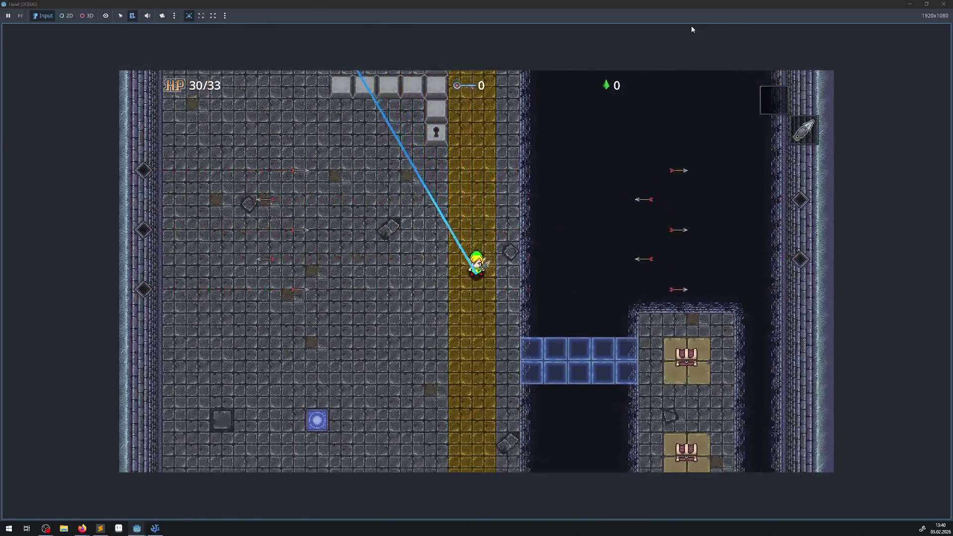
key("Down")
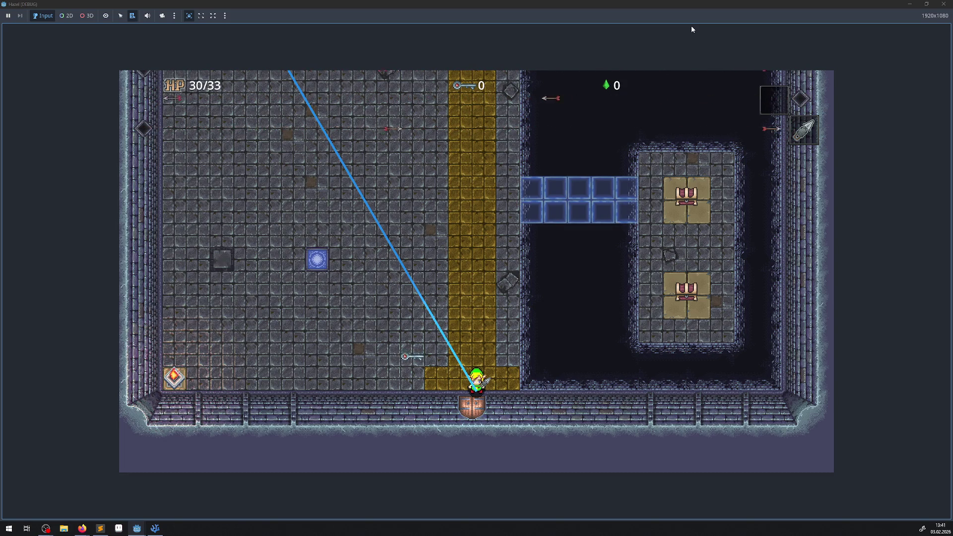
key("1")
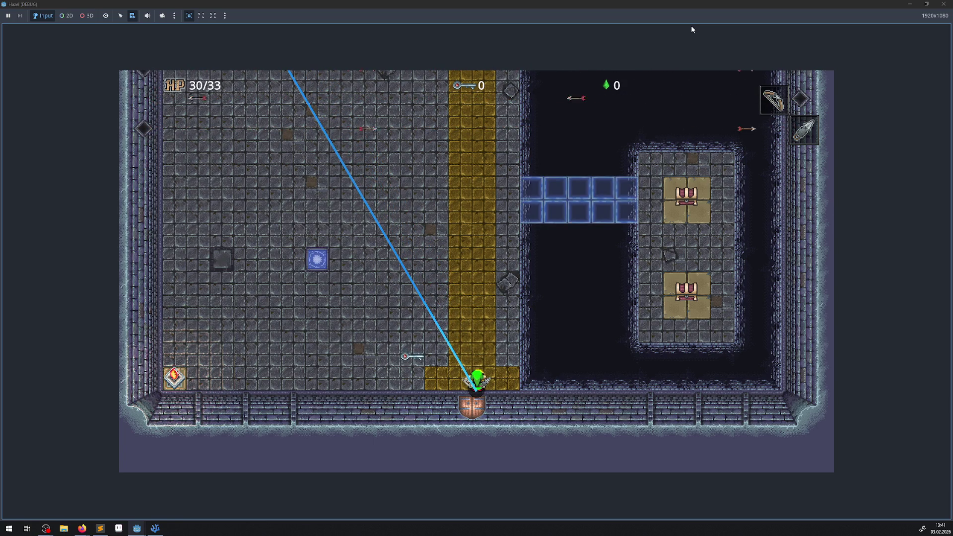
left_click(943, 3)
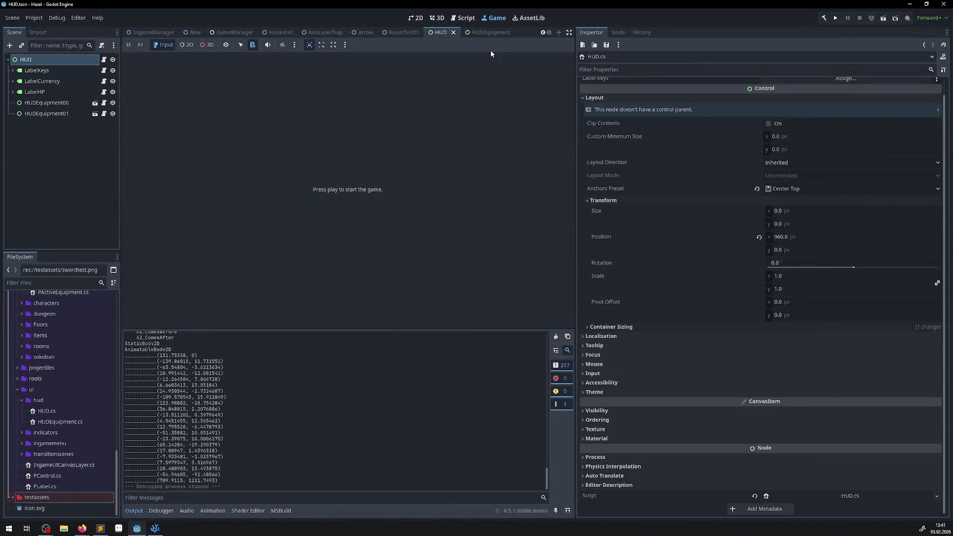
- View HUD.tscn in the 2D workspace, browse the FileSystem dock, and relaunch the game
left_click(413, 20)
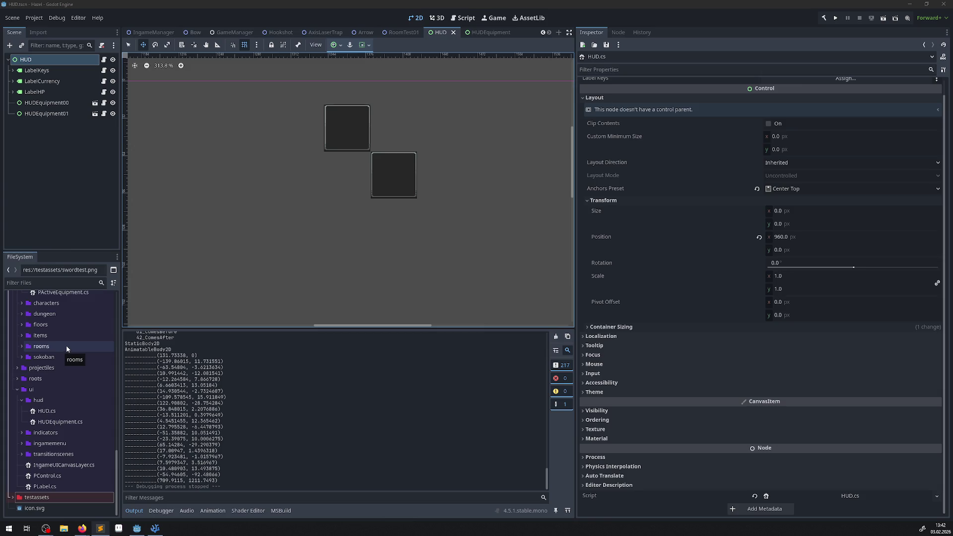
scroll(74, 374, "up", 5)
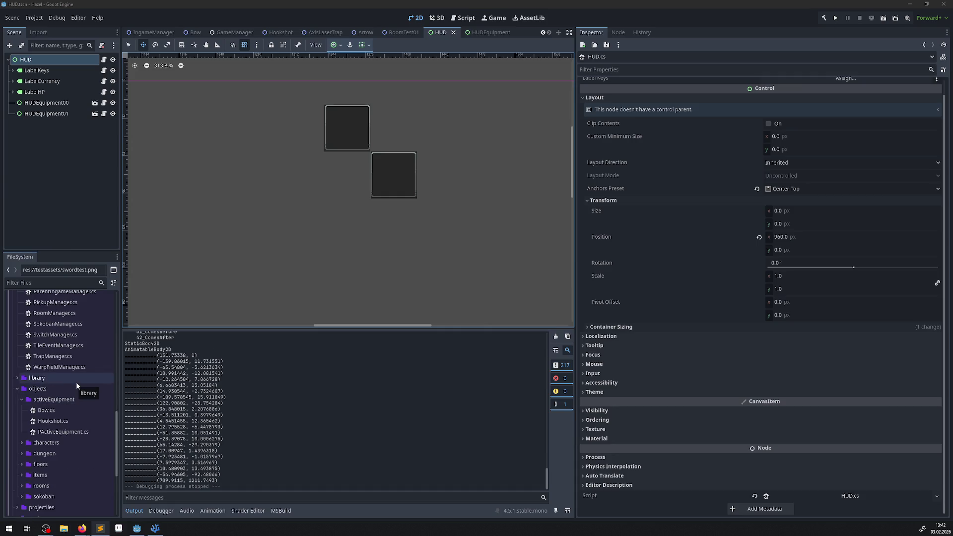
scroll(76, 385, "up", 5)
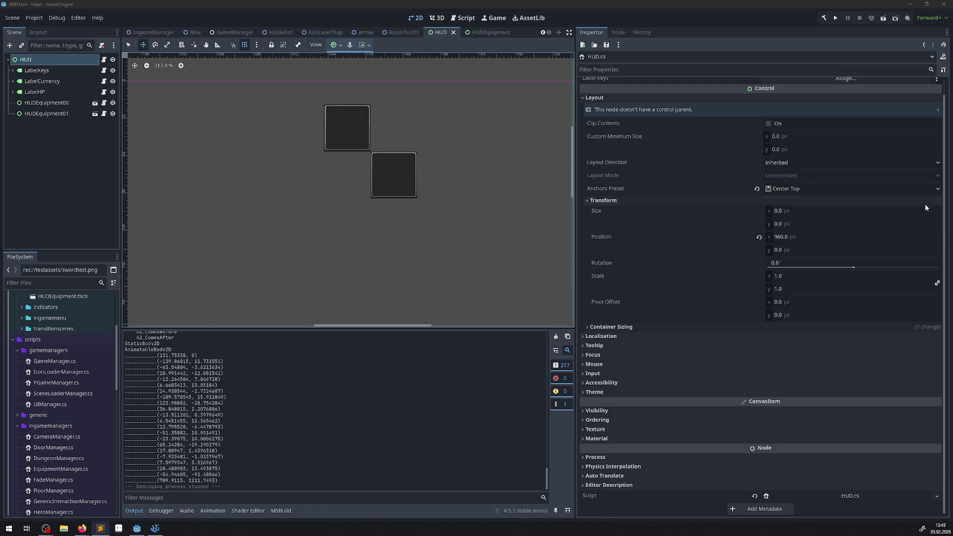
left_click(836, 19)
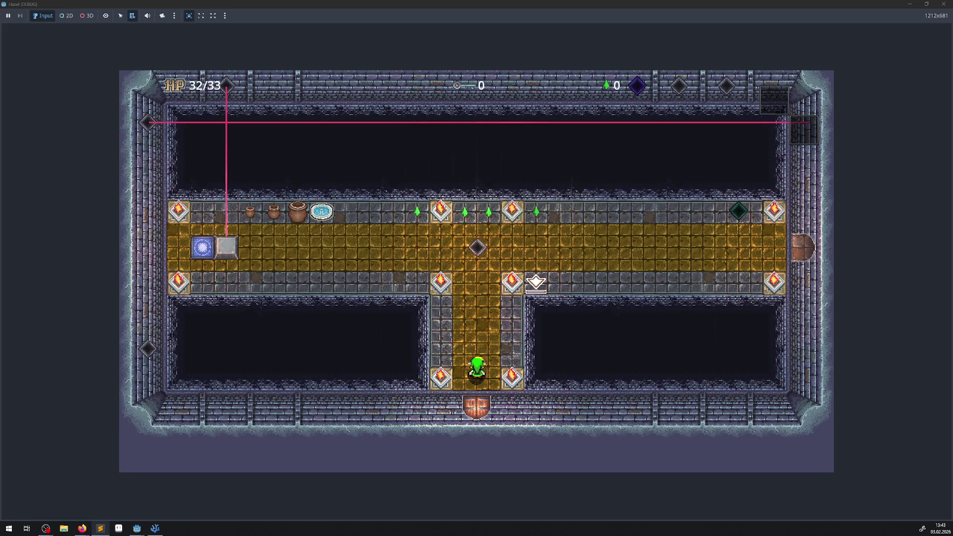
- Walk the hero up the corridors and gold hallway, across the stone bridge and through the doorway
key("Up")
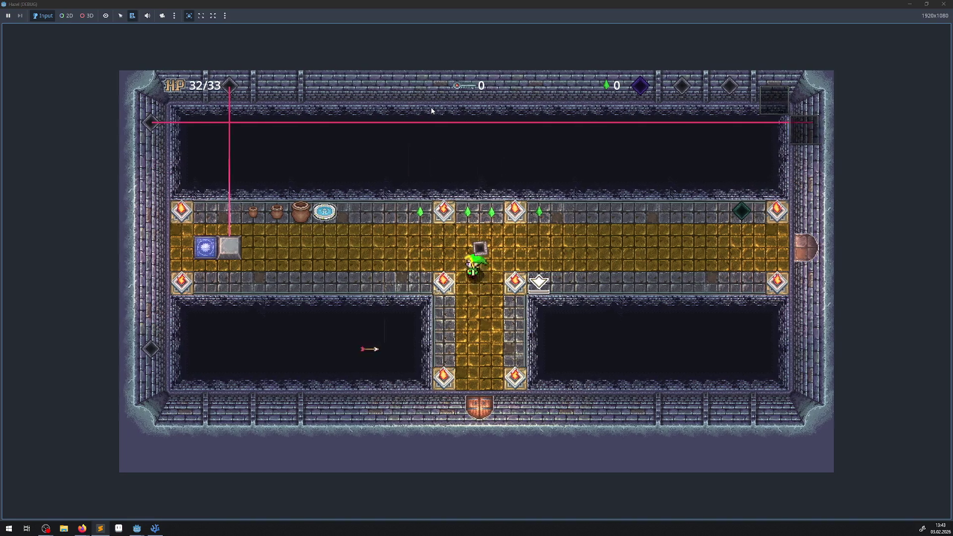
key("Left")
key("Left")
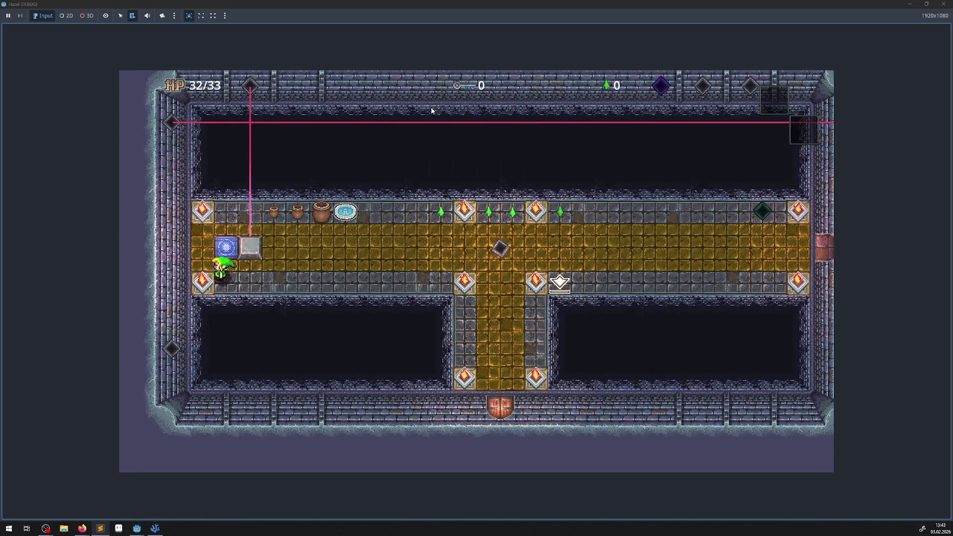
key("Up")
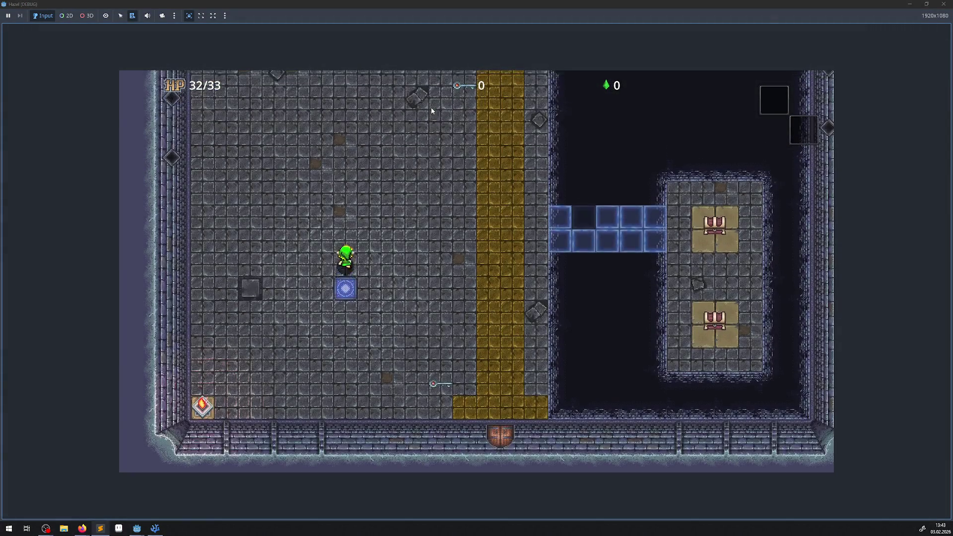
key("Right")
key("Up")
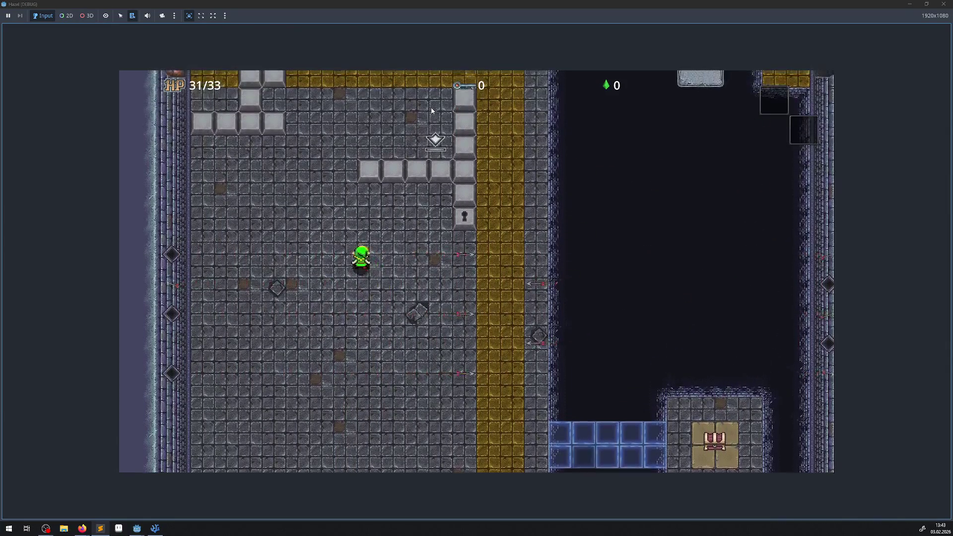
key("Left")
key("Right")
key("Up")
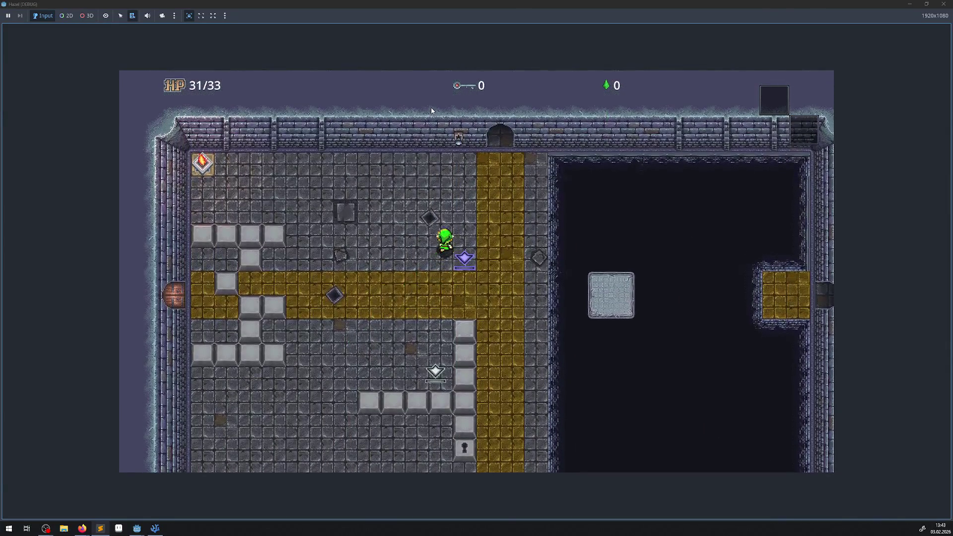
key("Right")
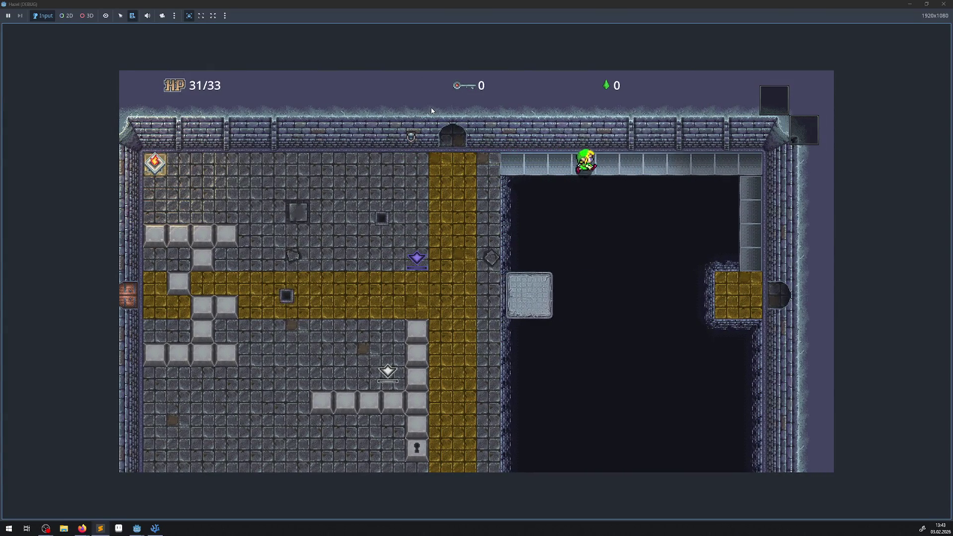
key("Down")
key("Right")
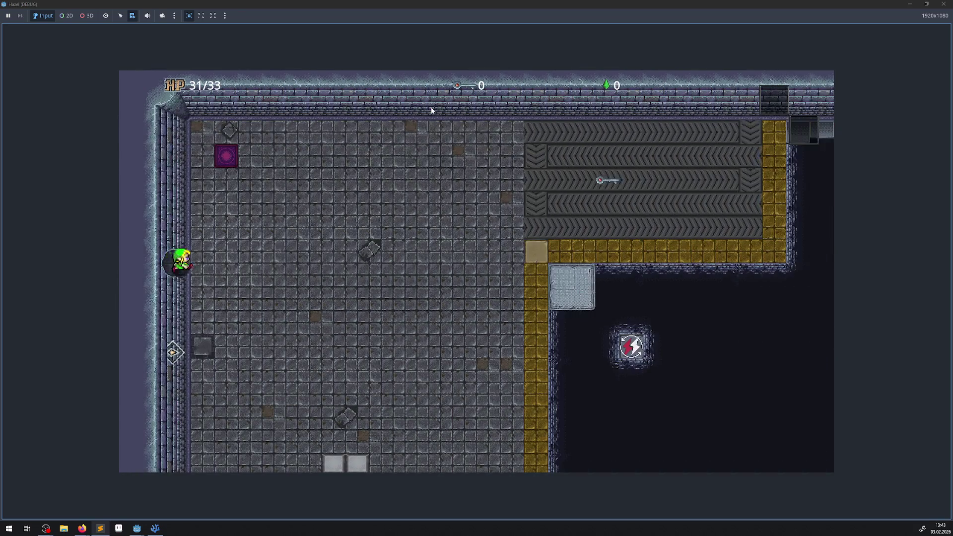
- Walk the hero back and forth across the stone room to beside the stone blocks
key("Right")
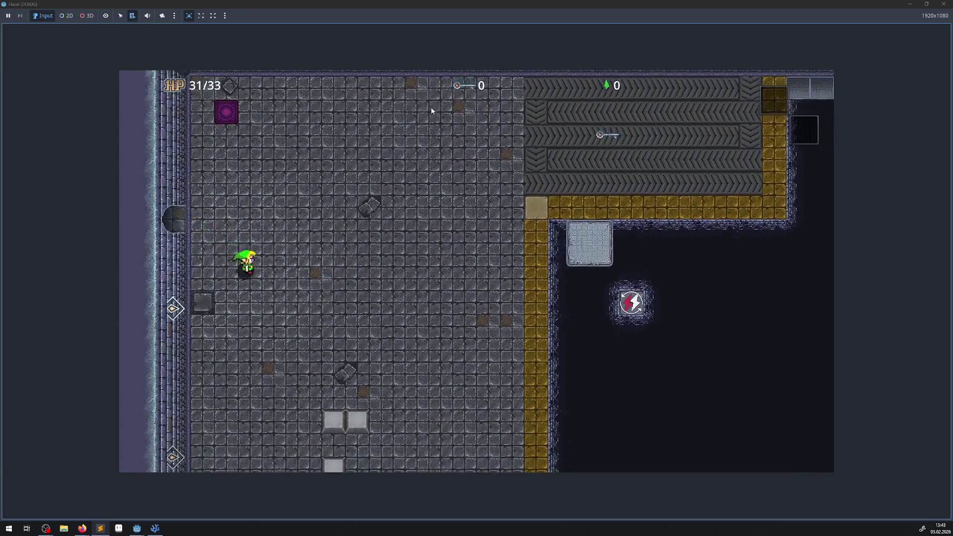
key("Right")
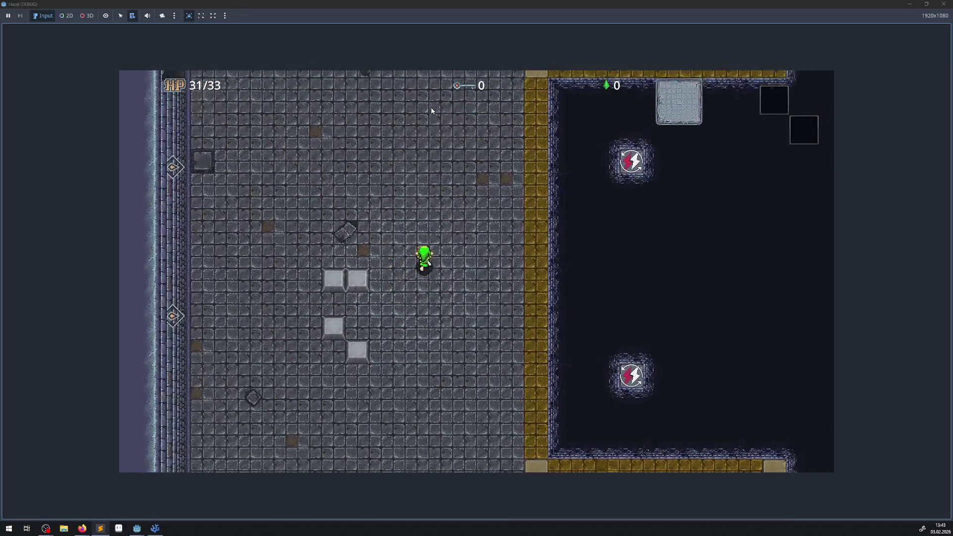
key("Left")
key("Left")
key("Right")
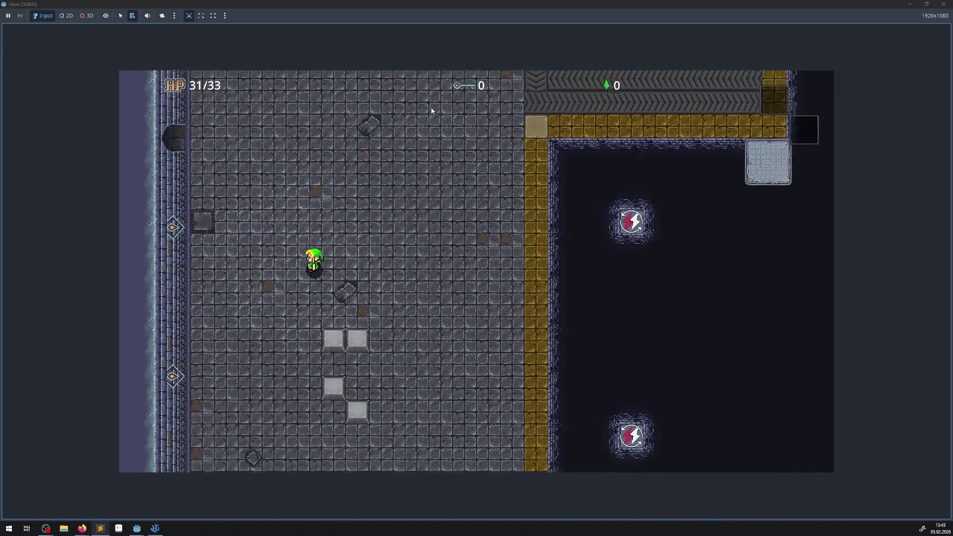
key("Up")
key("Left")
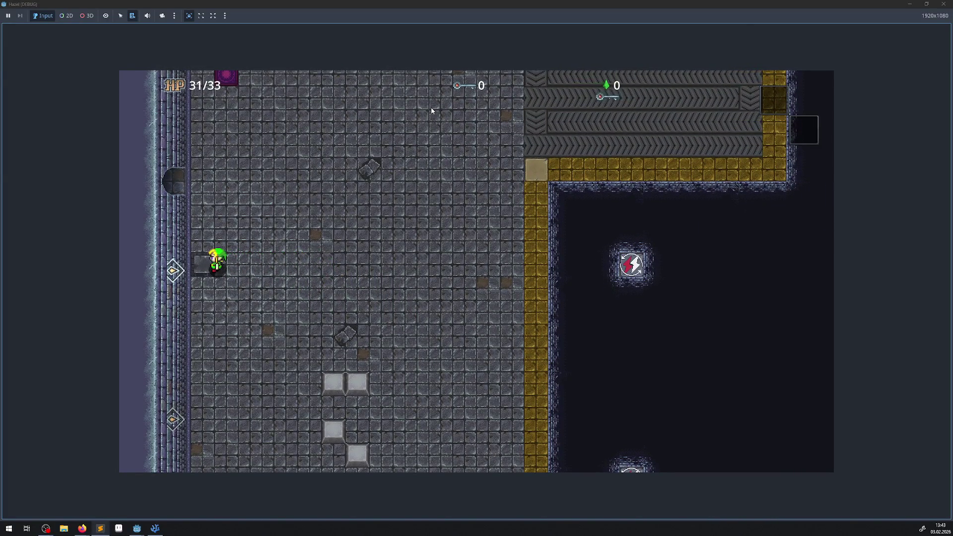
key("Right")
key("Down")
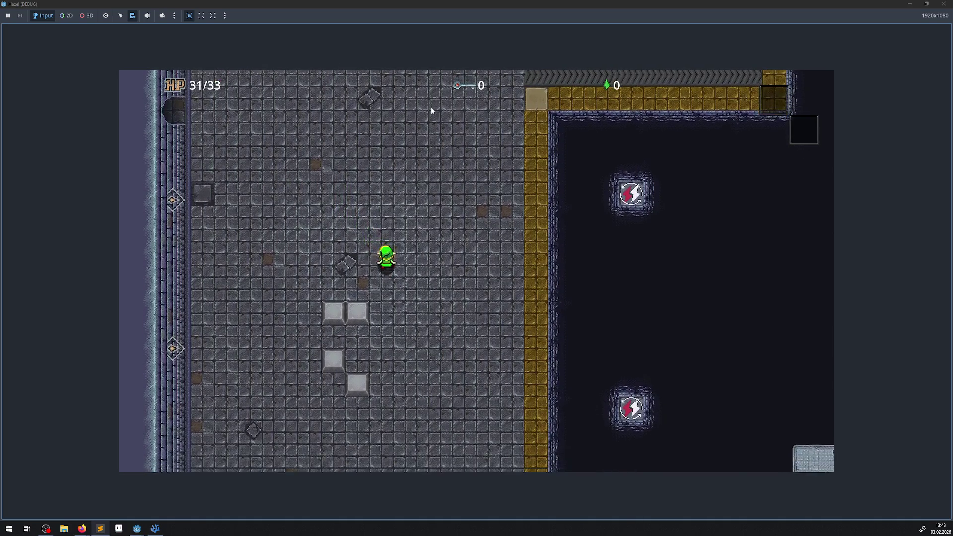
key("Up")
key("Left")
key("Right")
key("Down")
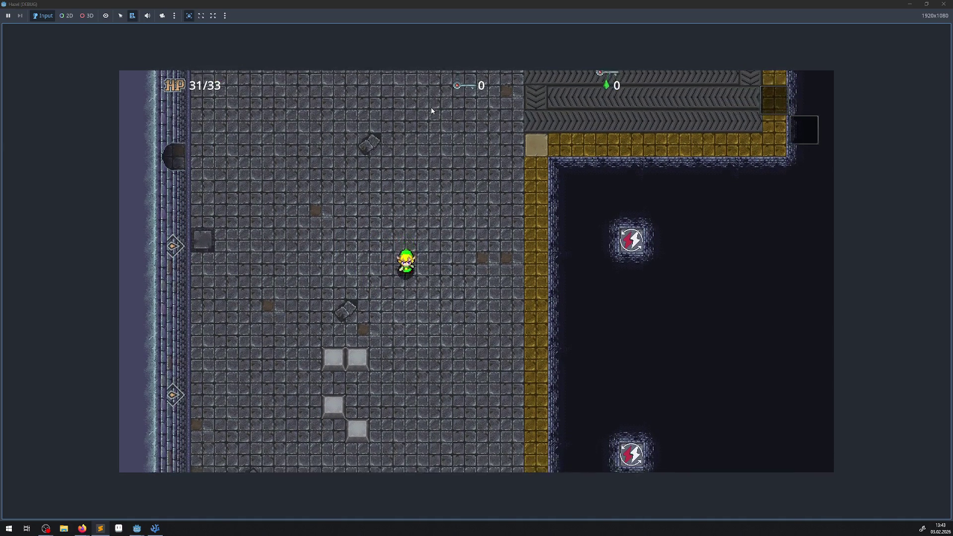
key("Left")
key("Left")
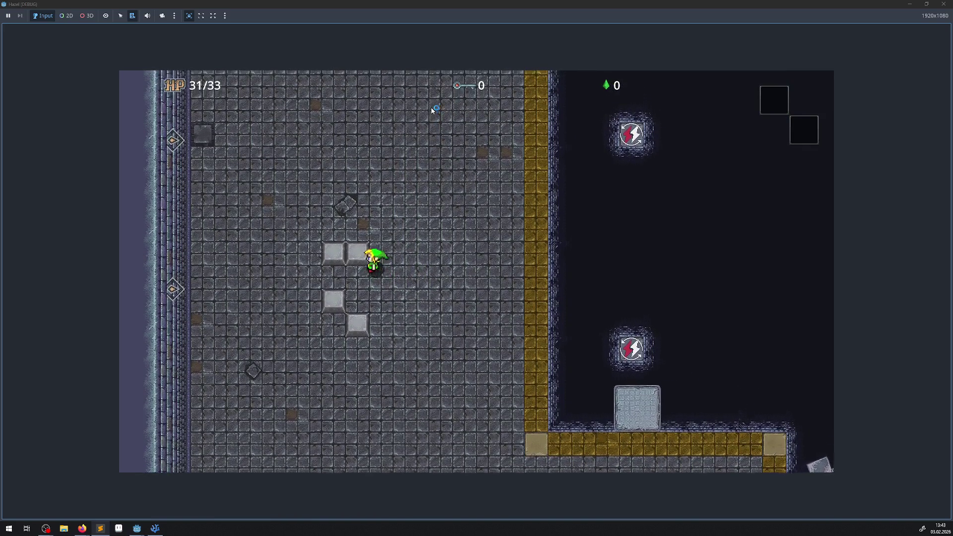
key("Down")
- Step around the stone blocks and walk down to the magenta and ice floors
key("Down")
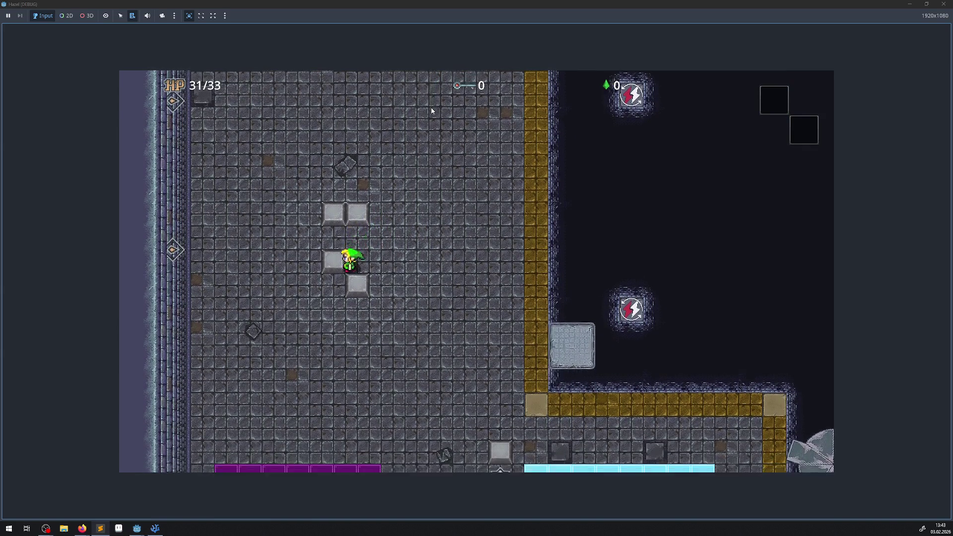
key("Up")
key("Right")
key("Down")
key("Left")
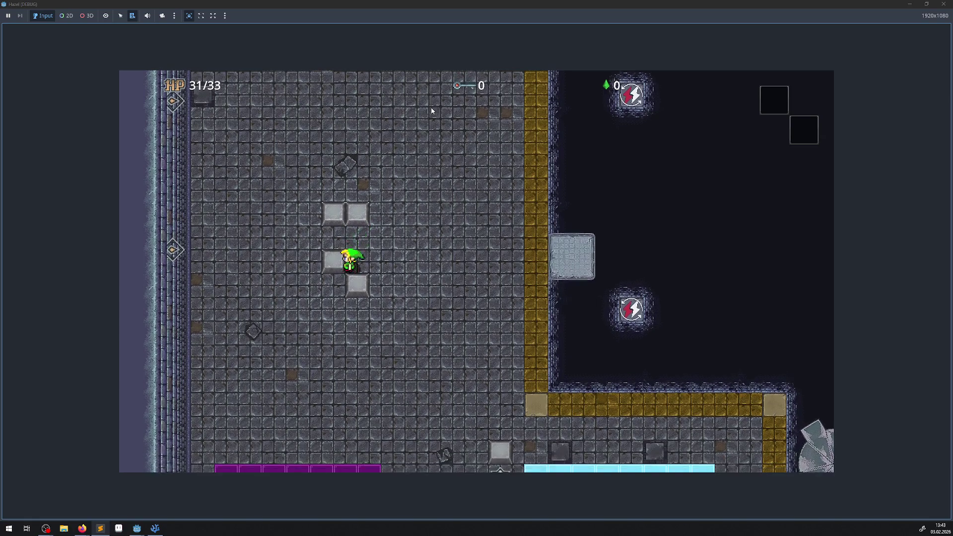
key("Down")
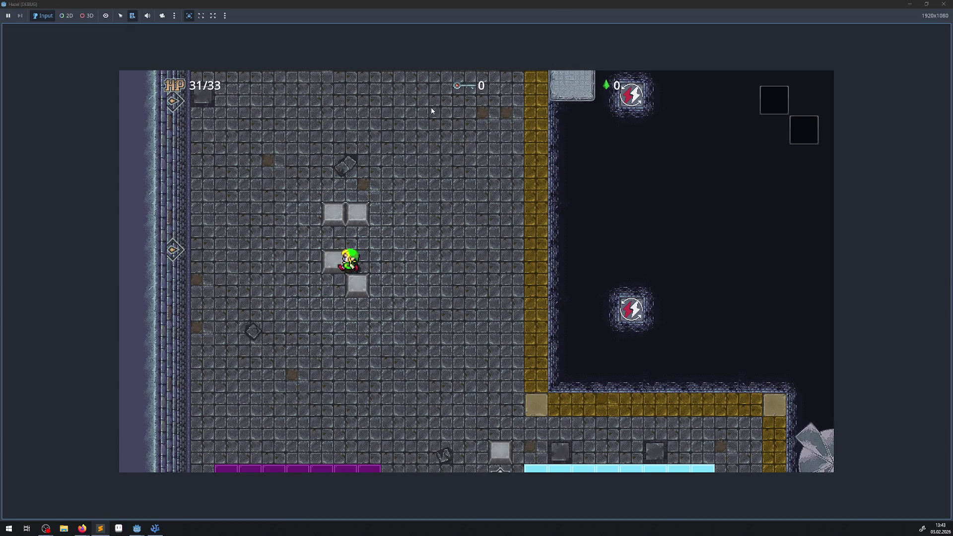
key("Right")
key("Right")
key("Down")
key("Right")
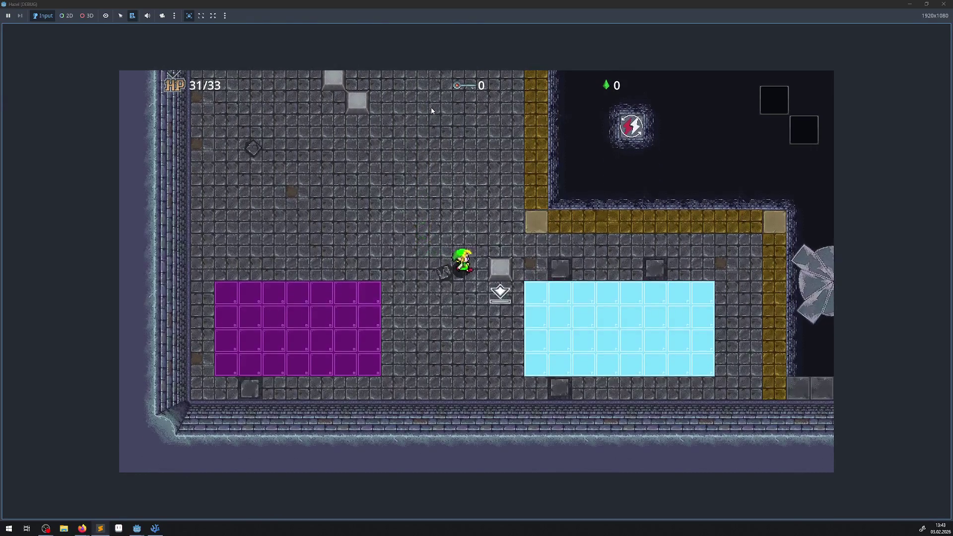
- Cross the ice and gold column onto the spinning fan, then take the purple teleporter
key("Up")
key("Right")
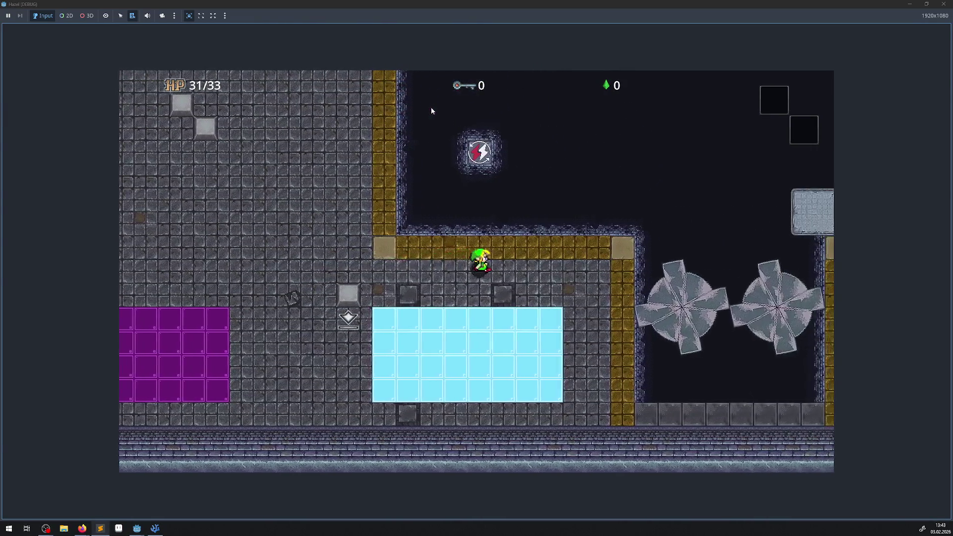
key("Down")
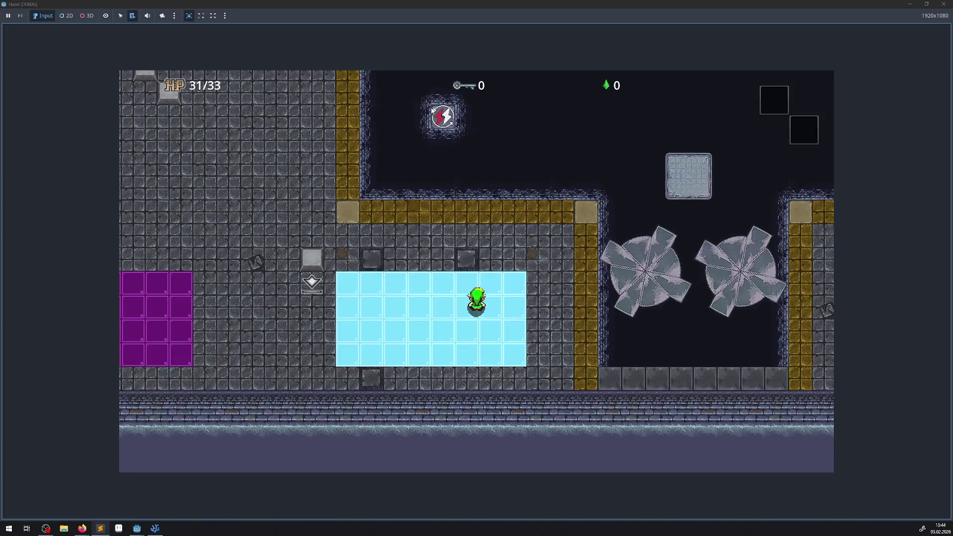
key("Up")
key("Right")
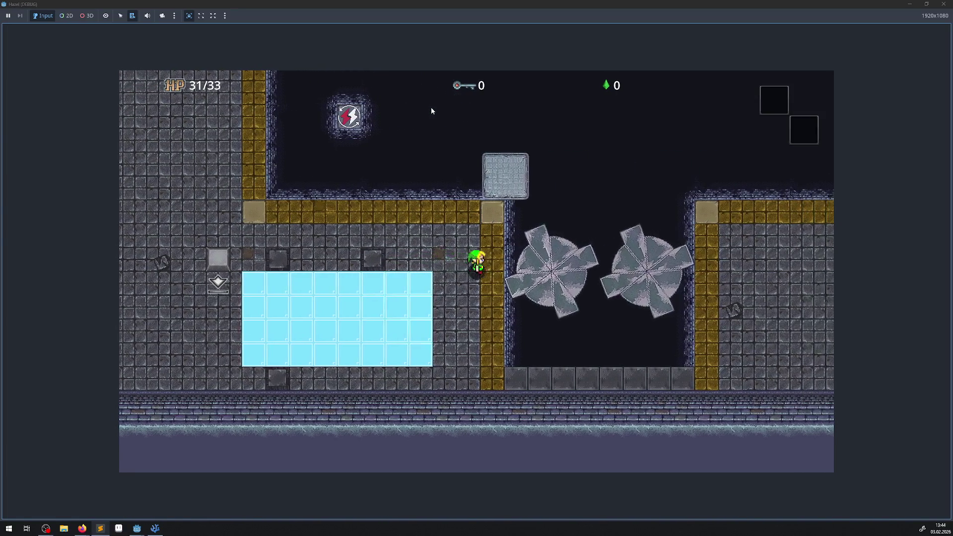
key("Right")
key("Up")
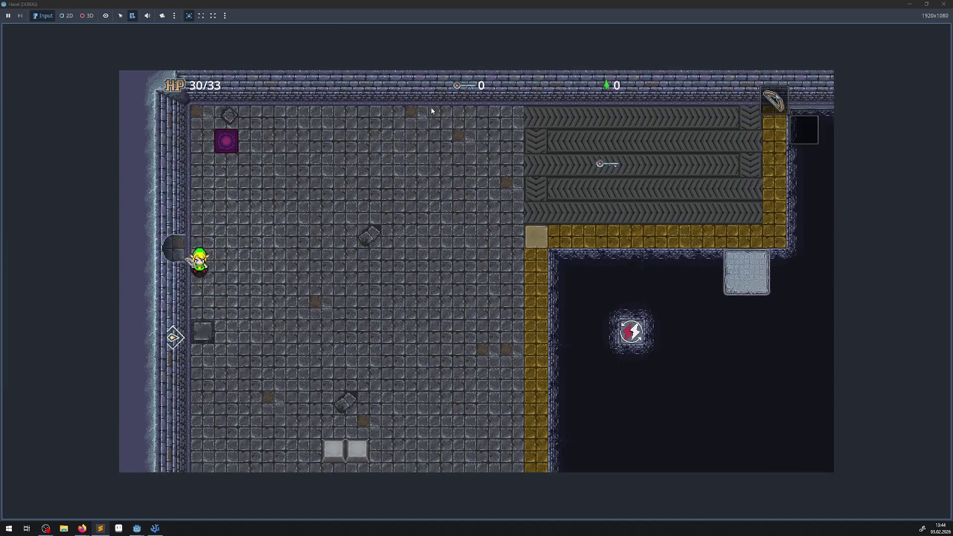
key("Right")
key("Up")
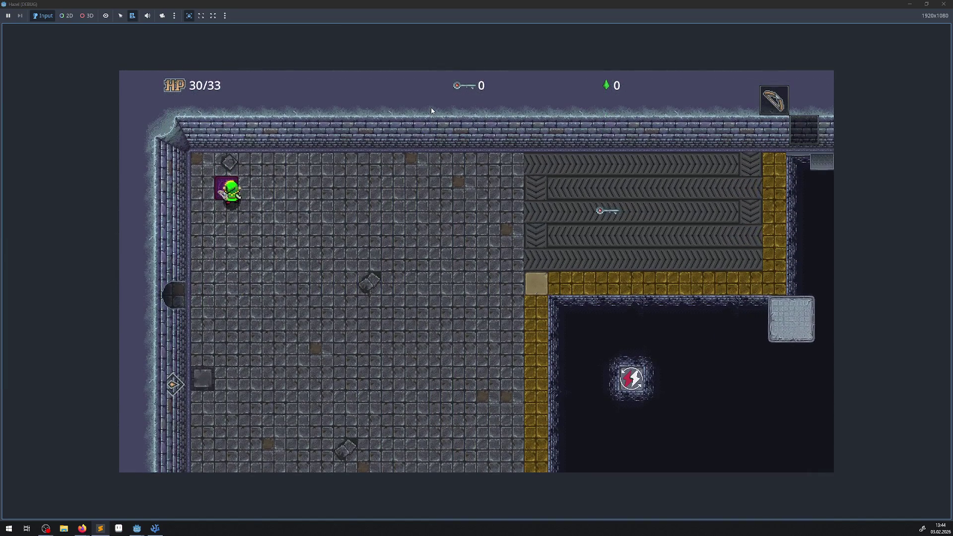
- Walk the hero up and left through the room onto the top conveyor row
key("Up")
key("Left")
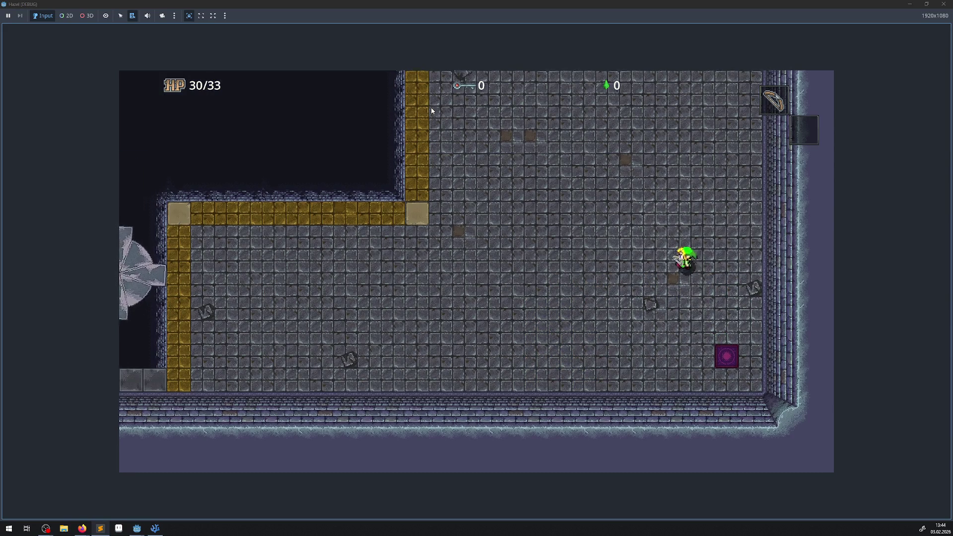
key("Up")
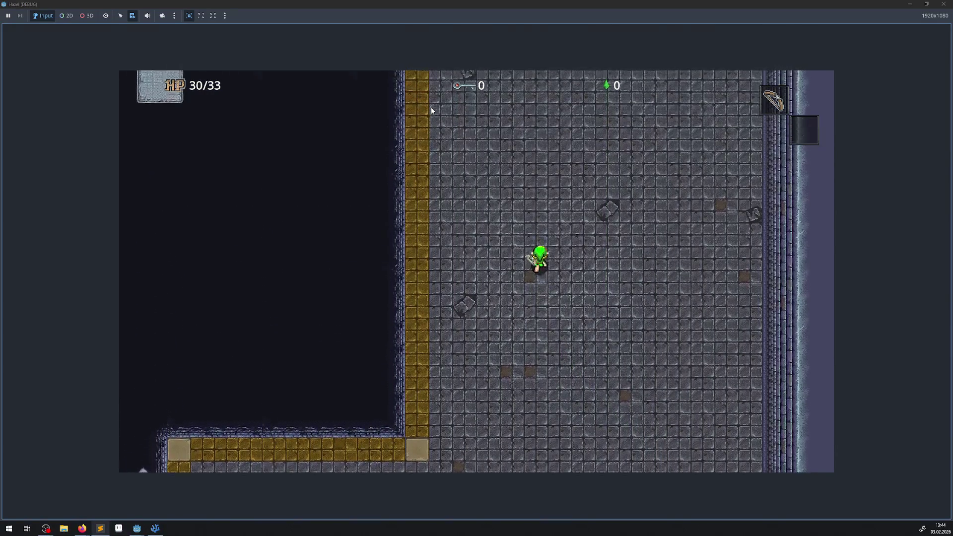
key("Left")
key("Up")
key("Left")
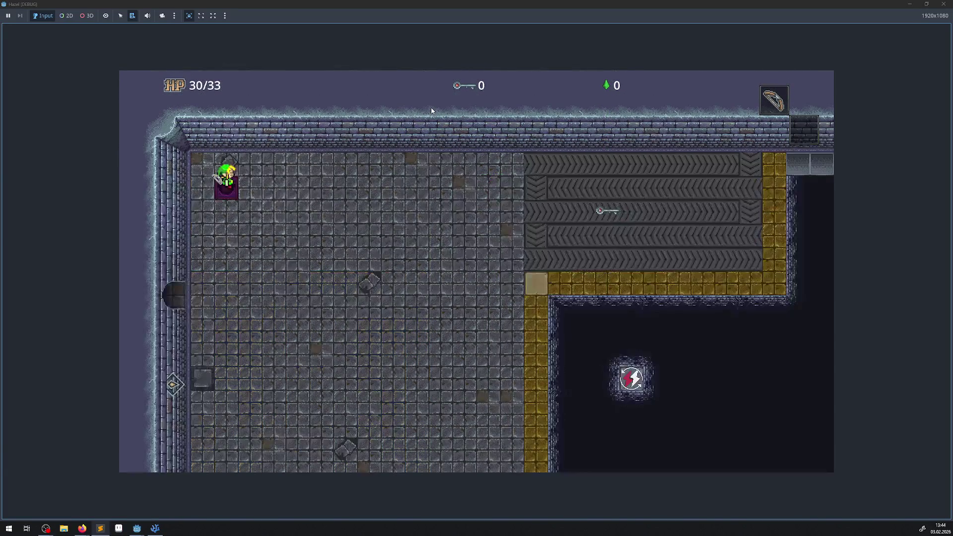
key("Right")
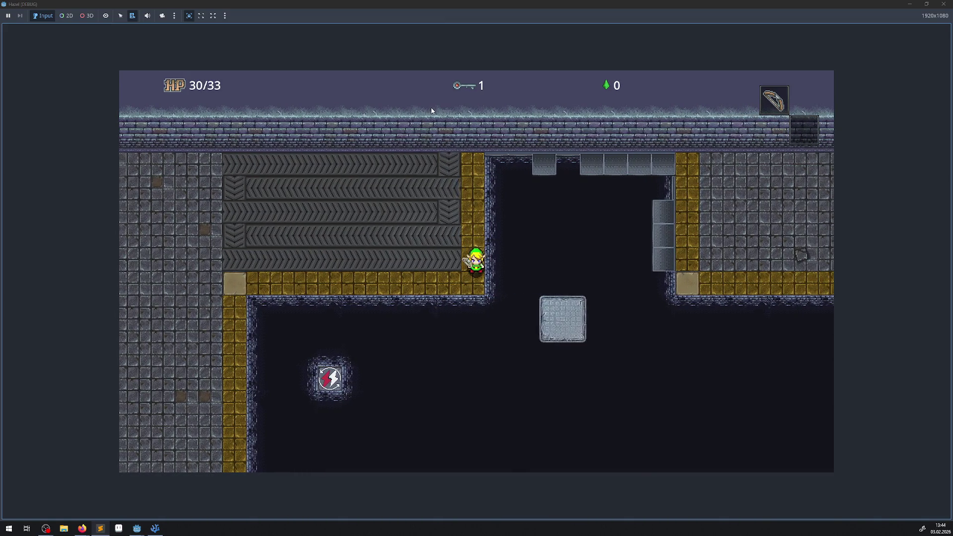
- Leave the conveyor, drop into the pit, warp via the purple pad, then fall off the gold edge
key("Down")
key("Left")
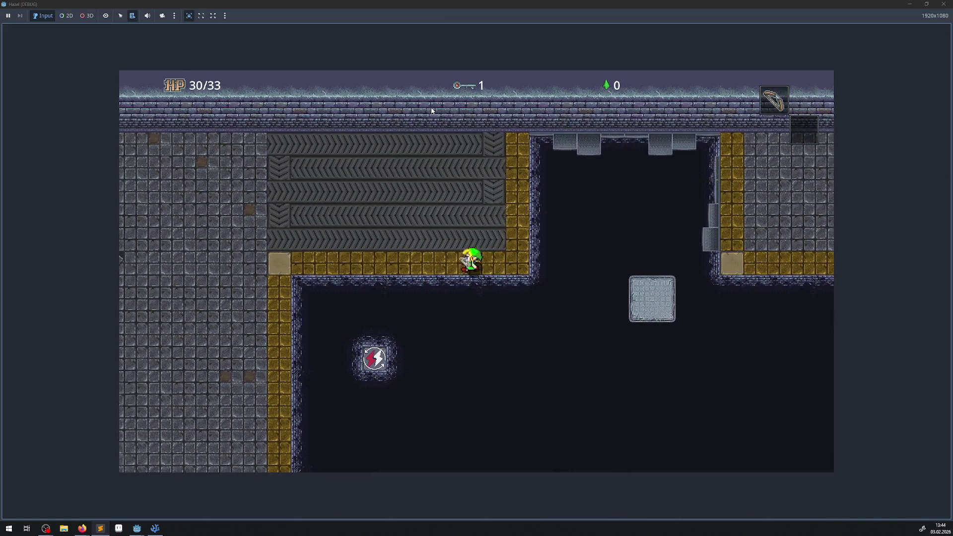
key("Down")
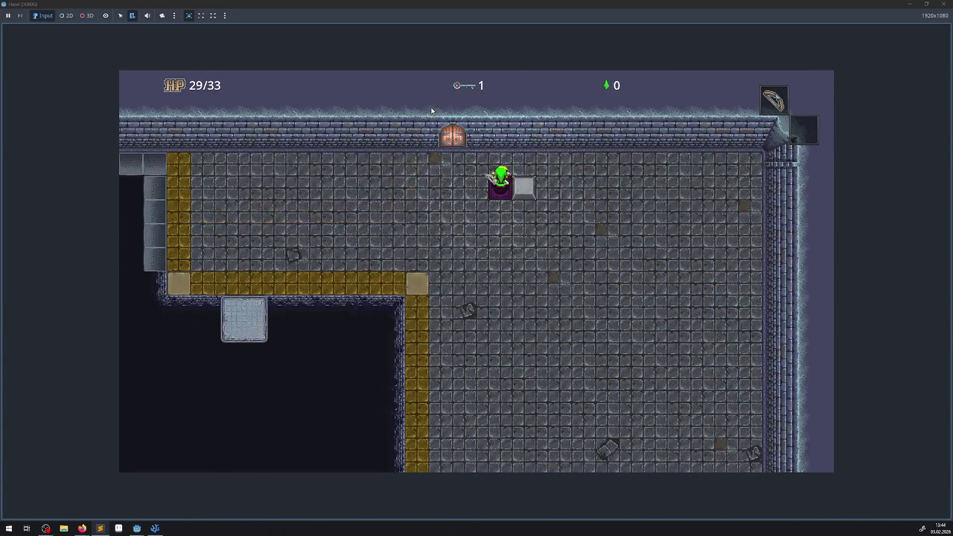
key("Down")
key("Right")
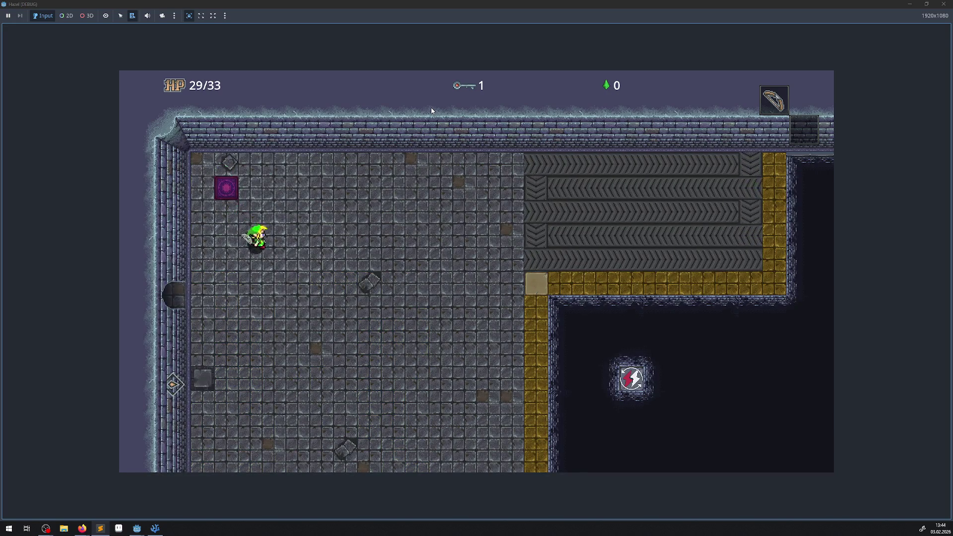
key("Right")
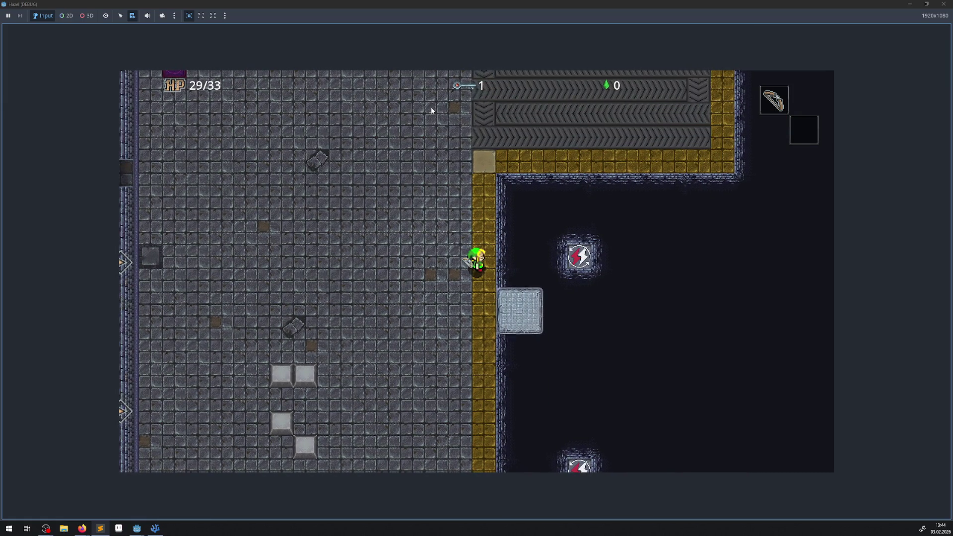
key("Left")
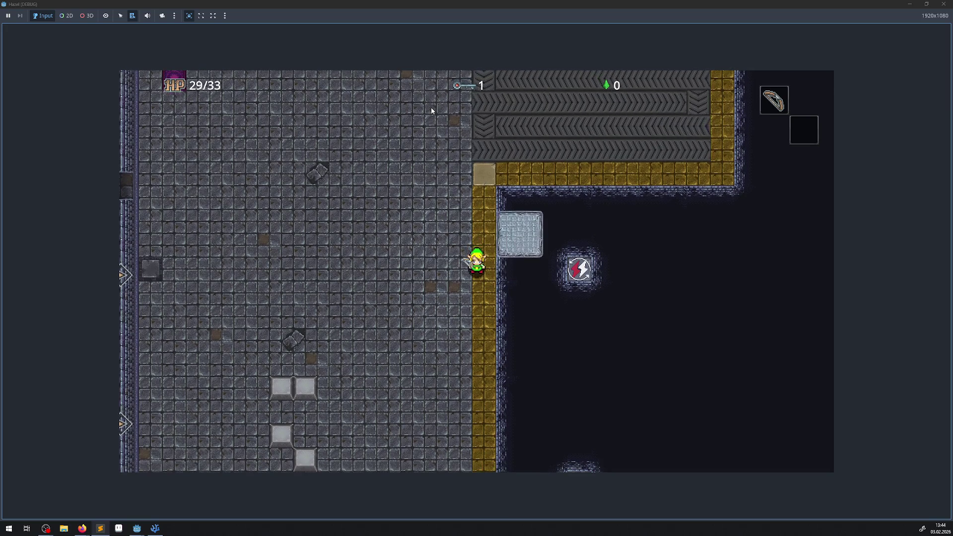
key("Right")
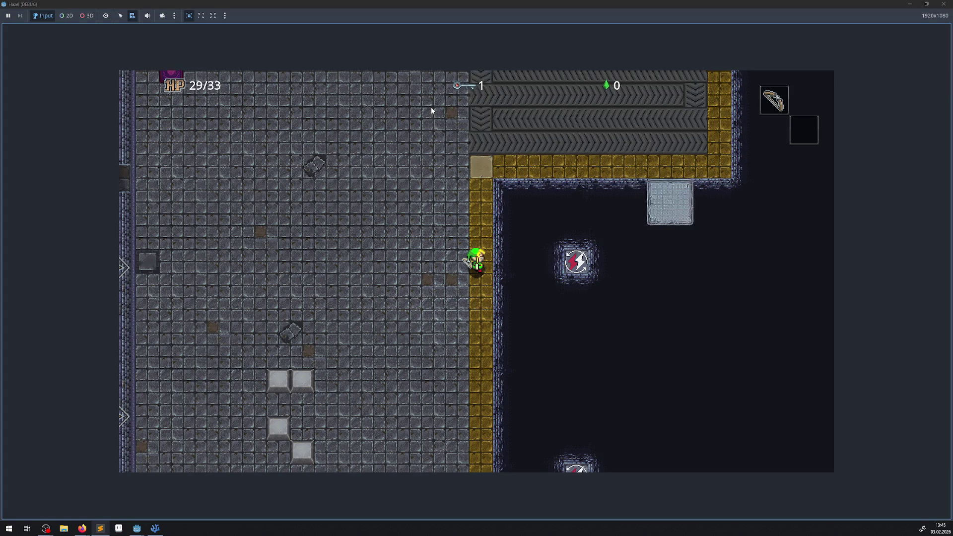
key("Right")
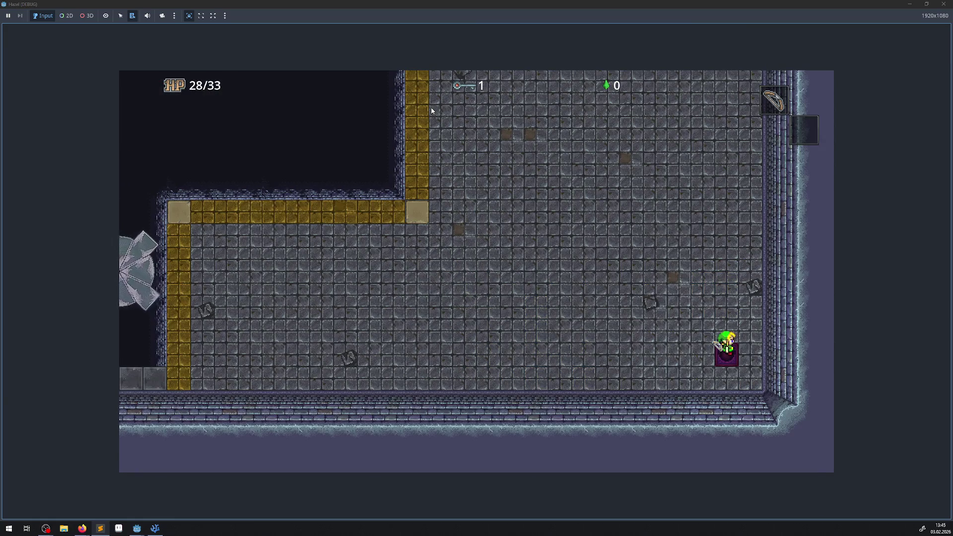
- Ride the purple teleporter back and forth, then walk down-right off the edge into the pit
key("Left")
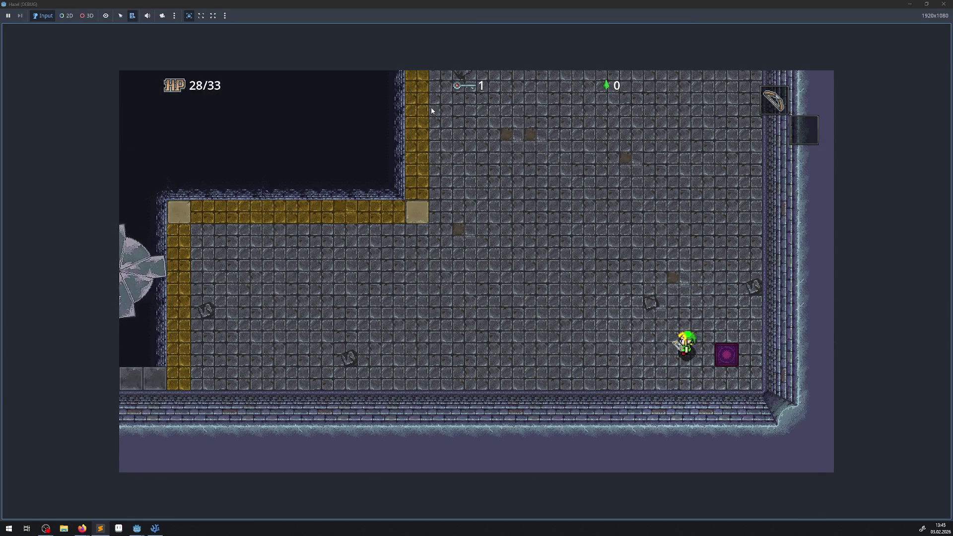
key("Right")
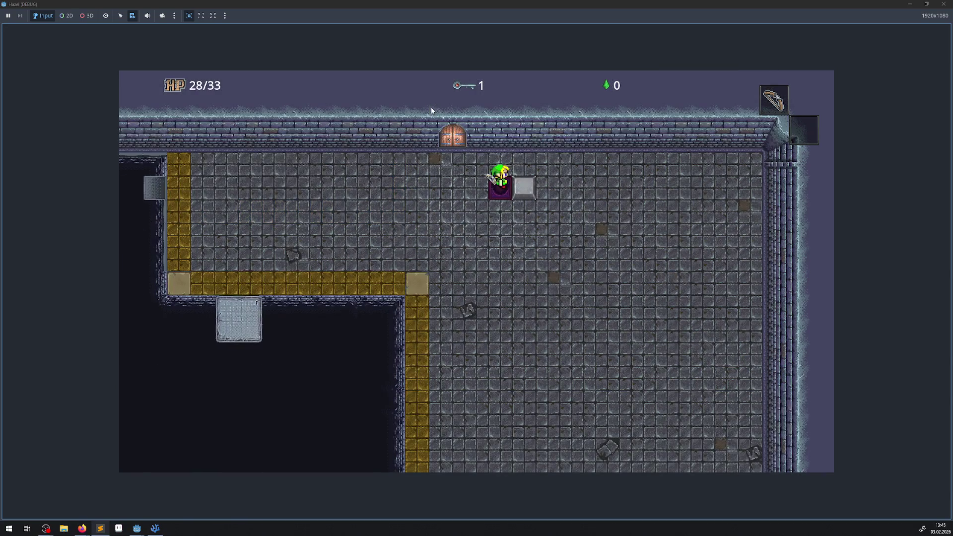
key("Left")
key("Right")
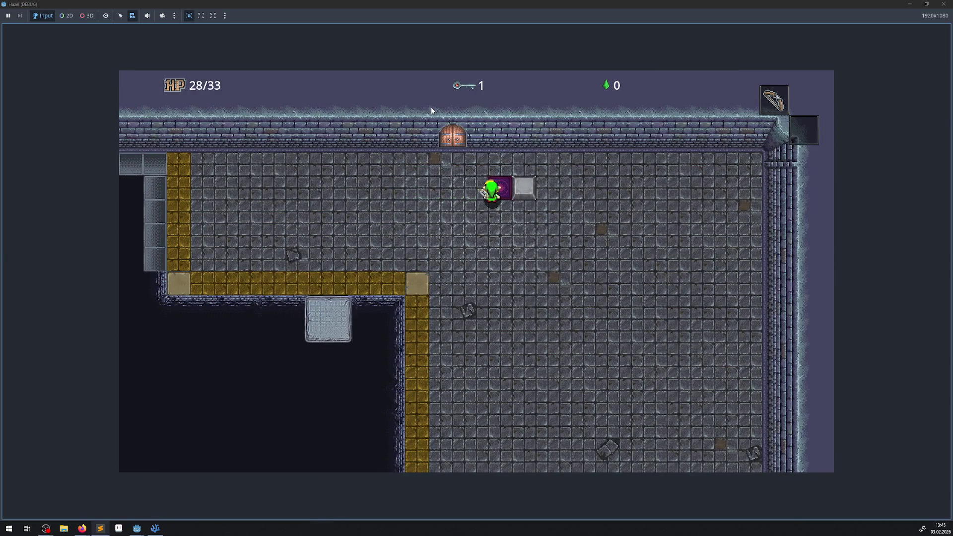
key("Down")
key("Right")
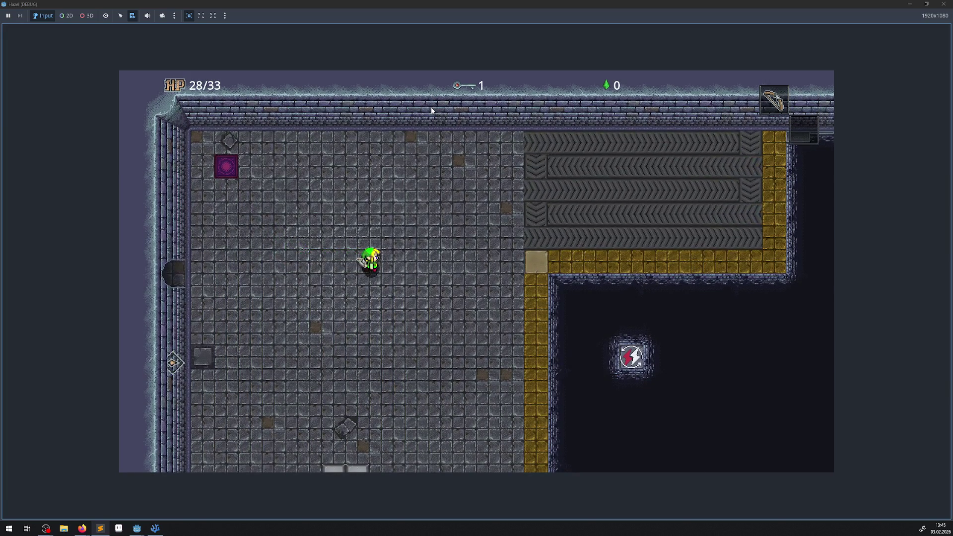
key("Down")
key("Right")
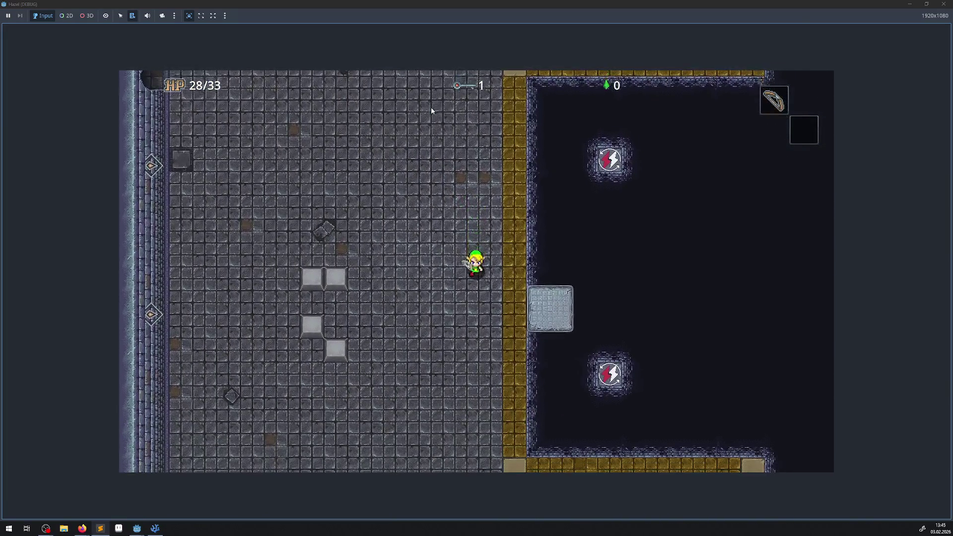
key("Right")
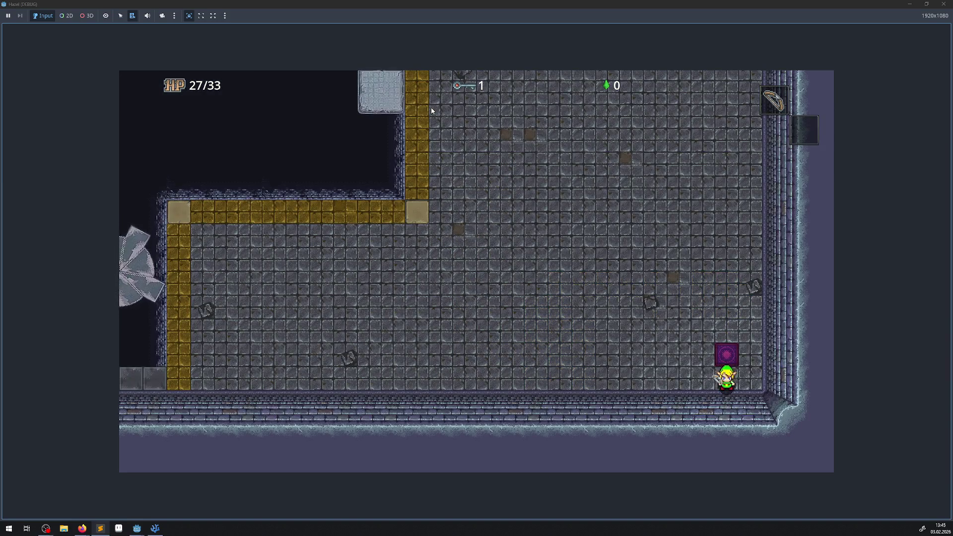
key("Left")
- Step onto the purple teleporter again and walk right toward the purple and light-blue tiles
key("Up")
key("Right")
key("Left")
key("Right")
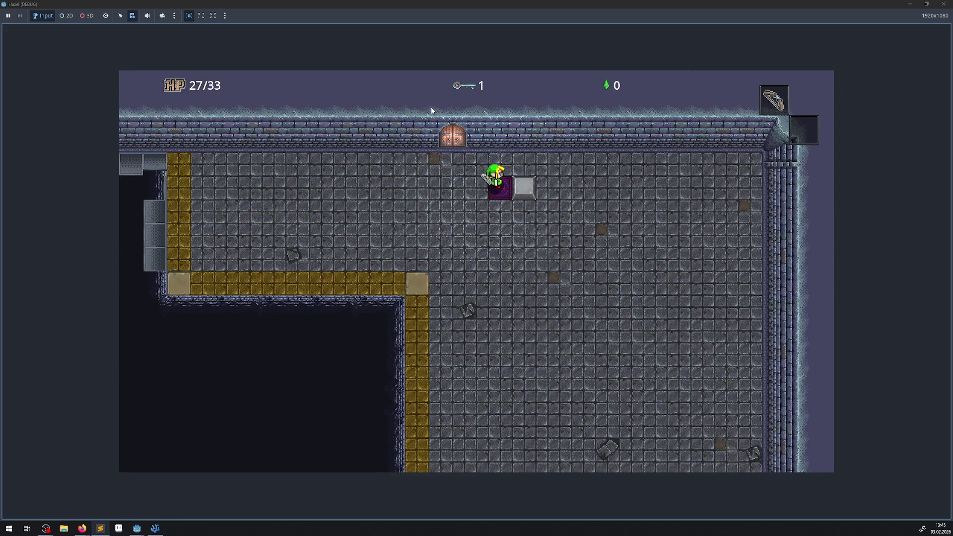
key("Down")
key("Down")
key("Right")
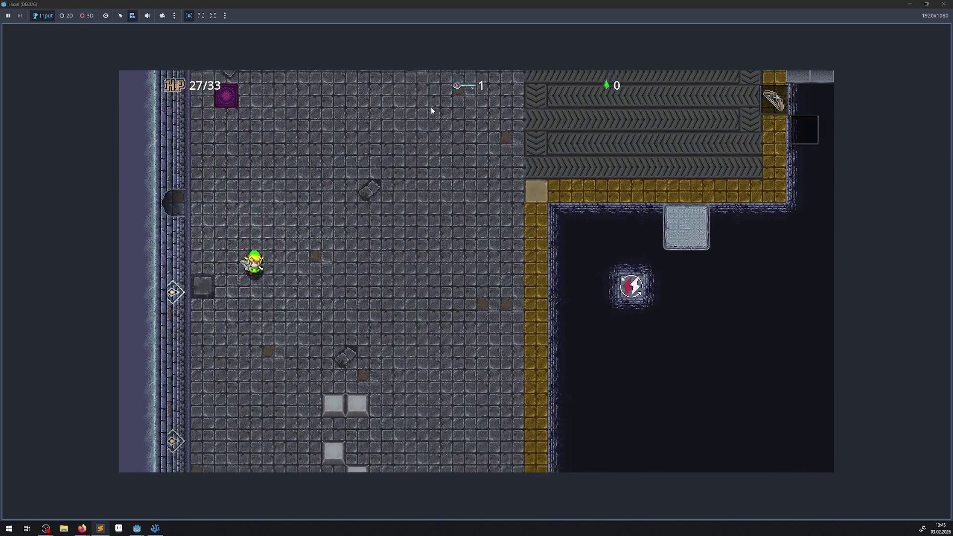
key("Right")
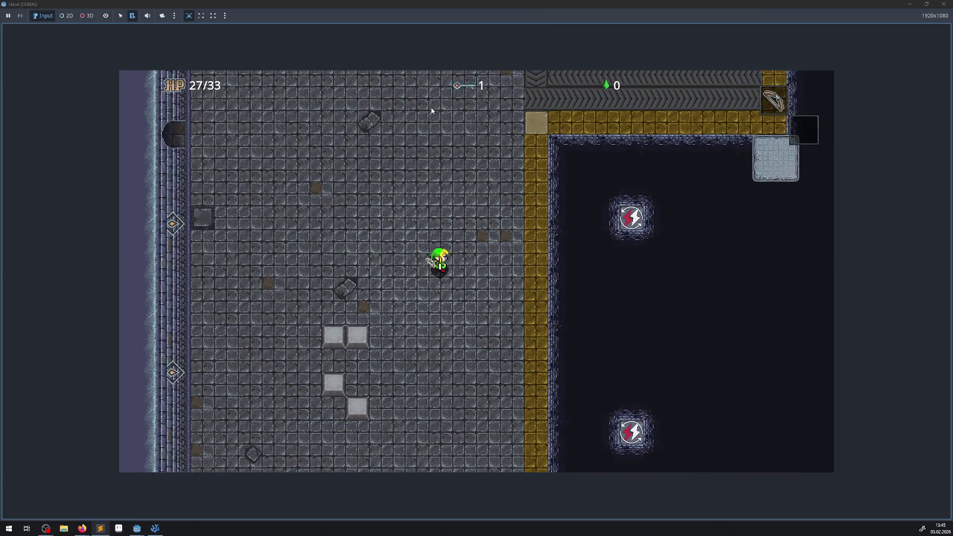
key("Down")
key("Right")
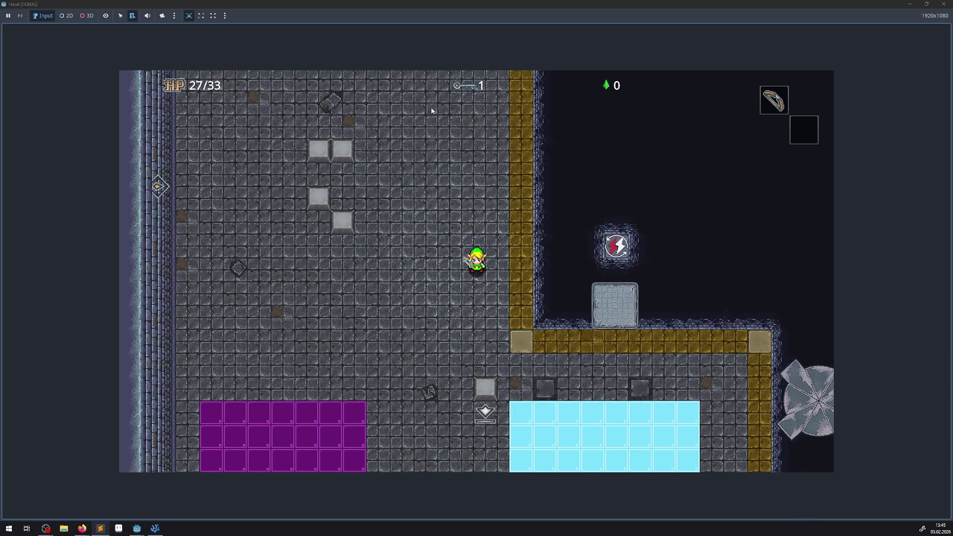
- Walk up and left through the west door onto the yellow platform
key("Up")
key("Left")
key("Left")
key("Up")
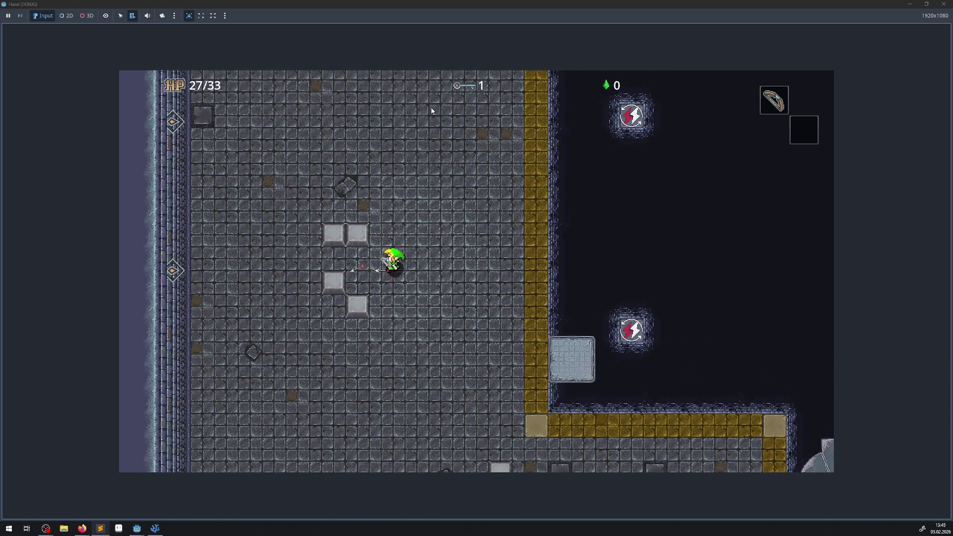
key("Up")
key("Right")
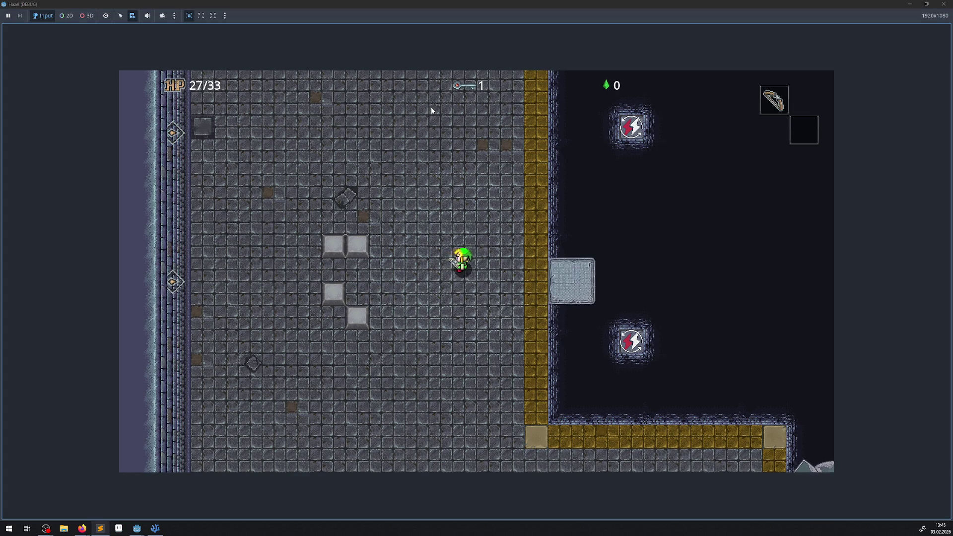
key("Left")
key("Up")
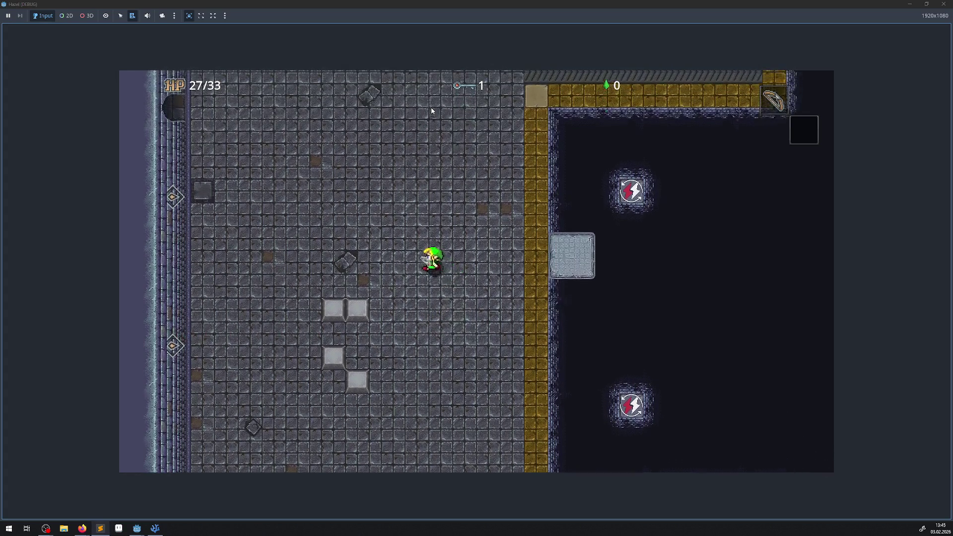
key("Left")
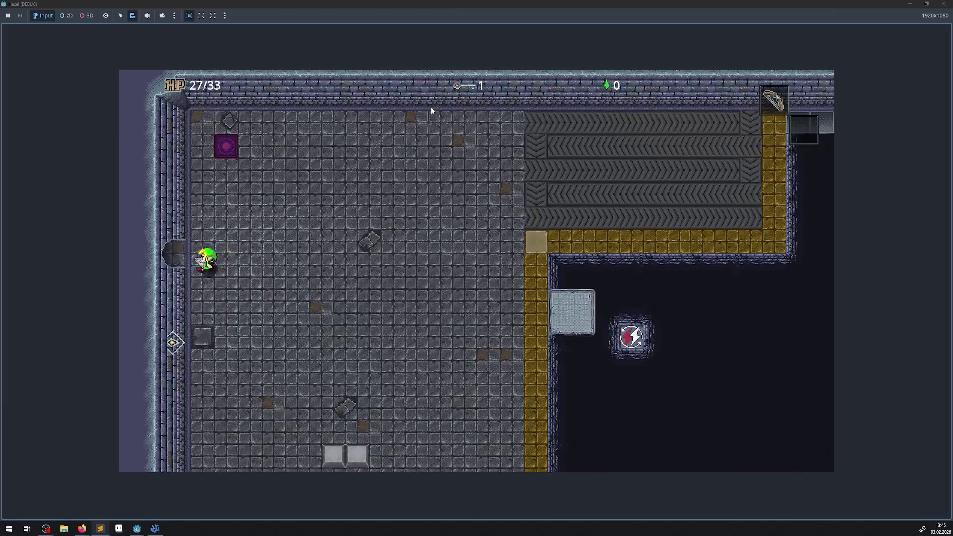
key("Left")
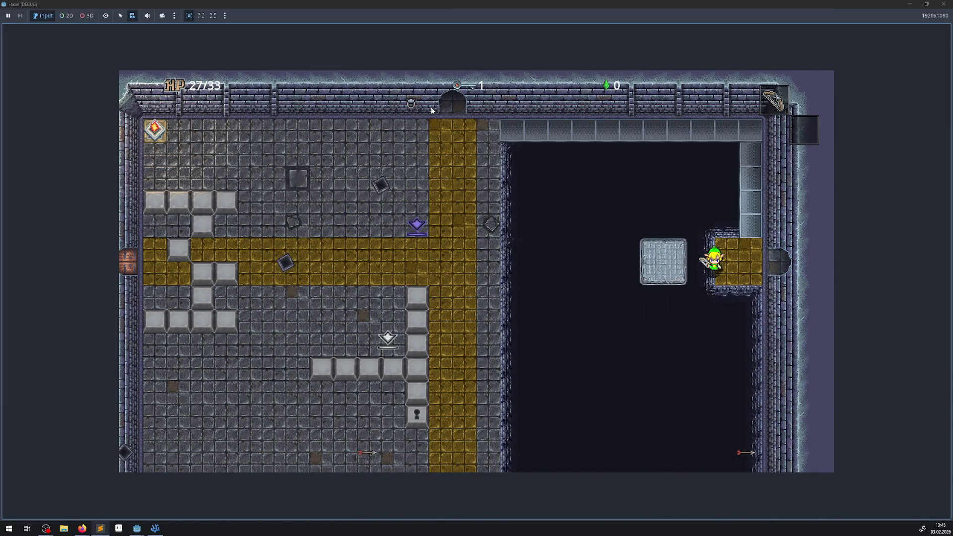
- Ride the floating stone block across the pit and walk down the yellow walkway
key("Left")
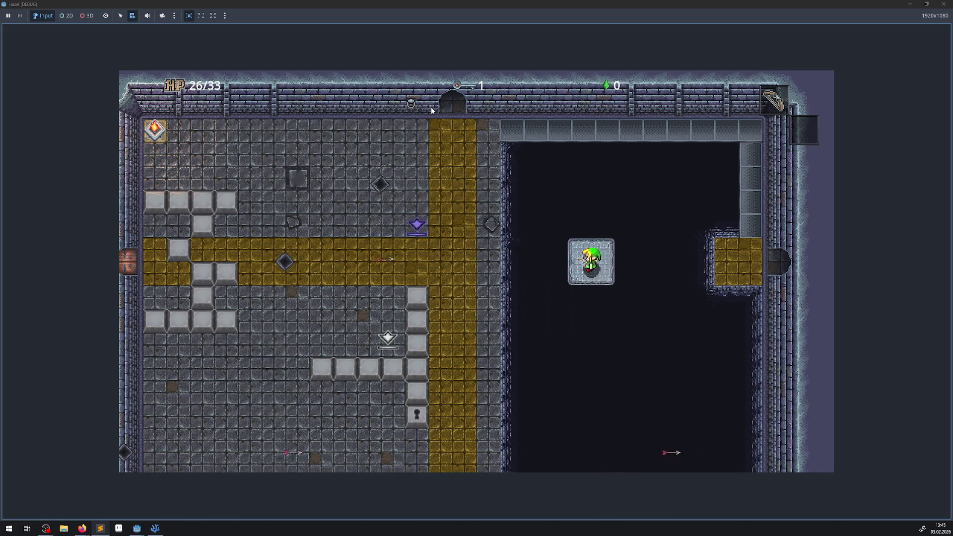
key("Left")
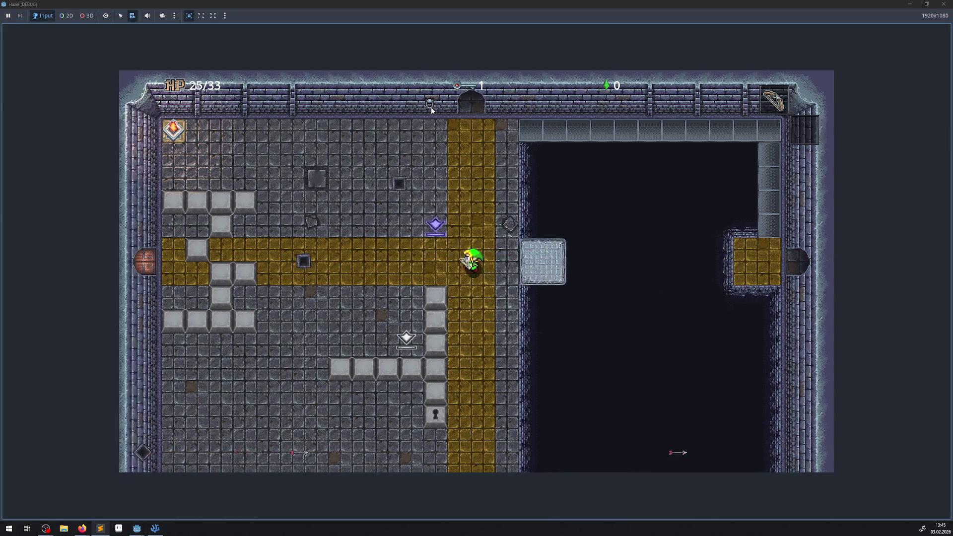
key("Down")
key("Down")
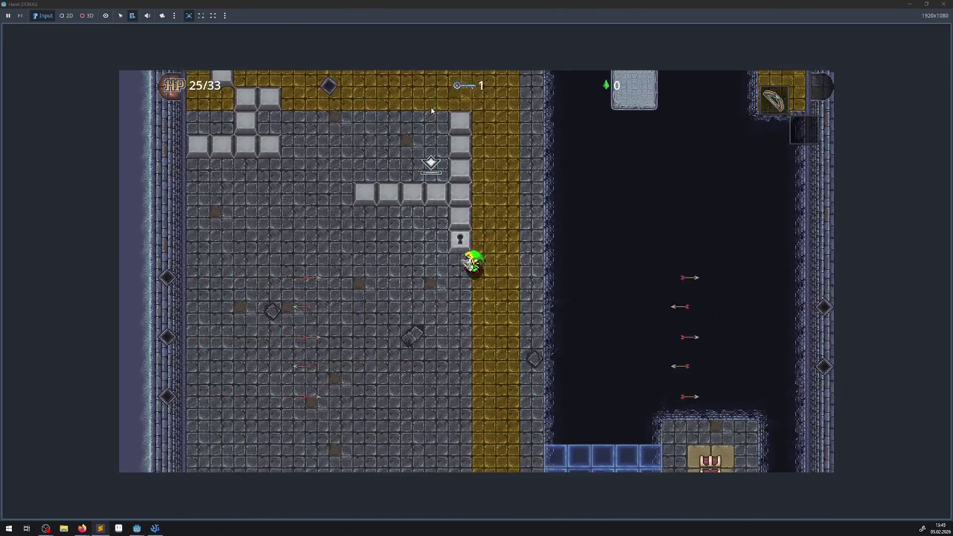
key("Left")
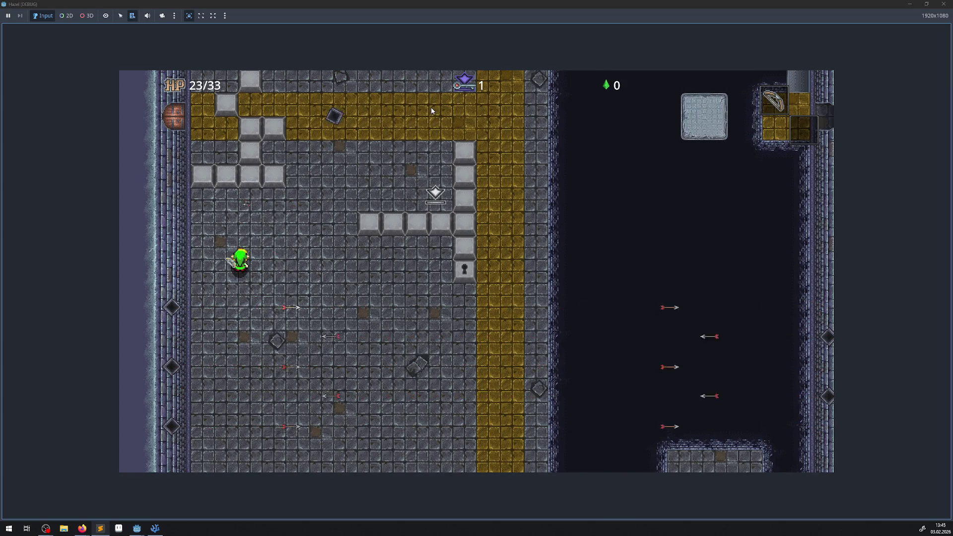
- Get south past the arrow traps, collect the key and unlock the bottom door
key("Down")
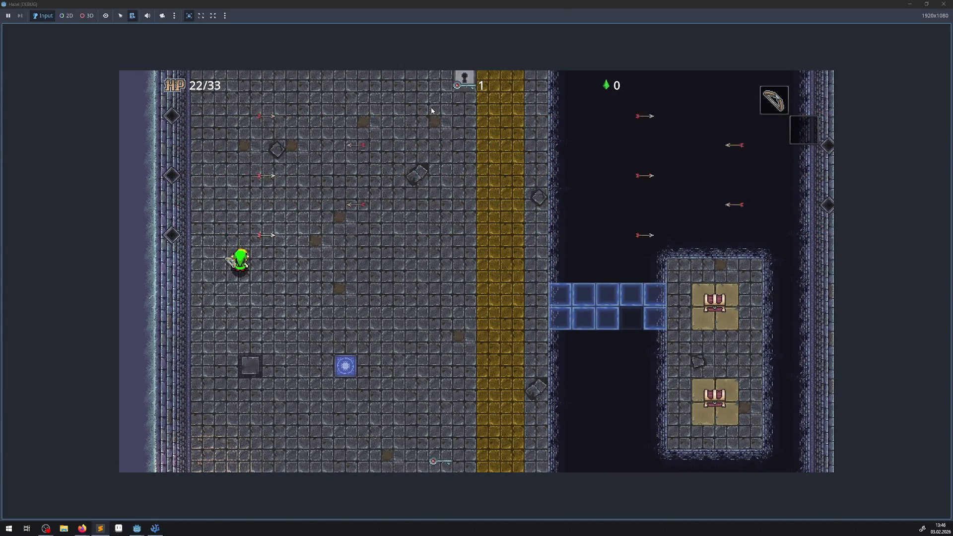
key("Up")
key("Down")
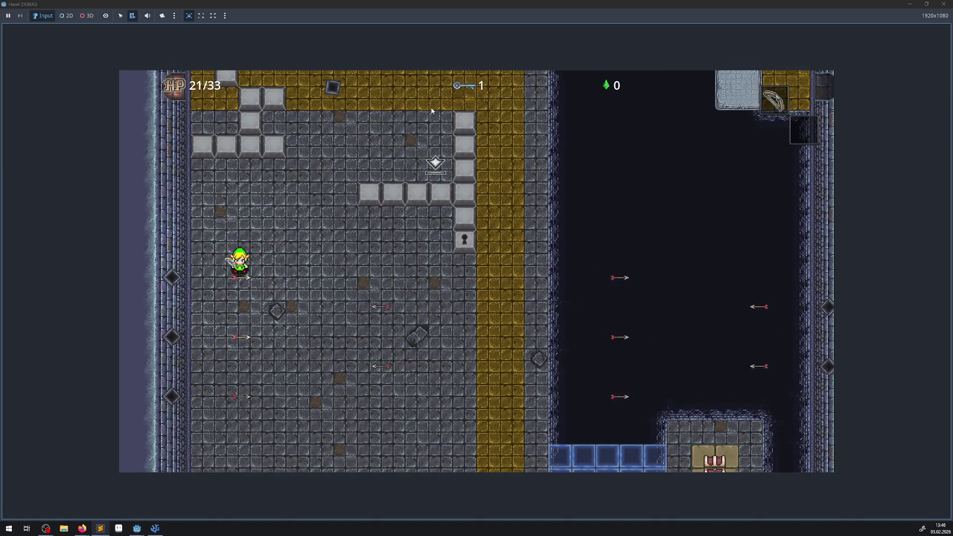
key("Down")
key("Down")
key("Right")
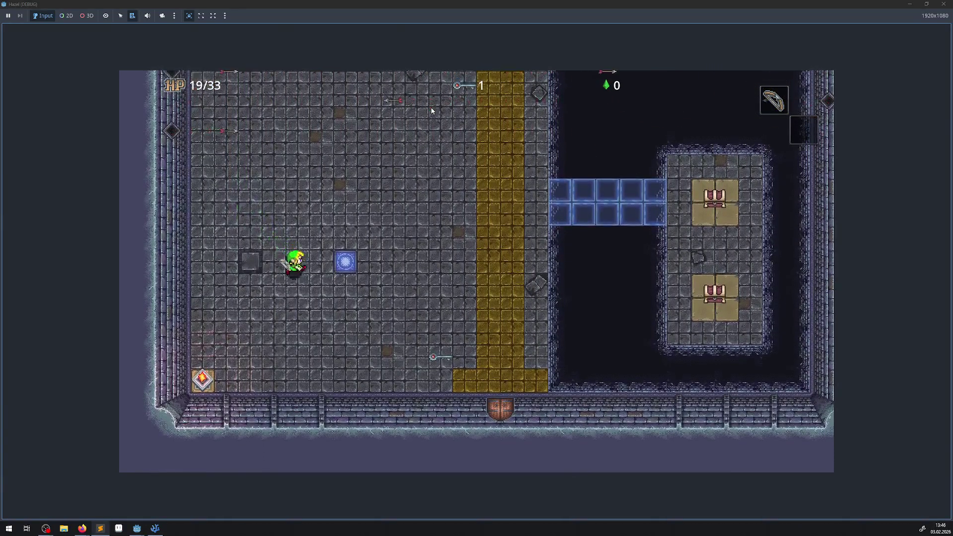
key("Down")
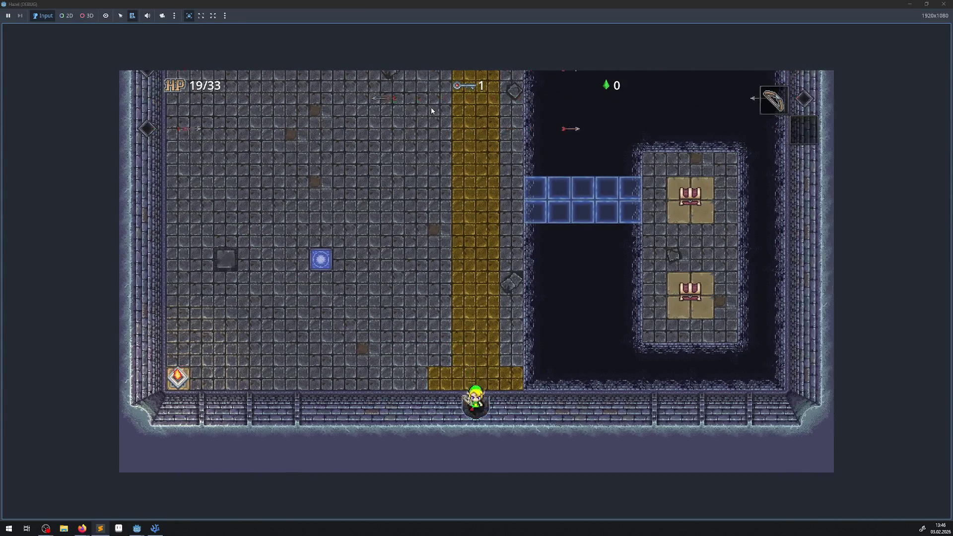
key("Up")
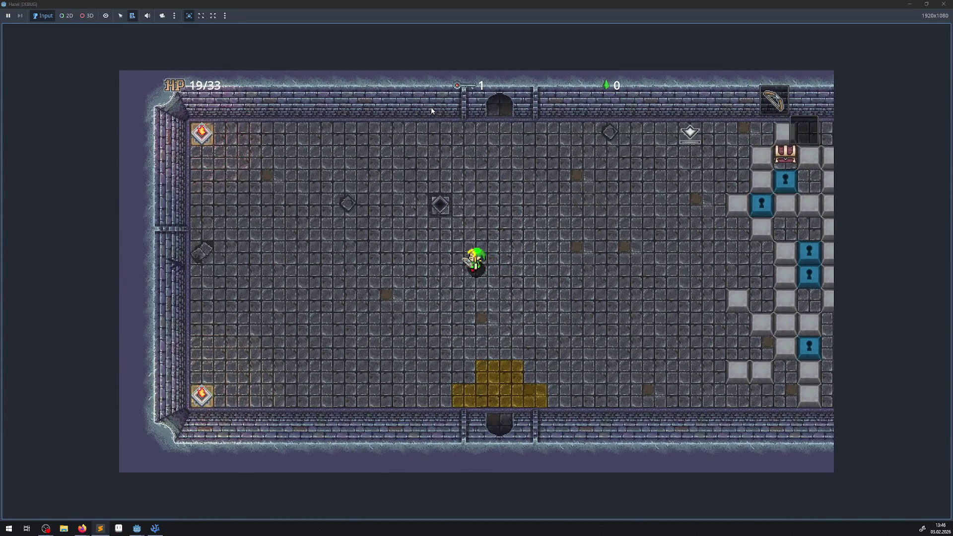
- Walk up into the purple-block puzzle room, then back down into the keyhole-block room
key("Up")
key("Up")
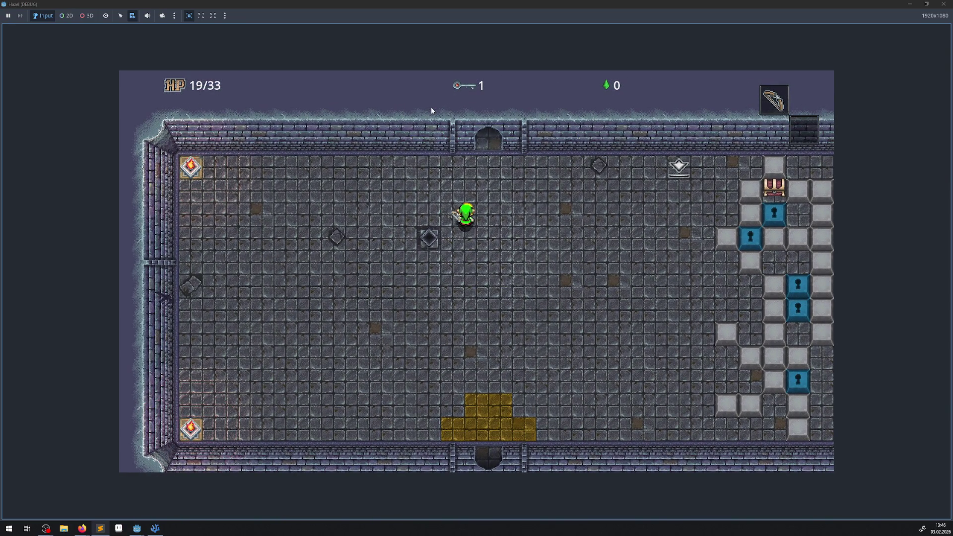
key("Right")
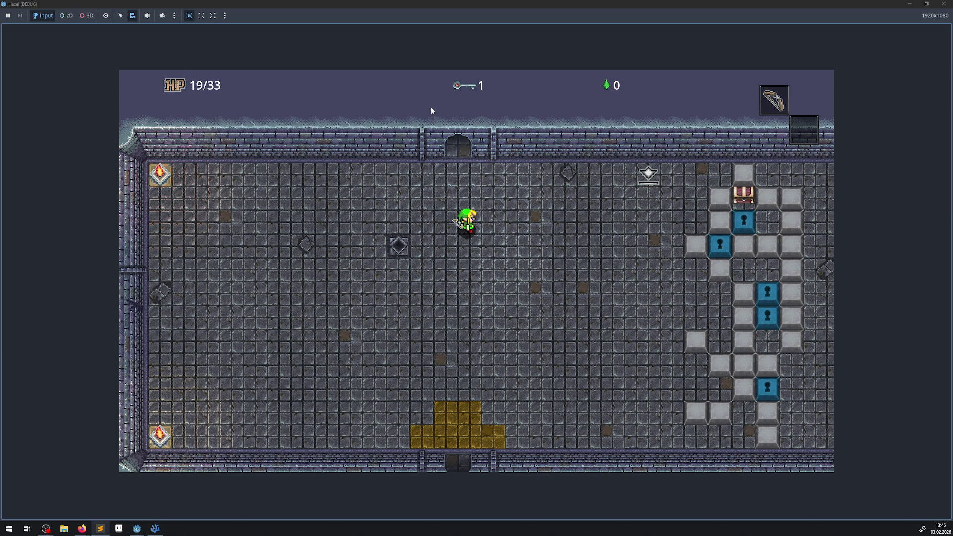
key("Left")
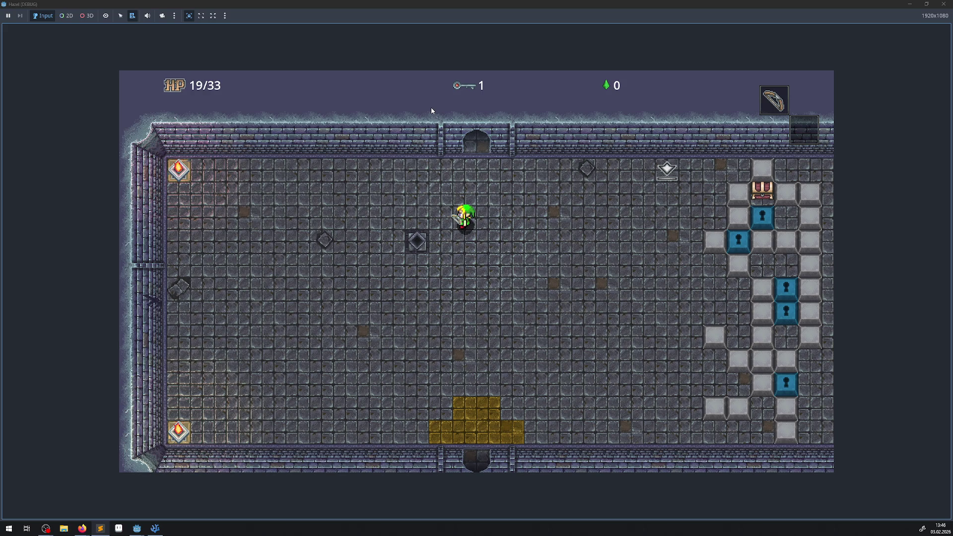
key("Up")
key("Up")
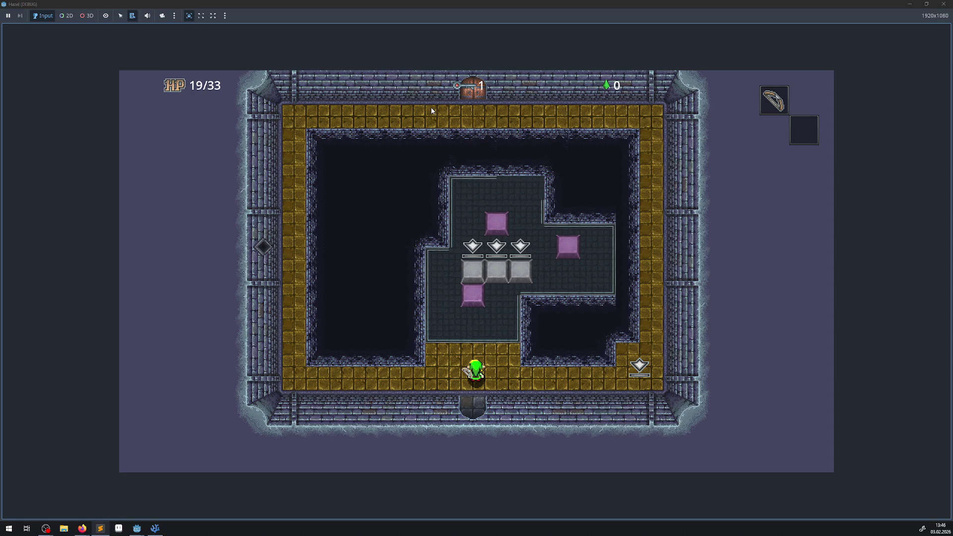
key("Right")
key("Up")
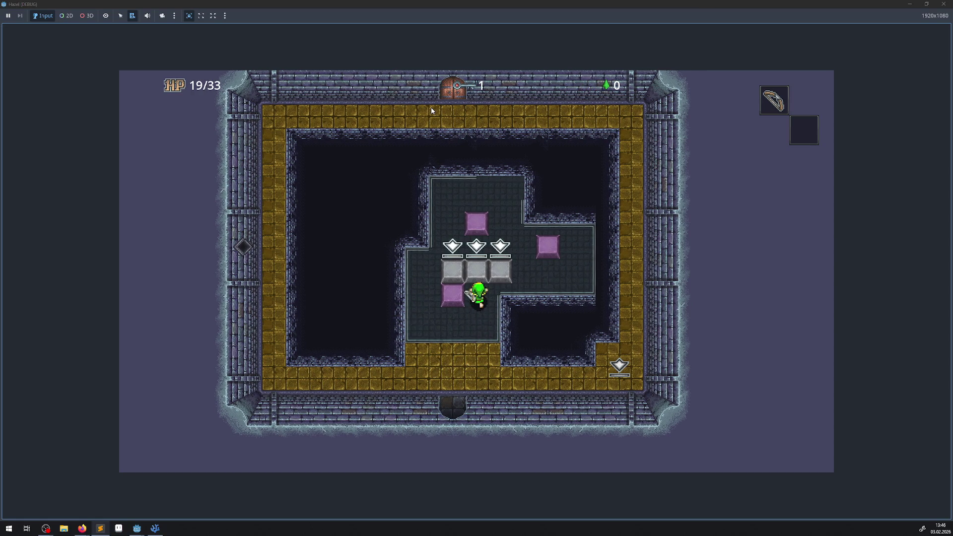
key("Up")
key("Down")
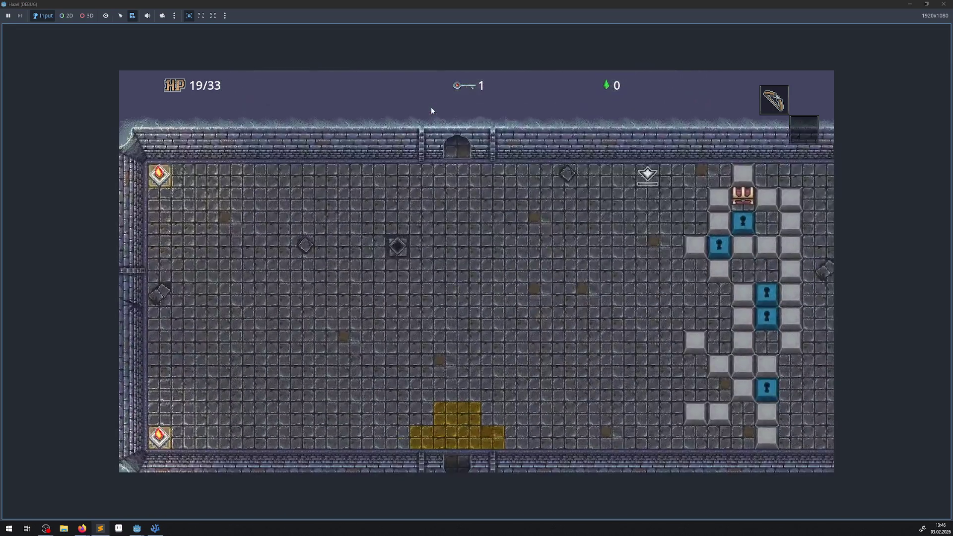
key("Left")
key("Left")
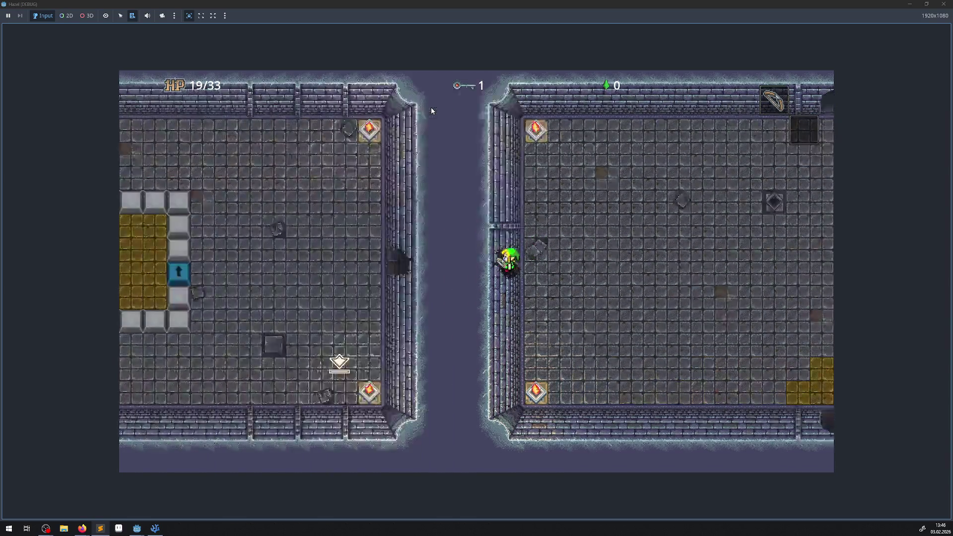
- Push both grey blocks into the golden enclosure and walk inside
key("Down")
key("Left")
key("Up")
key("Down")
key("Right")
key("Up")
key("Left")
key("Up")
- Open the right, middle and left chests, revealing a key
key("space")
key("Left")
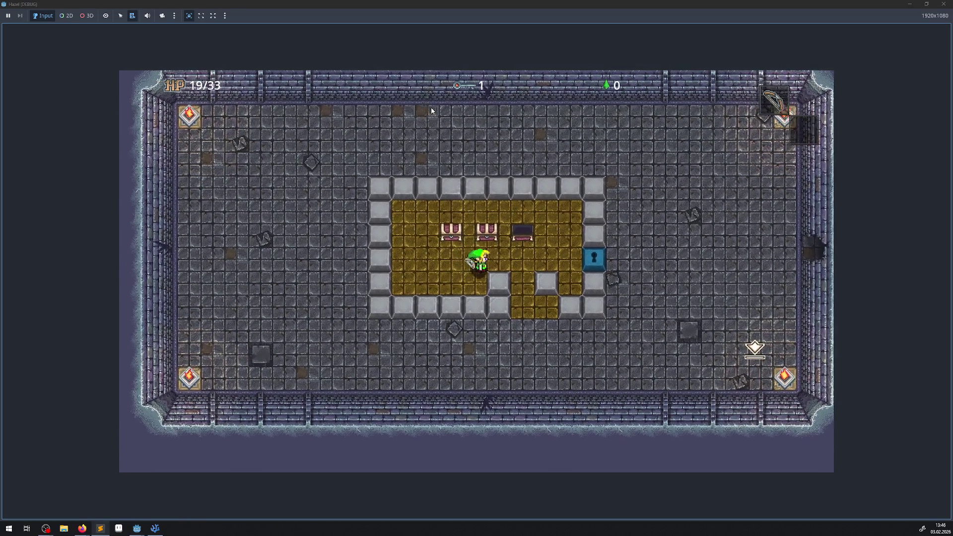
key("space")
key("Left")
key("space")
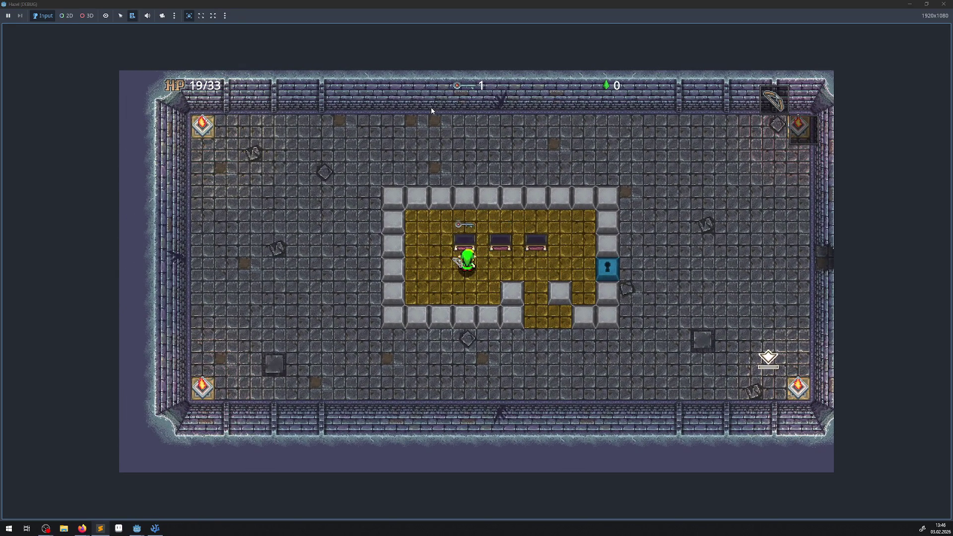
- Walk out of the enclosure and leave through the south exit
key("Right")
key("Down")
key("Left")
key("Down")
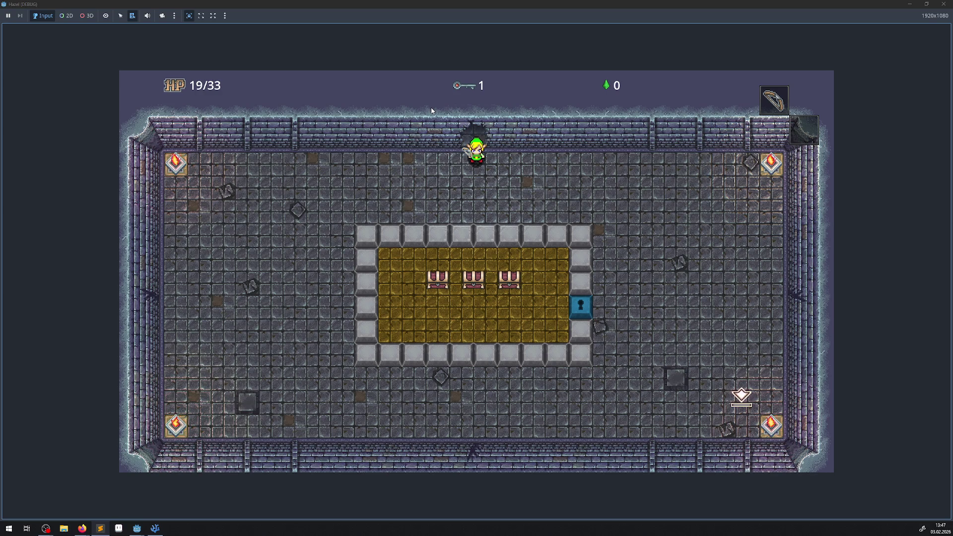
- Walk the hero down and left to the new room's left wall
key("Down")
key("Left")
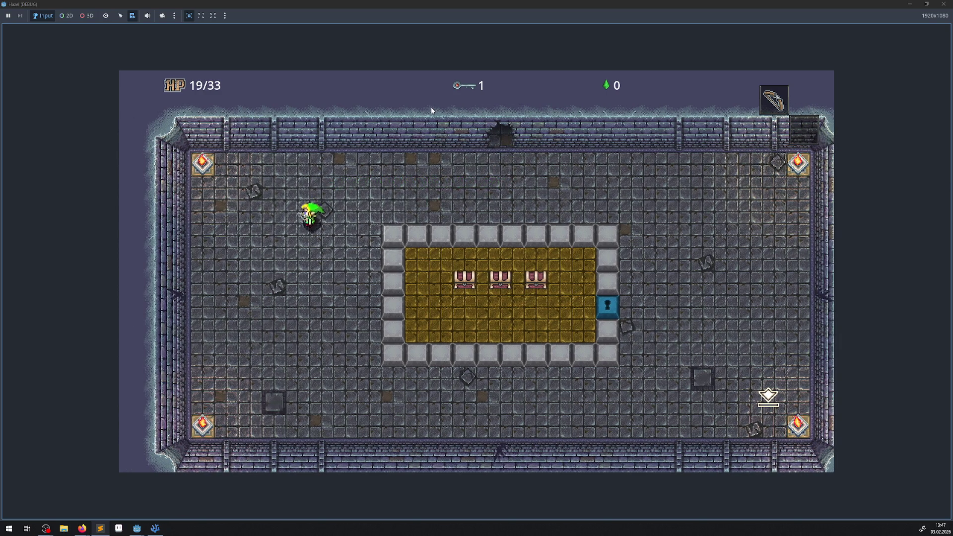
key("Left")
key("Down")
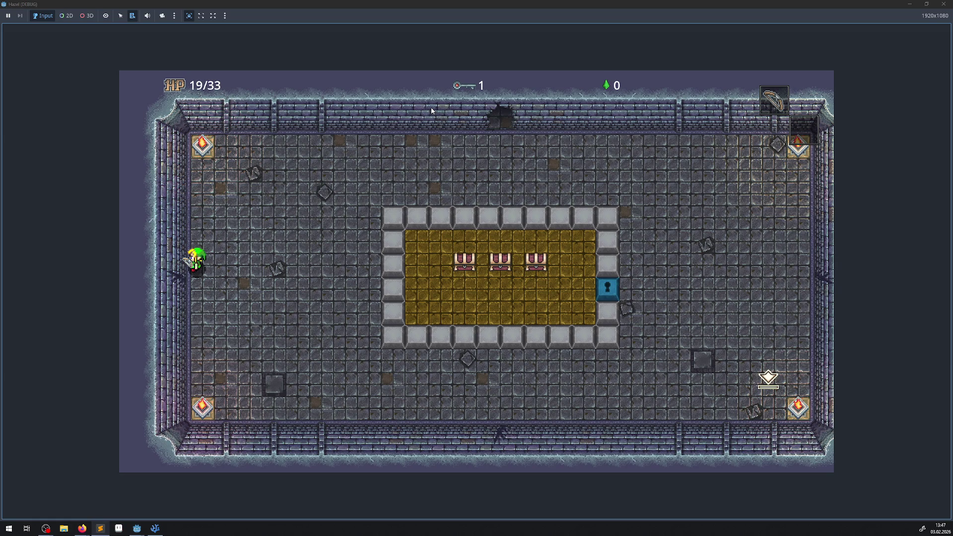
key("Down")
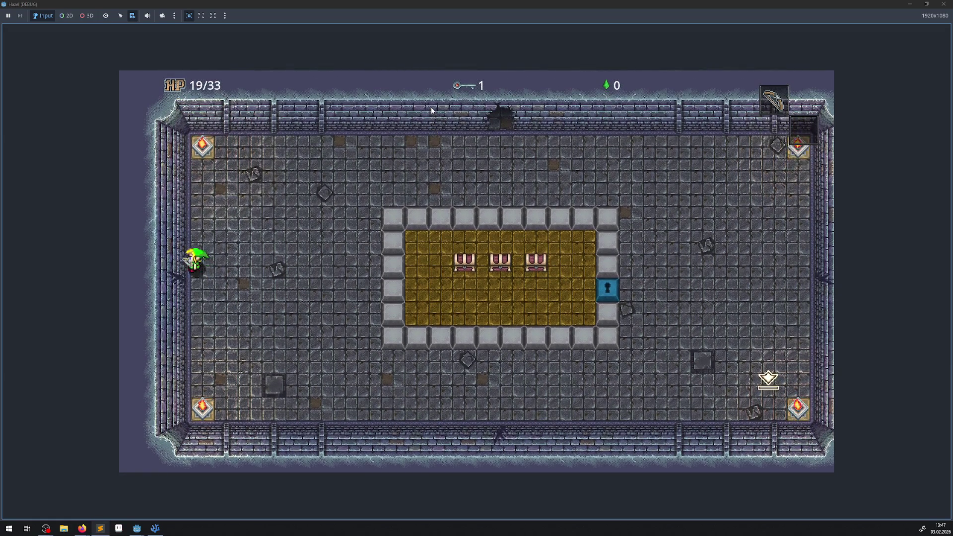
key("Left")
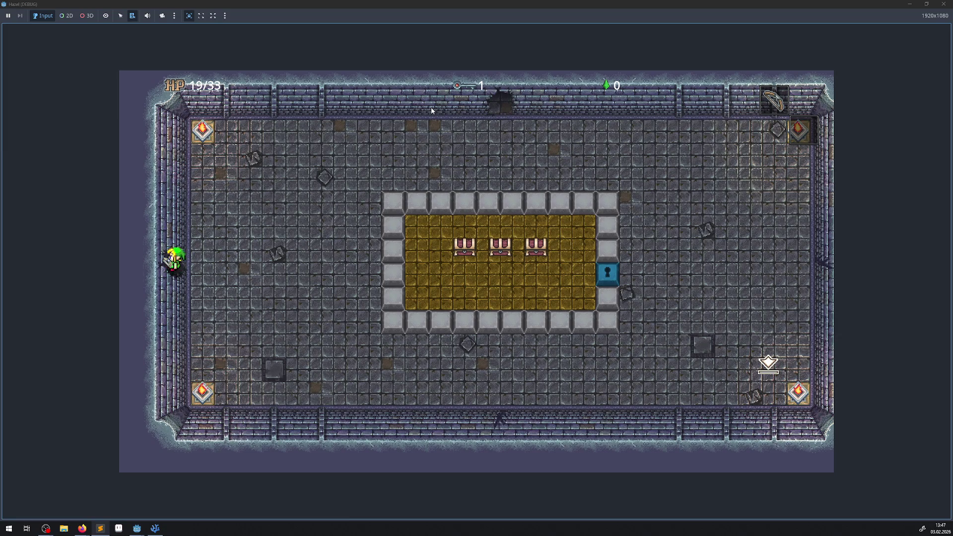
- Stop the game test run with F8 and switch to the RoomTest01 scene
key("Right")
key("F8")
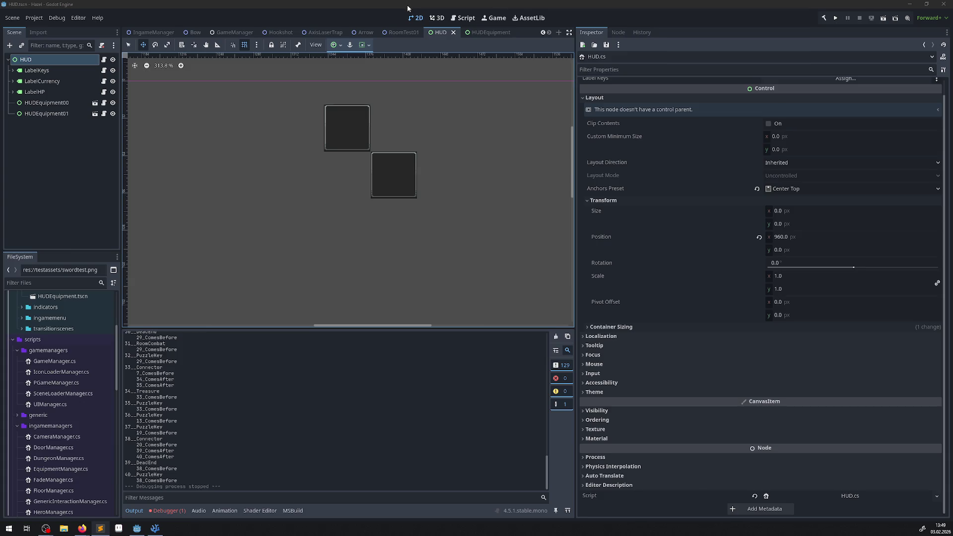
key("ctrl+shift+Tab")
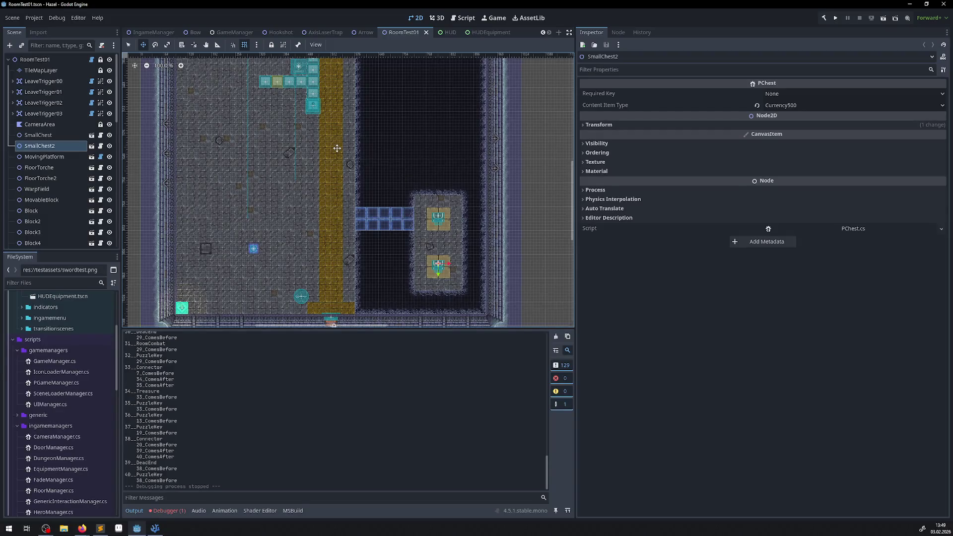
- Pan the RoomTest01 viewport up to show the top corridor and trap tiles
left_click_drag(314, 165, 353, 235)
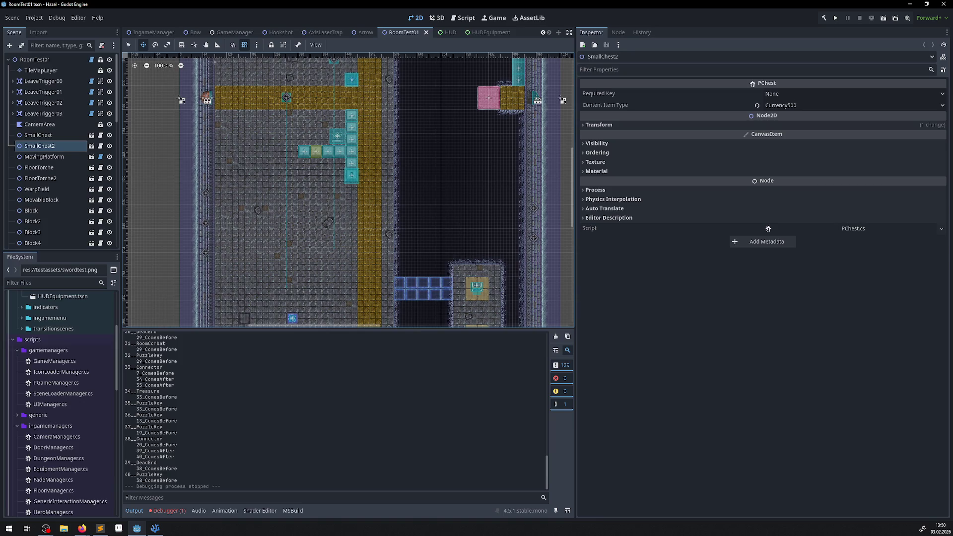
key("alt+Tab")
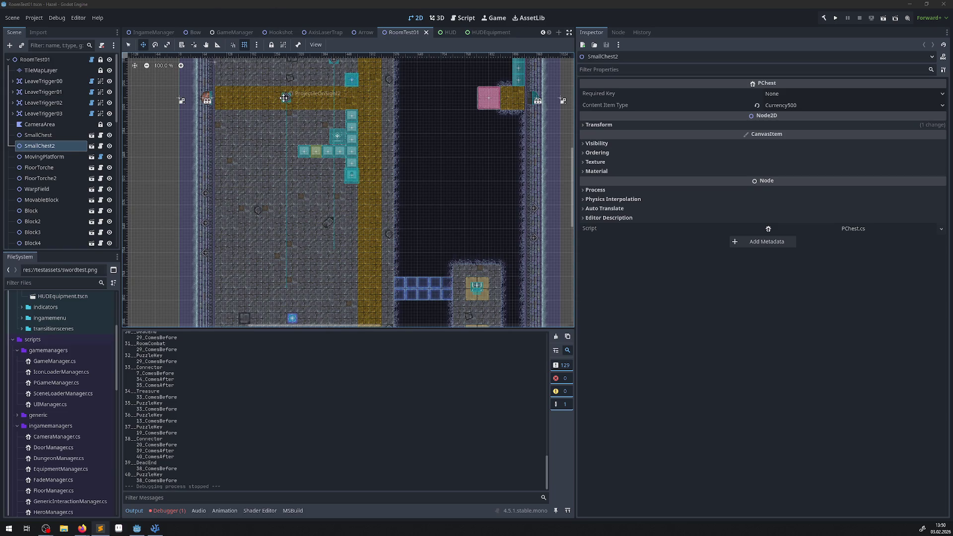
scroll(296, 116, "up", 2)
- Zoom in on the gold corridor and cyan traps, then return to IconLoaderManager.cs in the code editor
scroll(297, 119, "up", 5)
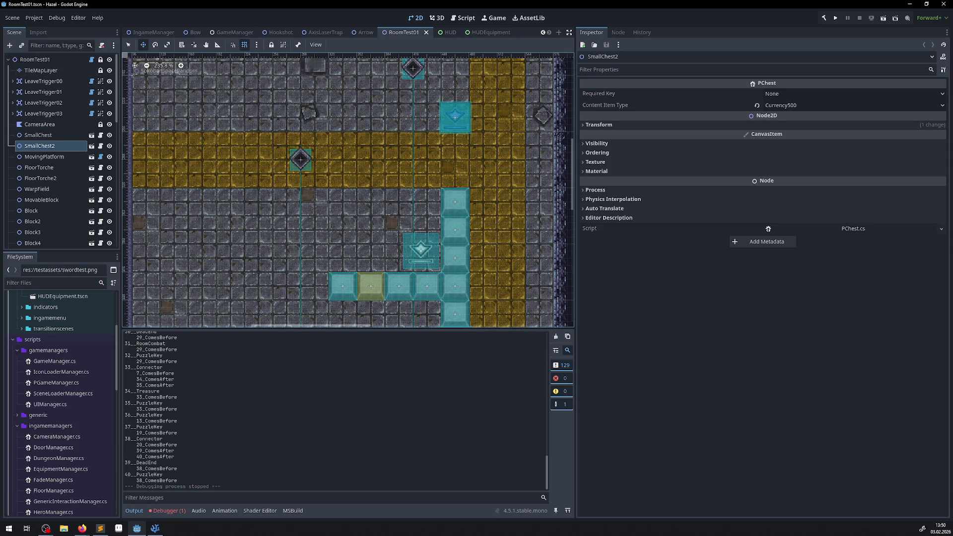
key("alt+Tab")
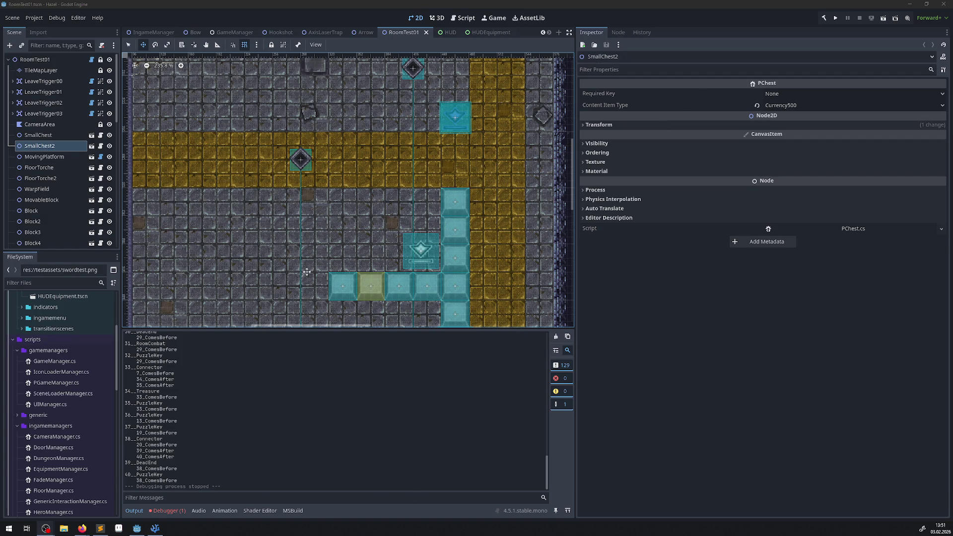
left_click(154, 529)
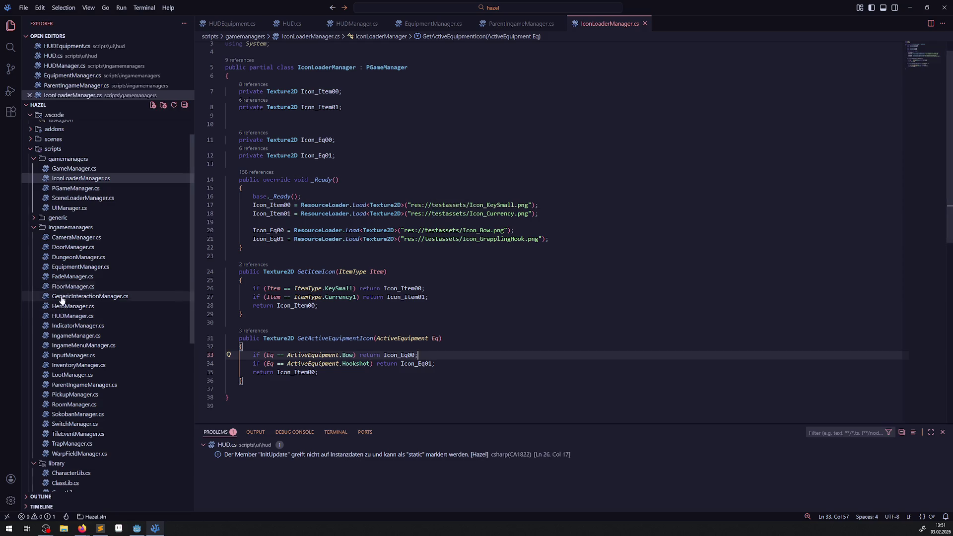
- Show the Game UI Database inventory reference in the browser, moved up-left over VS Code
left_click(103, 530)
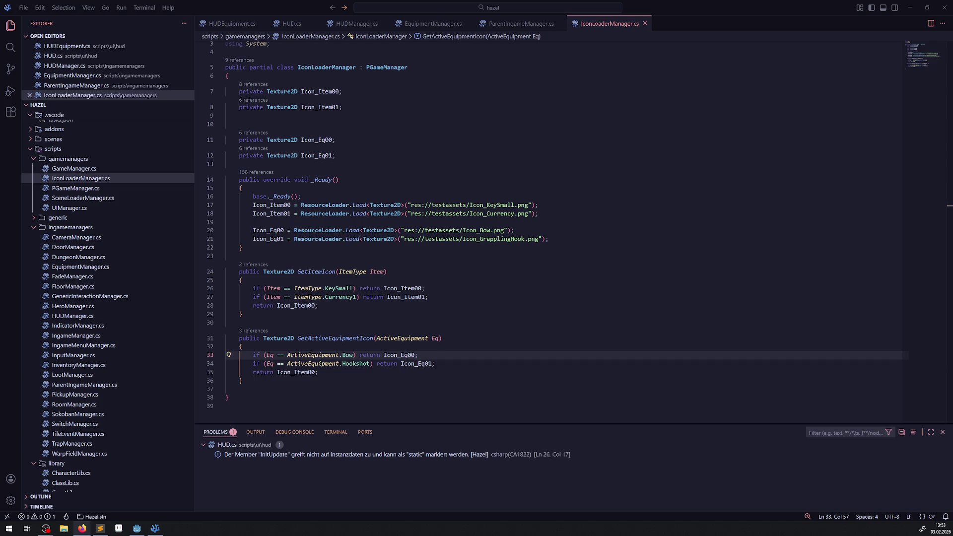
key("alt+Tab")
left_click_drag(445, 62, 378, 54)
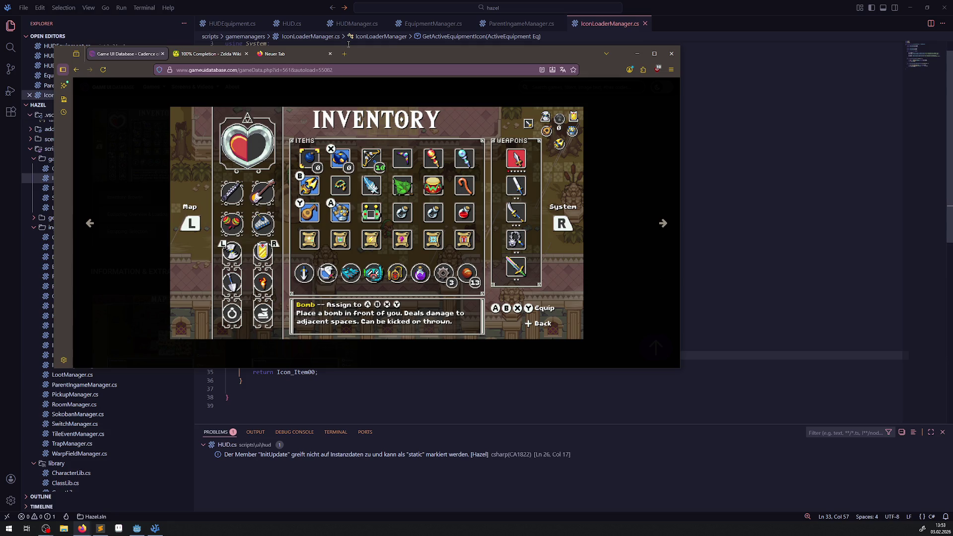
- Bring Visual Studio Code back in front of Firefox, showing IconLoaderManager.cs
mouse_move(282, 55)
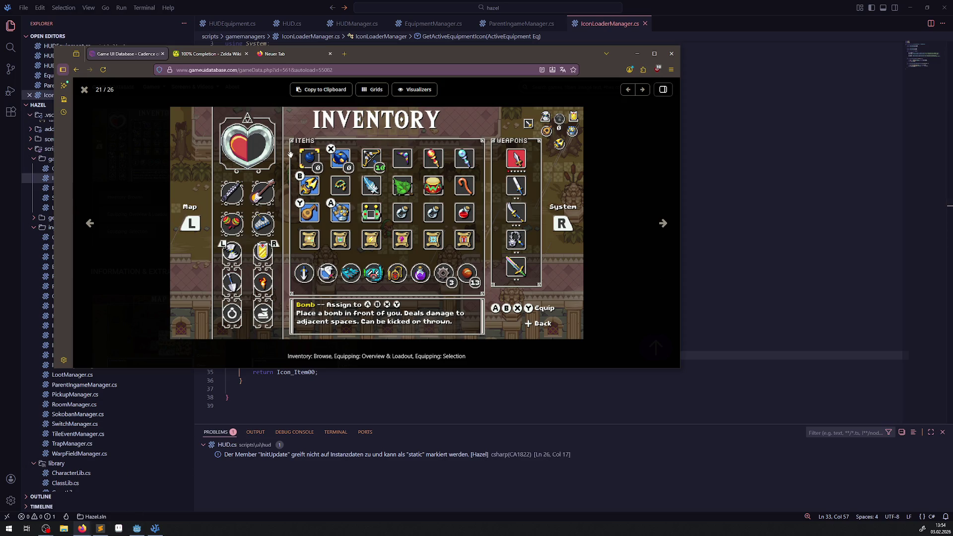
left_click(148, 529)
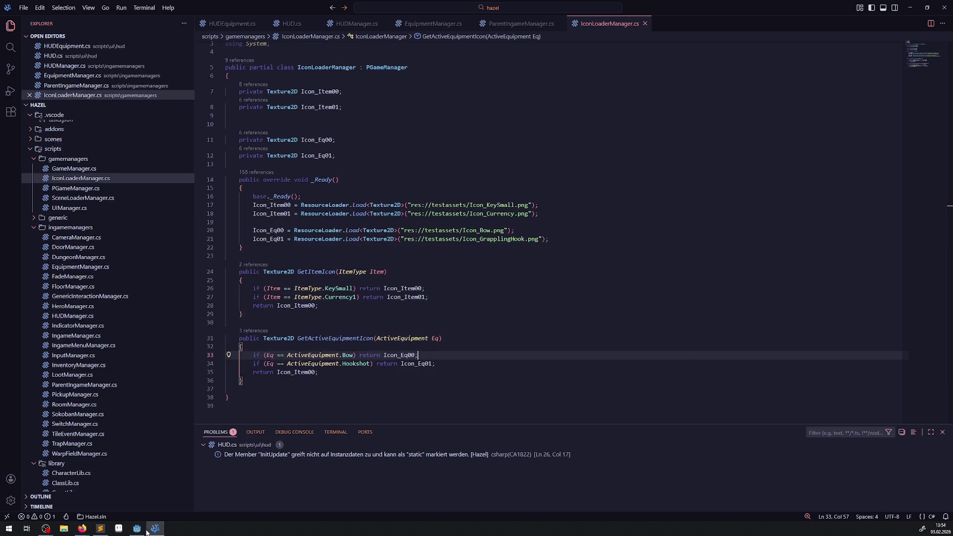
- Inspect HUDEquipment01 and HUDEquipment00 in Godot's HUD scene, then open HUD.cs in VS Code
left_click(137, 529)
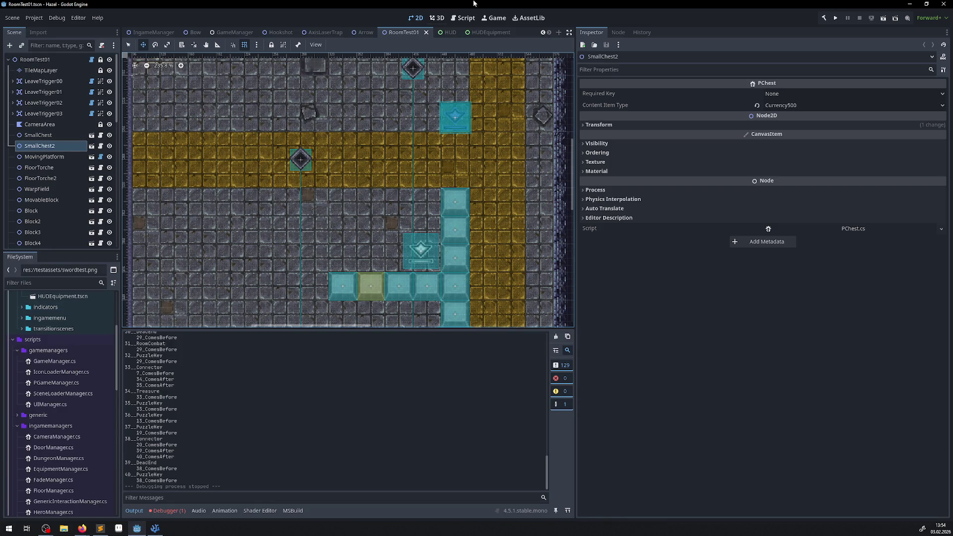
left_click(448, 32)
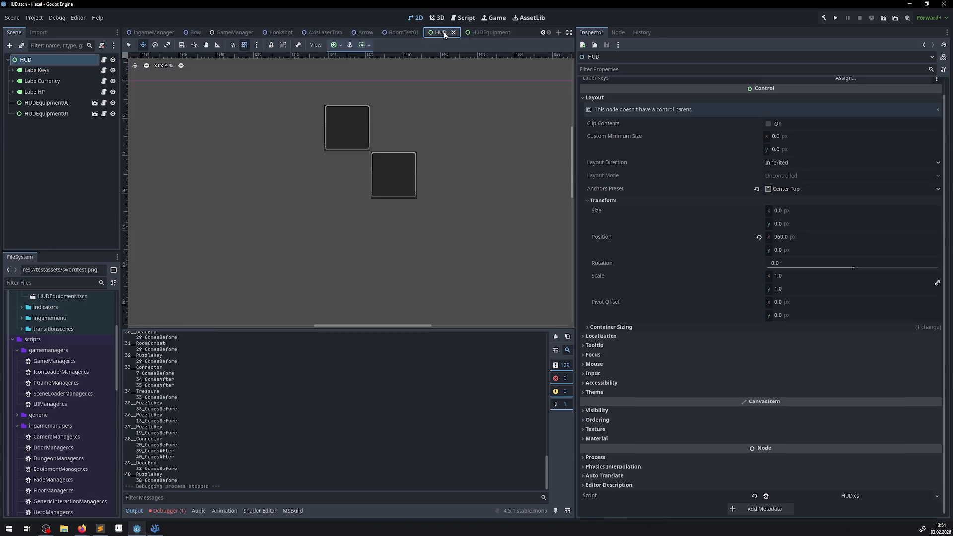
left_click(43, 117)
left_click(45, 114)
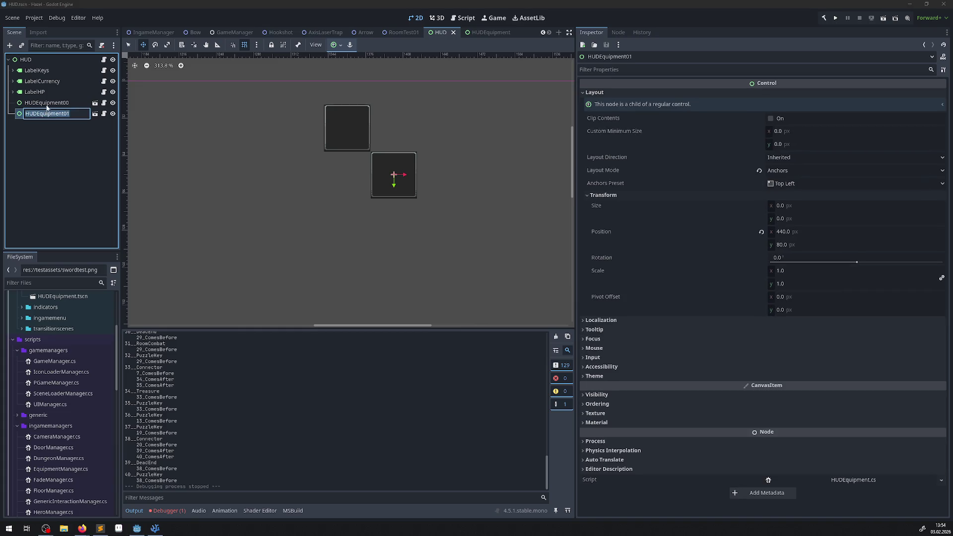
left_click(47, 104)
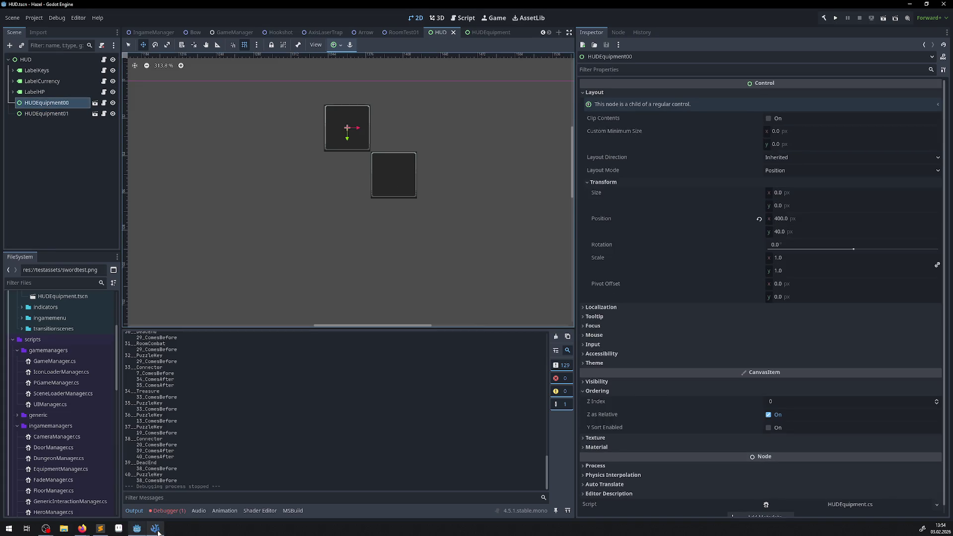
left_click(156, 529)
left_click(293, 26)
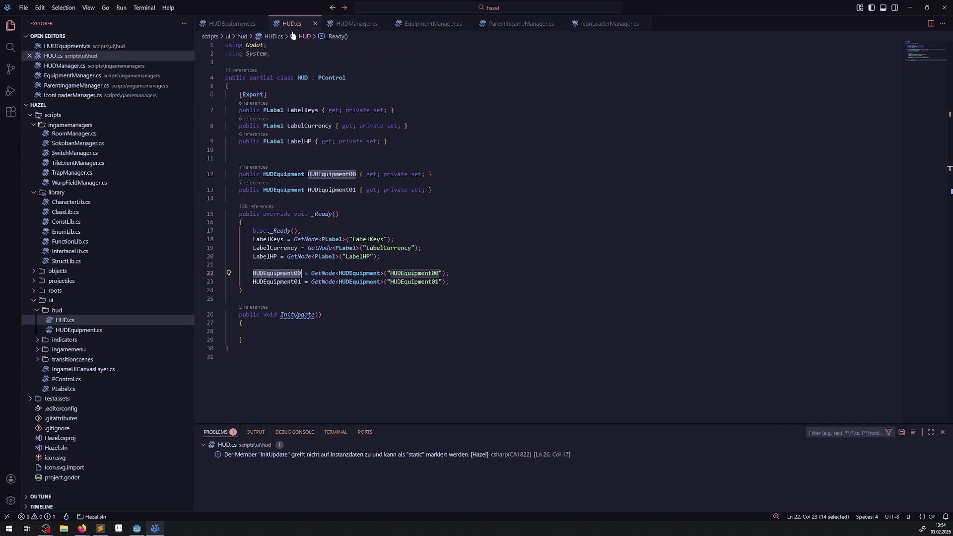
- Review HUDEquipment.cs and its SetNoneEquipment method, then return to the Godot editor
left_click(228, 24)
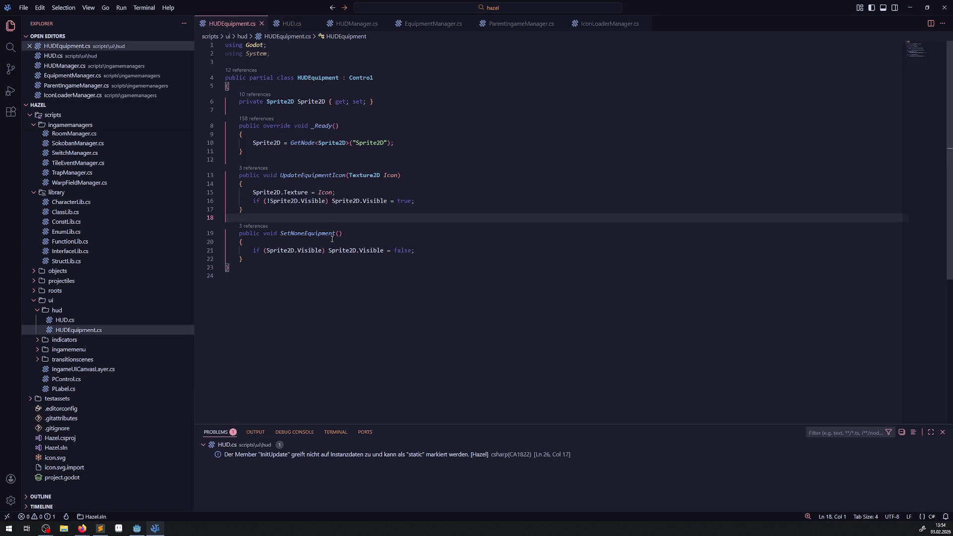
mouse_move(332, 240)
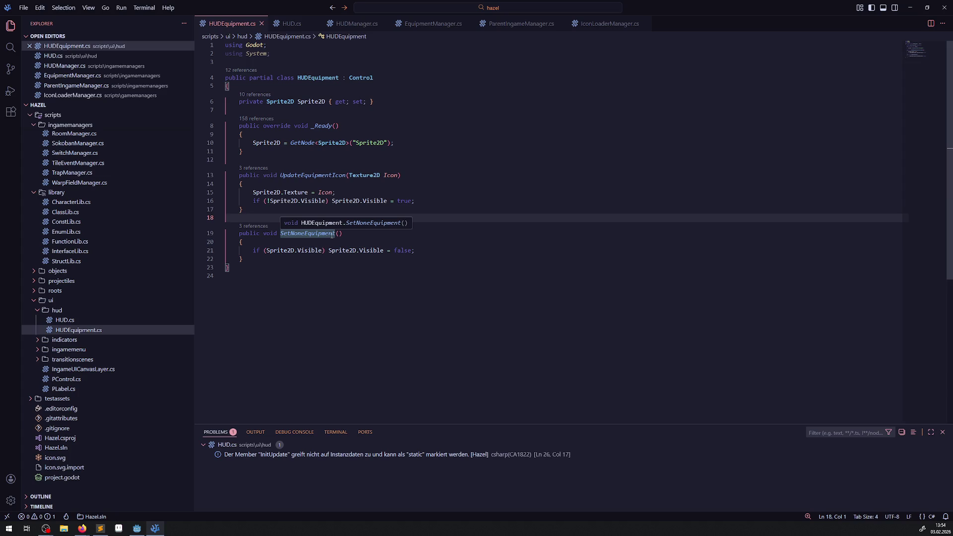
left_click(357, 319)
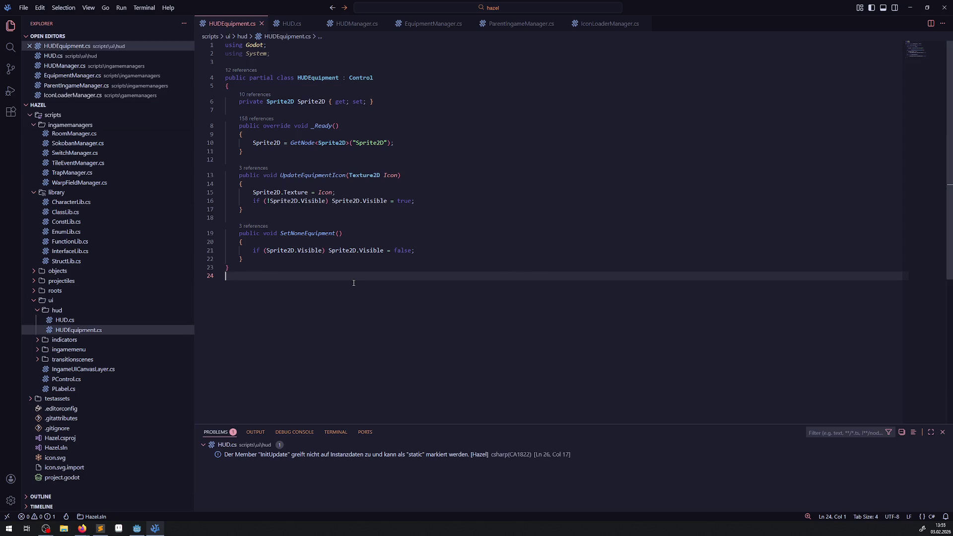
left_click(141, 531)
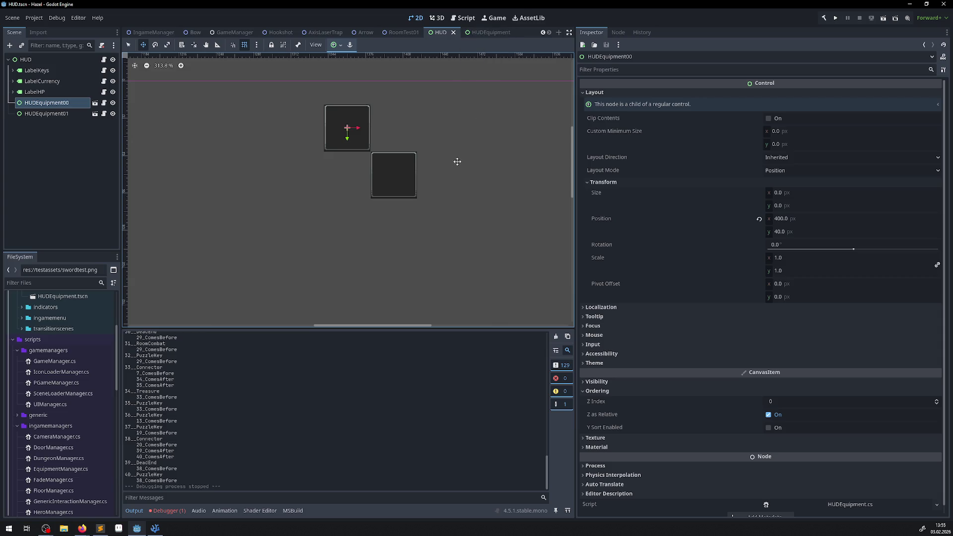
- Locate HUDEquipment.cs in the scripts/ui/hud folder, then switch to the itch.io jam page
scroll(82, 394, "down", 10)
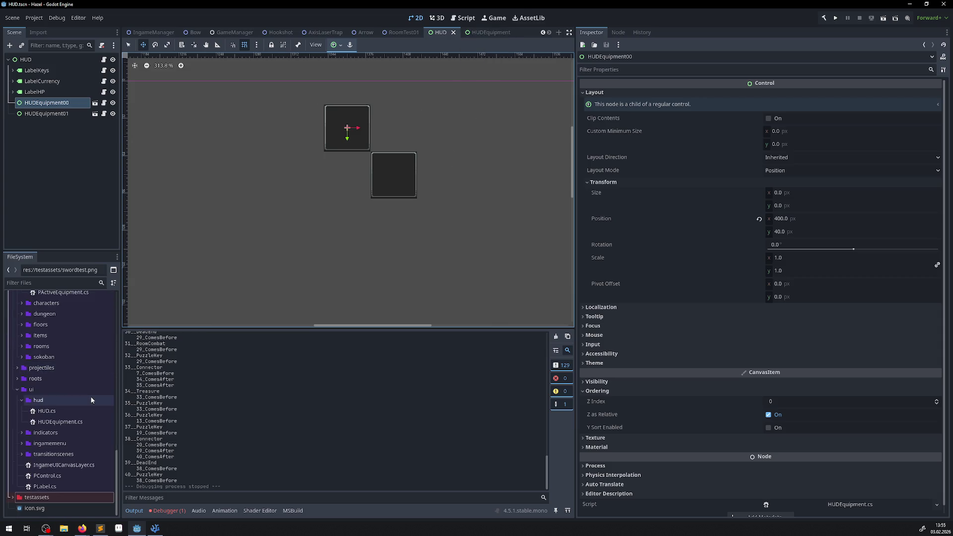
left_click(60, 423)
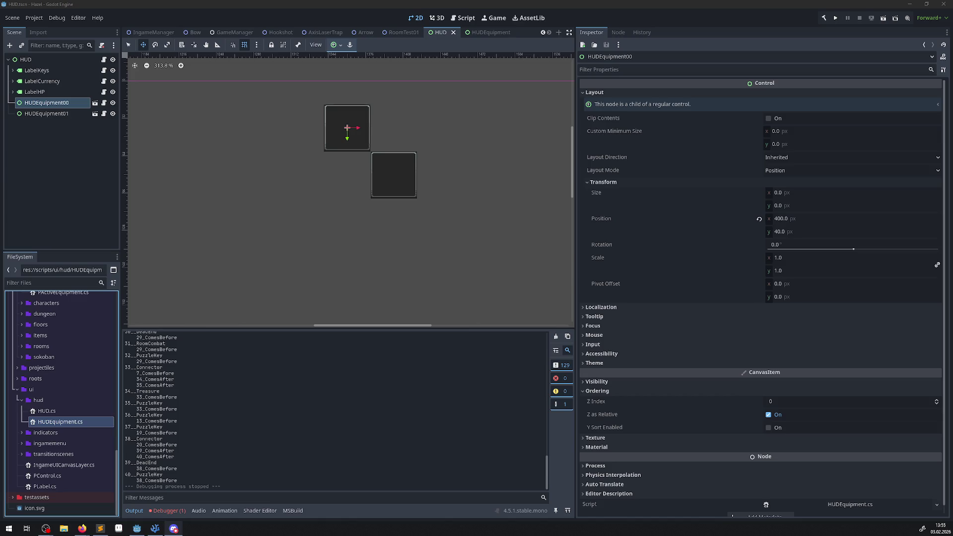
key("alt+Tab")
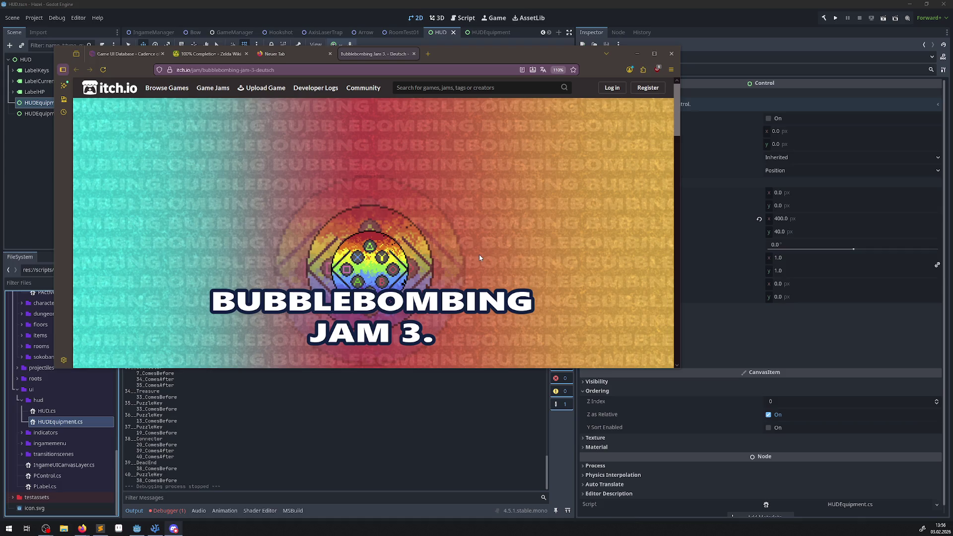
- Read down the Bubblebombing Jam 3 page and highlight the theme 'Die Flut Der Macht'
scroll(480, 258, "down", 3)
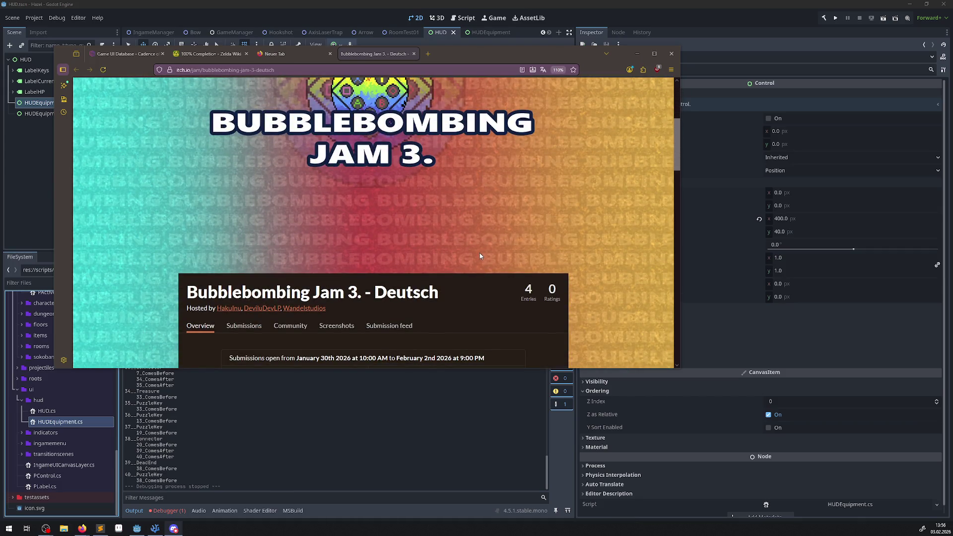
scroll(479, 253, "down", 2)
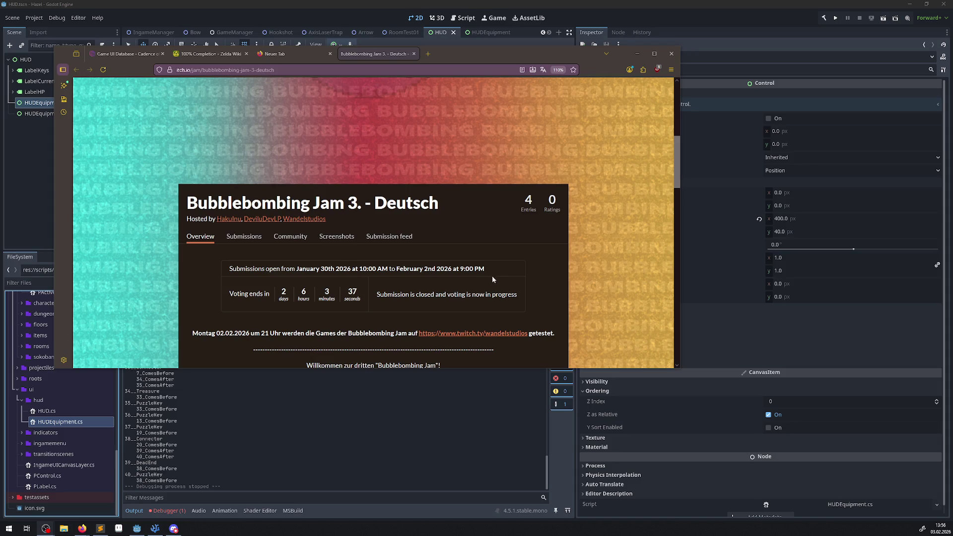
scroll(444, 248, "down", 10)
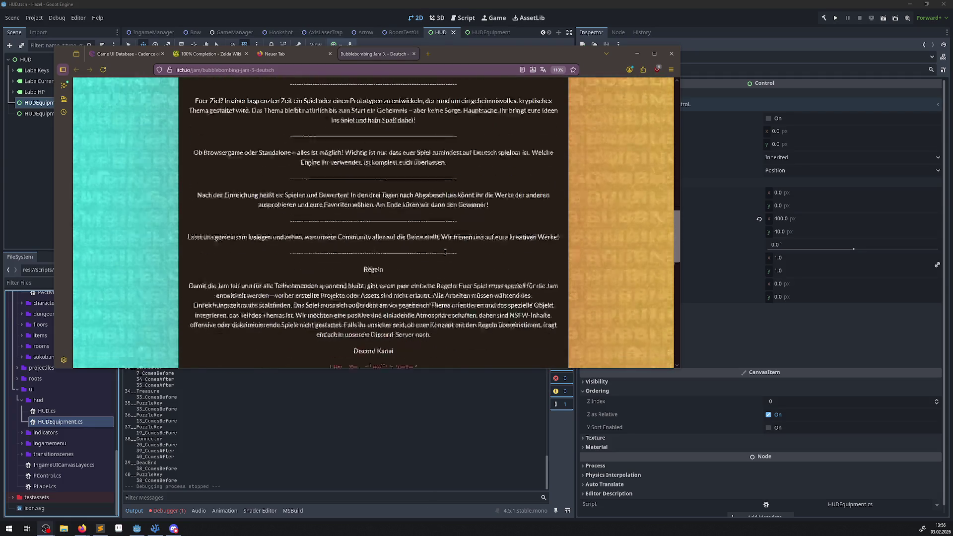
scroll(436, 251, "up", 5)
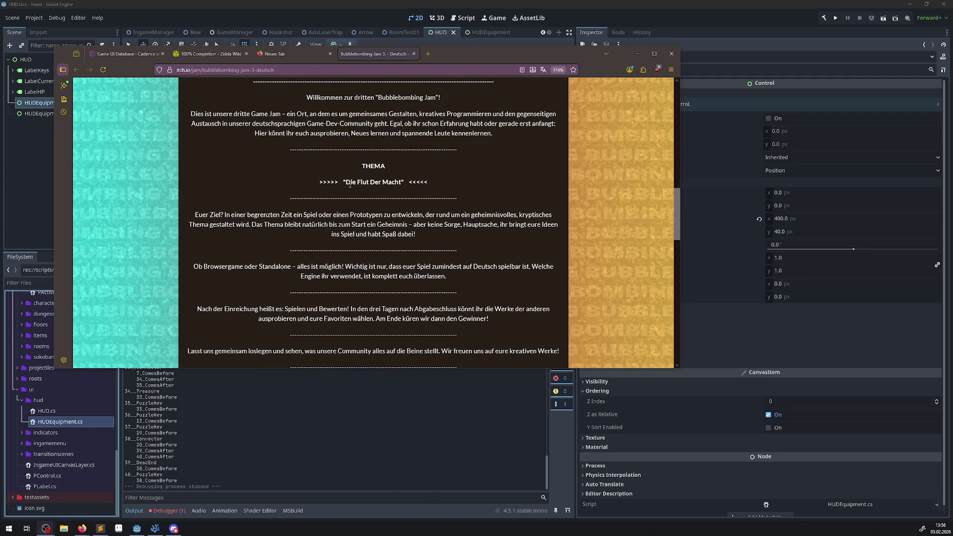
left_click_drag(346, 182, 402, 184)
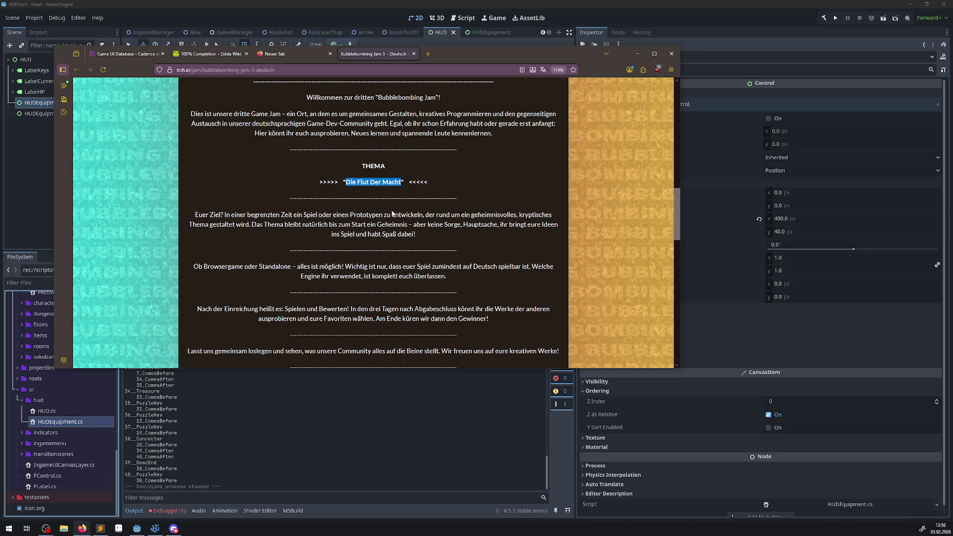
- Browse the four submissions and open the WELLE DER MACHT game page
scroll(441, 269, "down", 15)
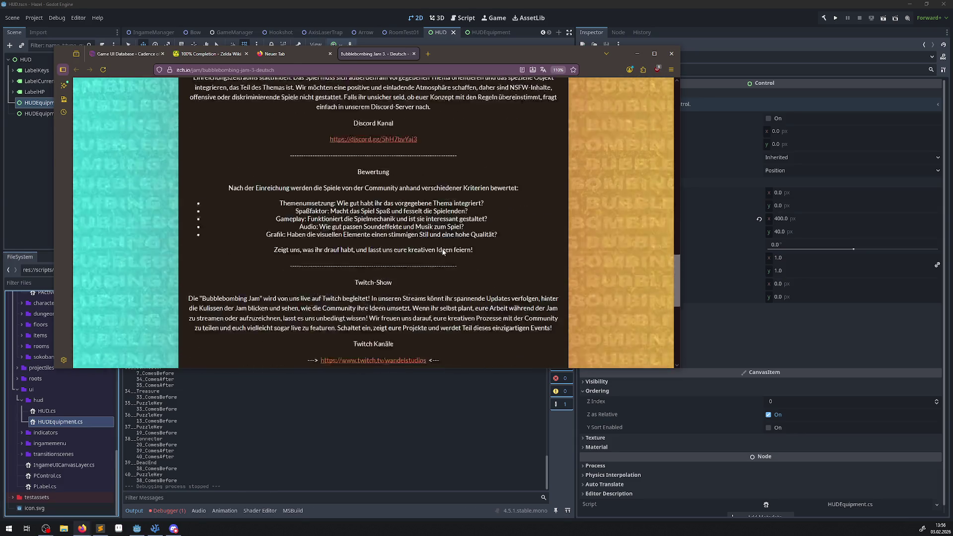
scroll(442, 248, "down", 3)
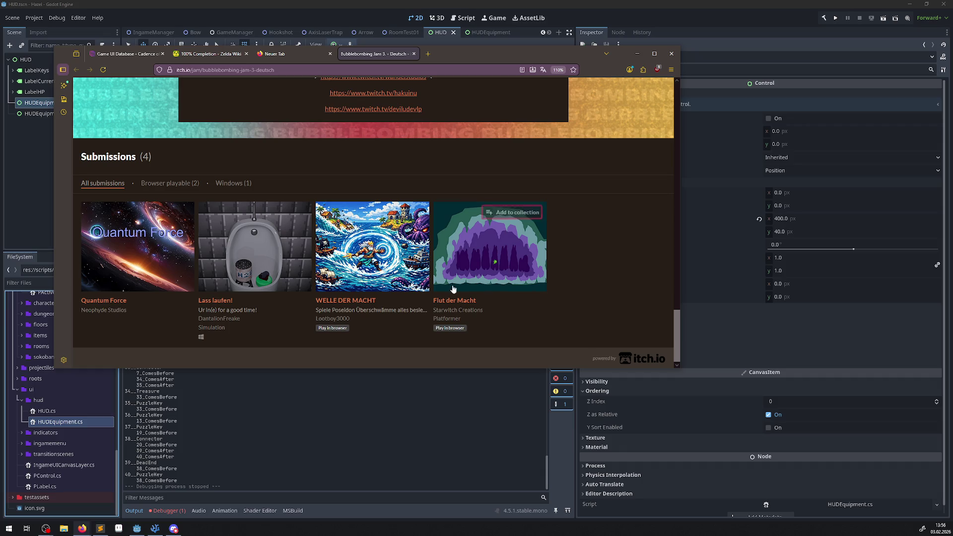
mouse_move(401, 275)
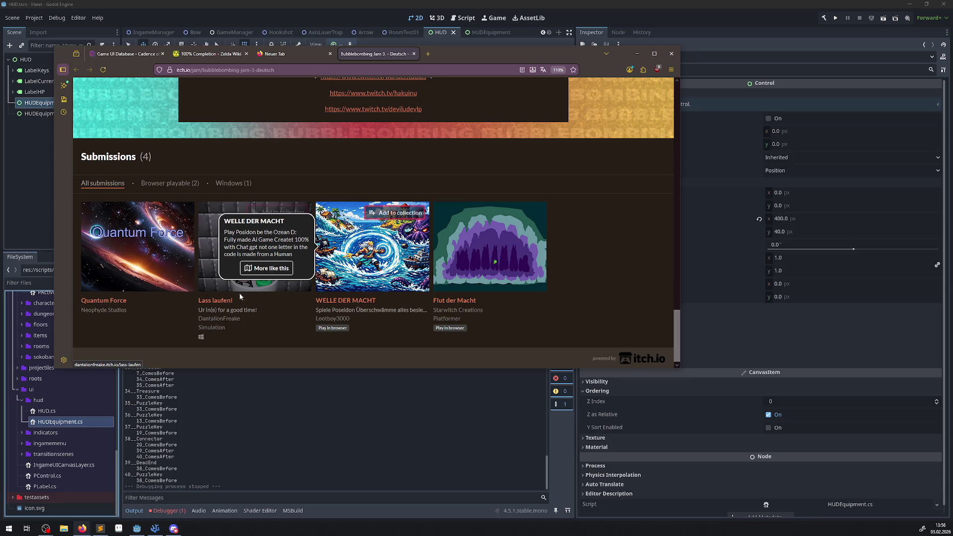
mouse_move(279, 278)
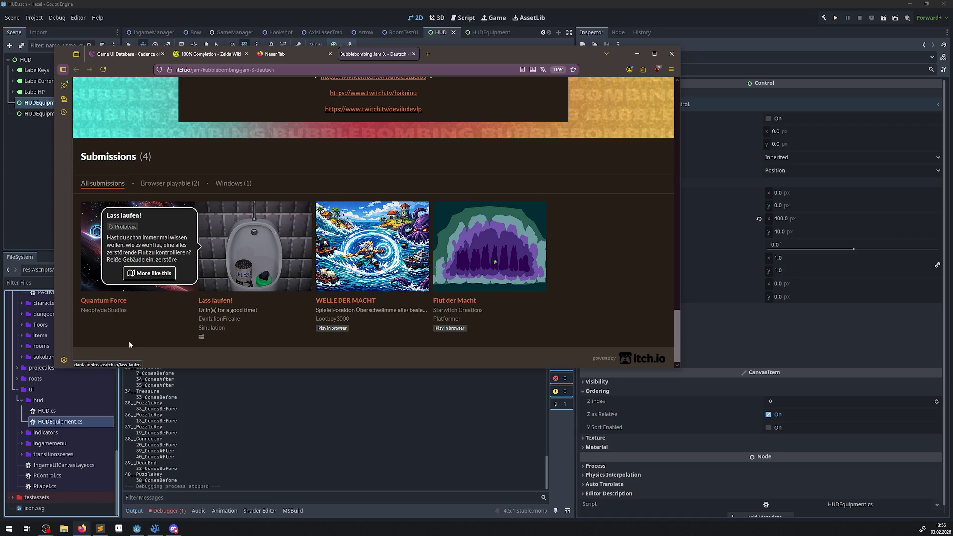
mouse_move(152, 279)
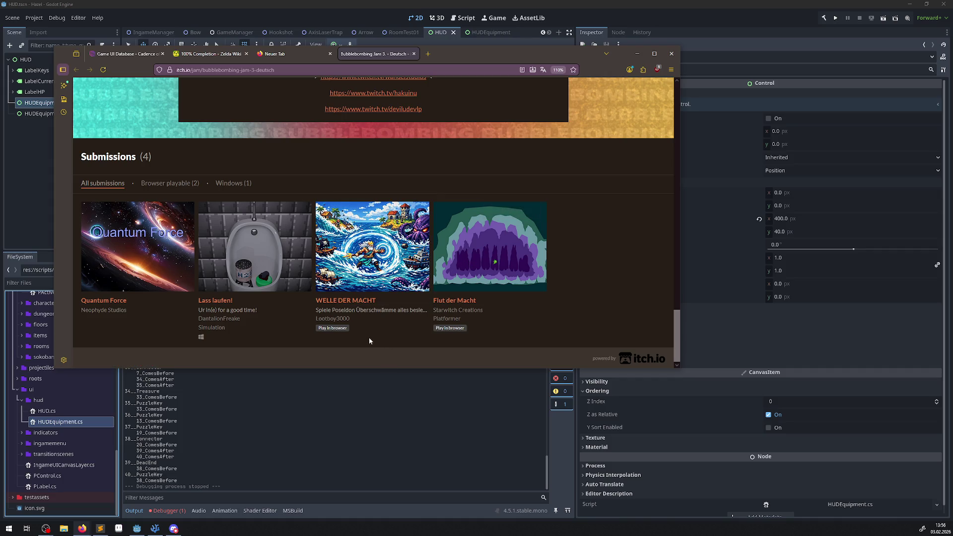
left_click(361, 265)
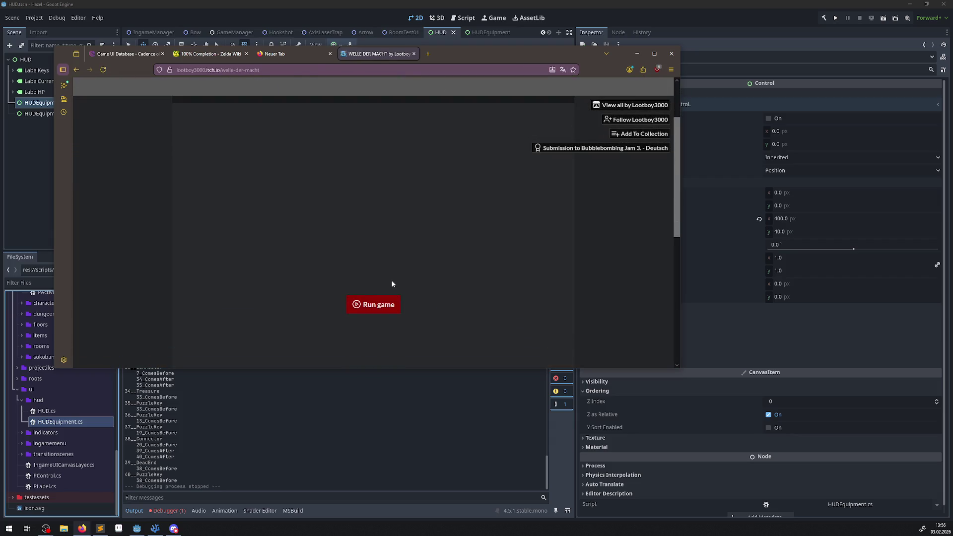
- Run the WELLE DER MACHT browser game briefly, then close its page
left_click(379, 302)
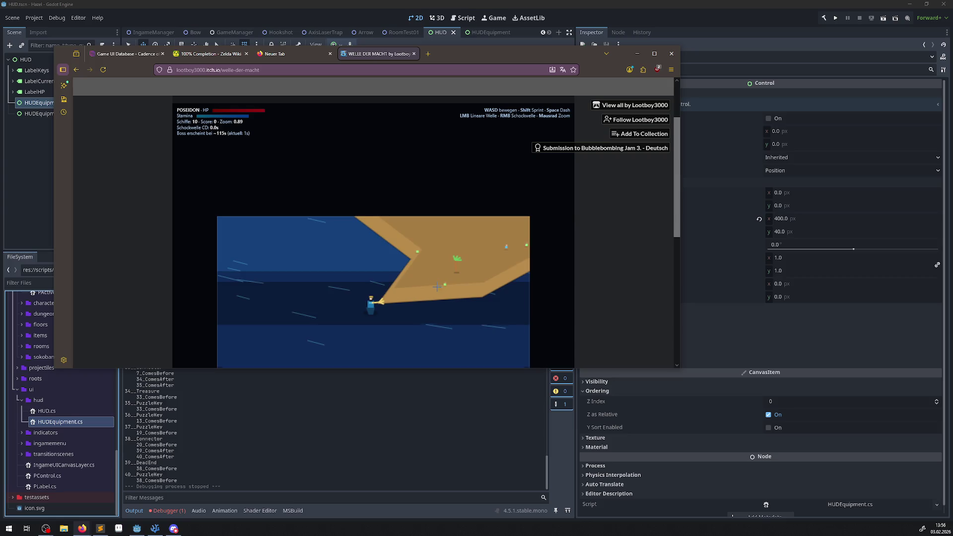
scroll(131, 238, "down", 2)
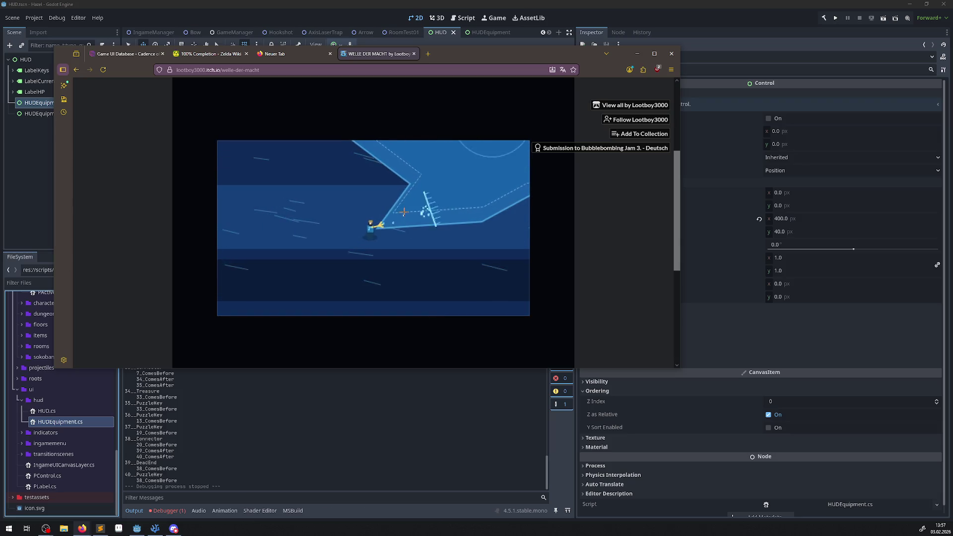
left_click(414, 55)
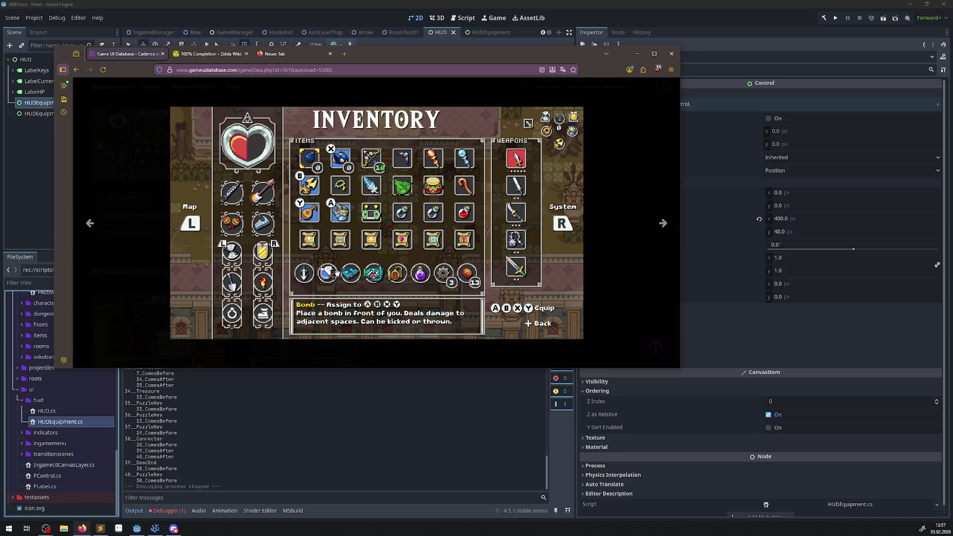
- View the Zelda inventory screenshot, then drag Firefox aside to reveal Godot
mouse_move(336, 272)
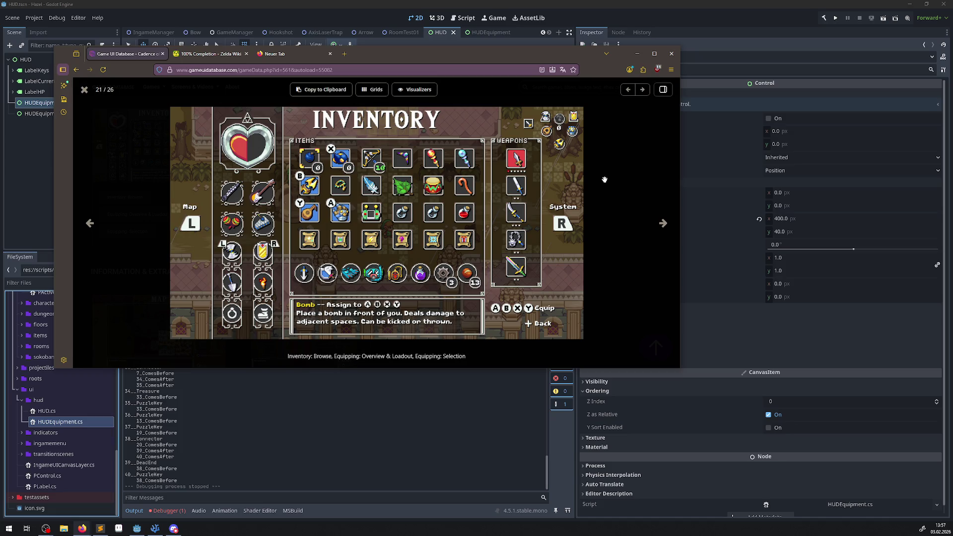
left_click_drag(411, 58, 0, 74)
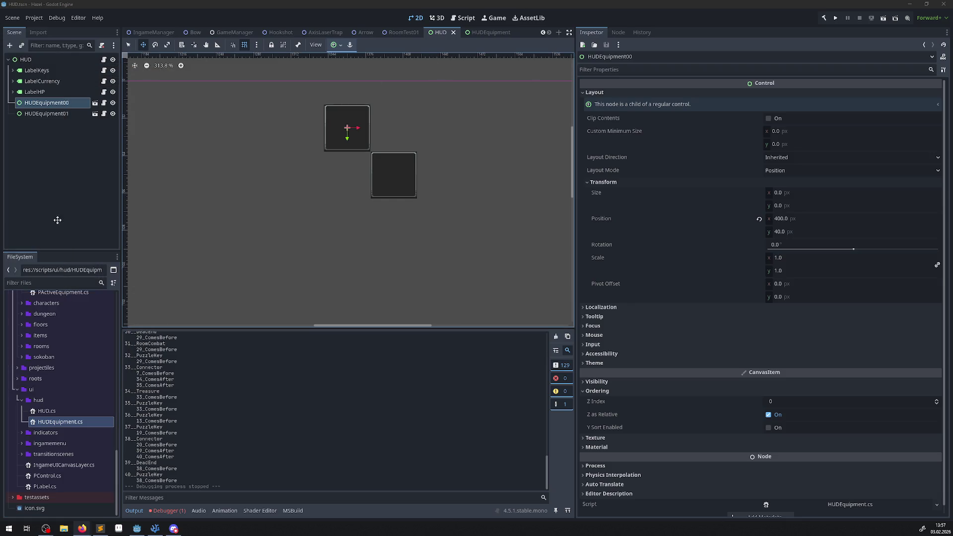
- Expand the ingamemenu folder and begin a new script there, then cancel it
left_click(21, 443)
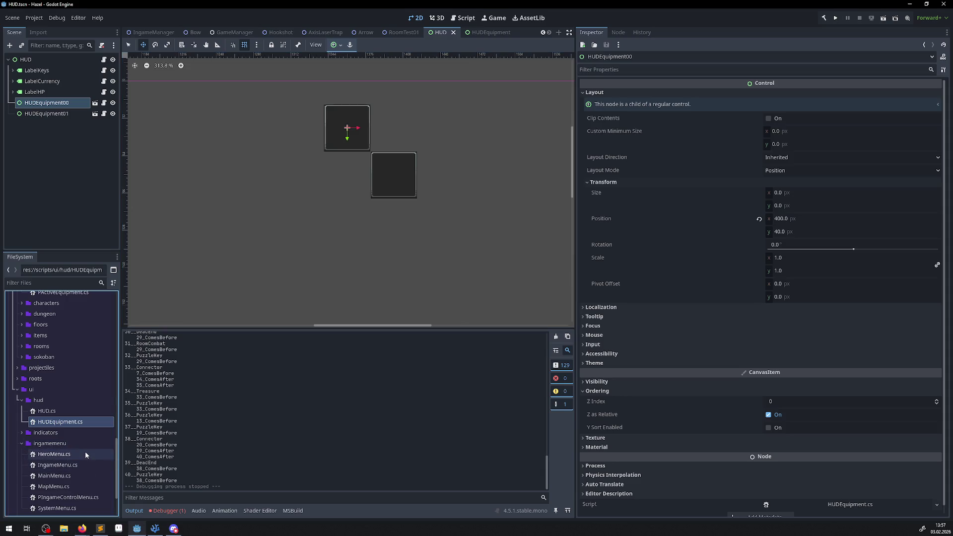
scroll(85, 451, "down", 2)
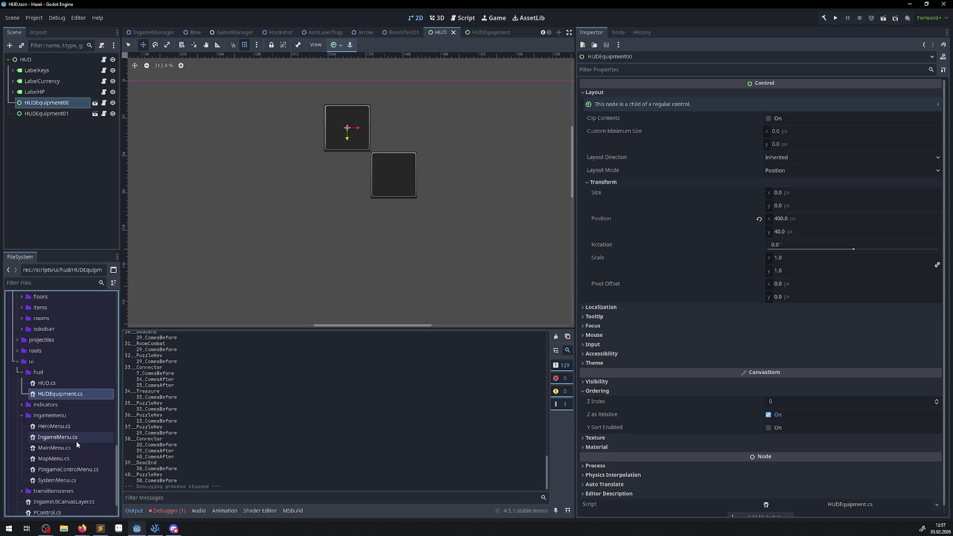
left_click(48, 416)
right_click(49, 417)
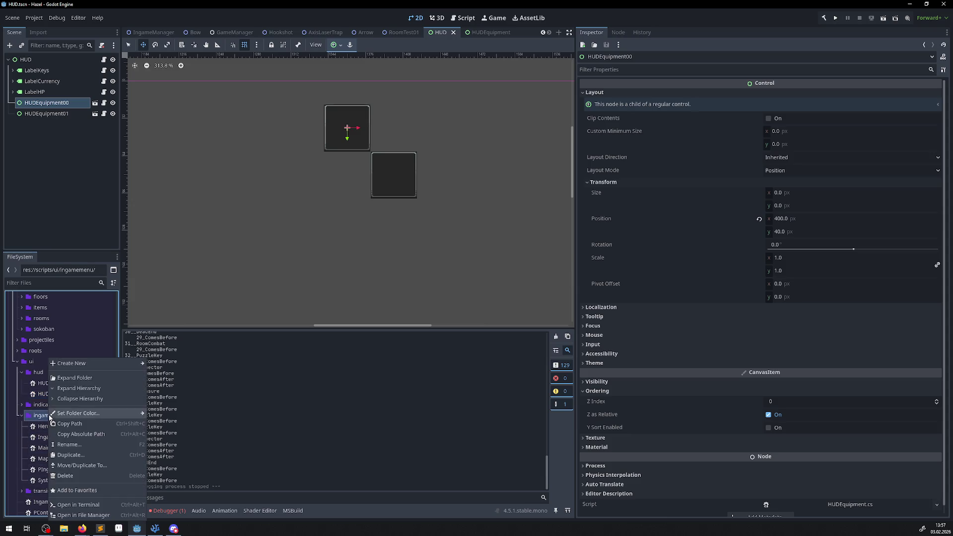
mouse_move(91, 367)
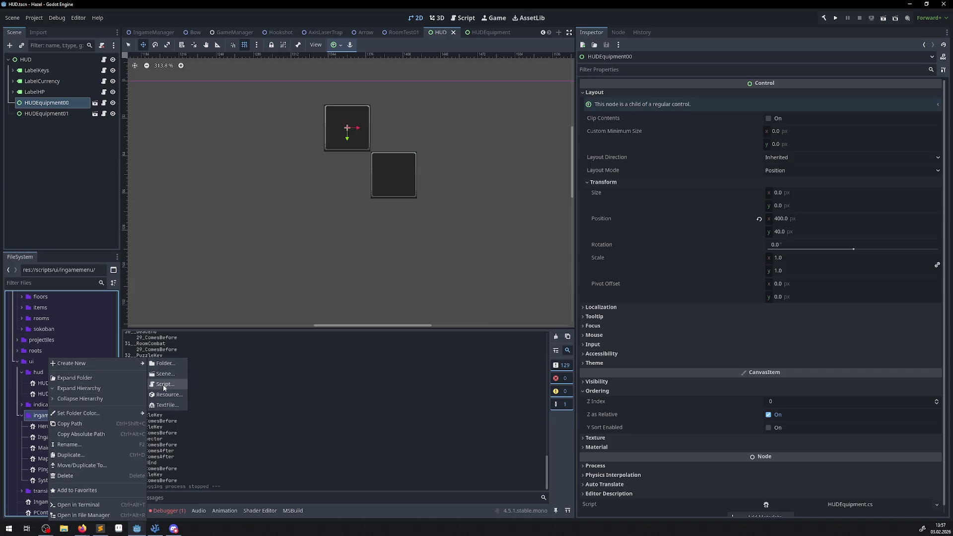
left_click(165, 384)
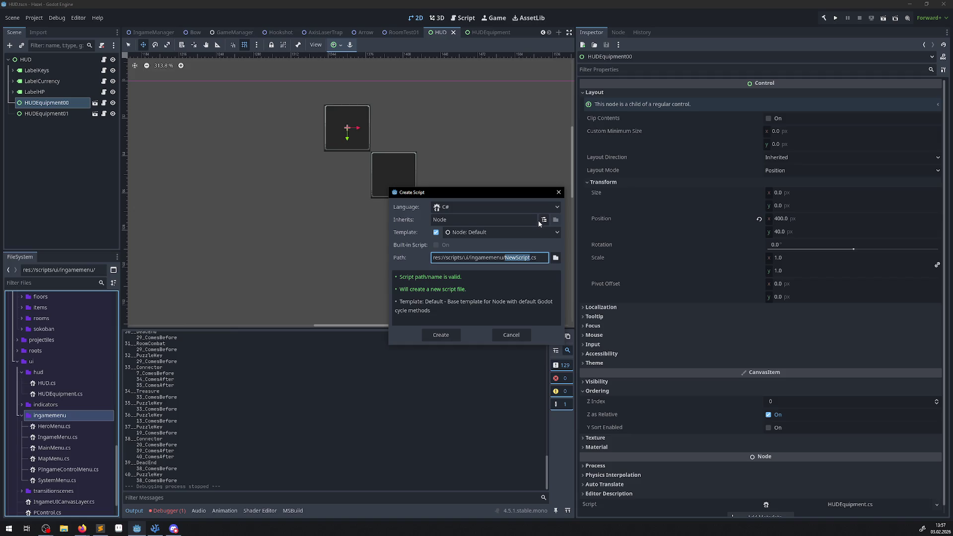
left_click(560, 193)
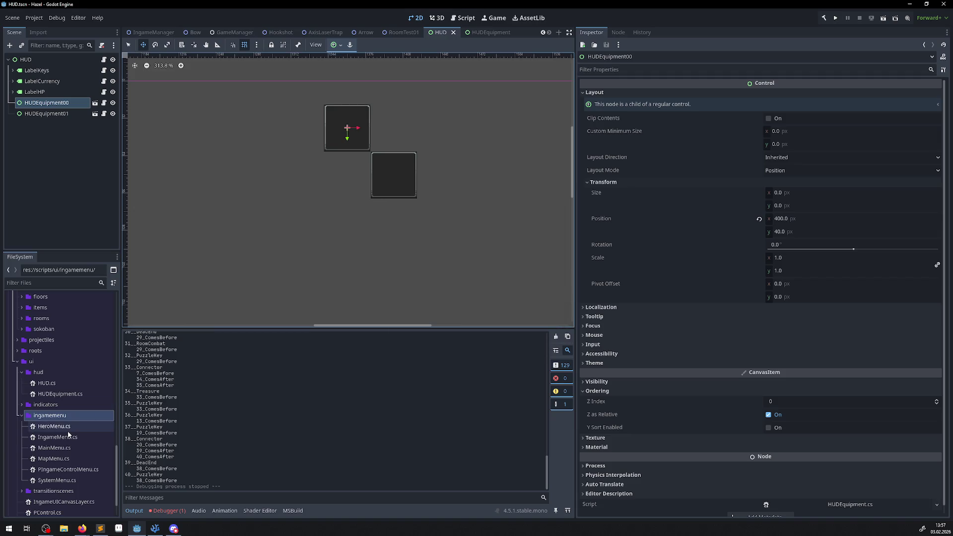
- Reopen the ingamemenu folder's context menu to reach its Create New options
right_click(56, 415)
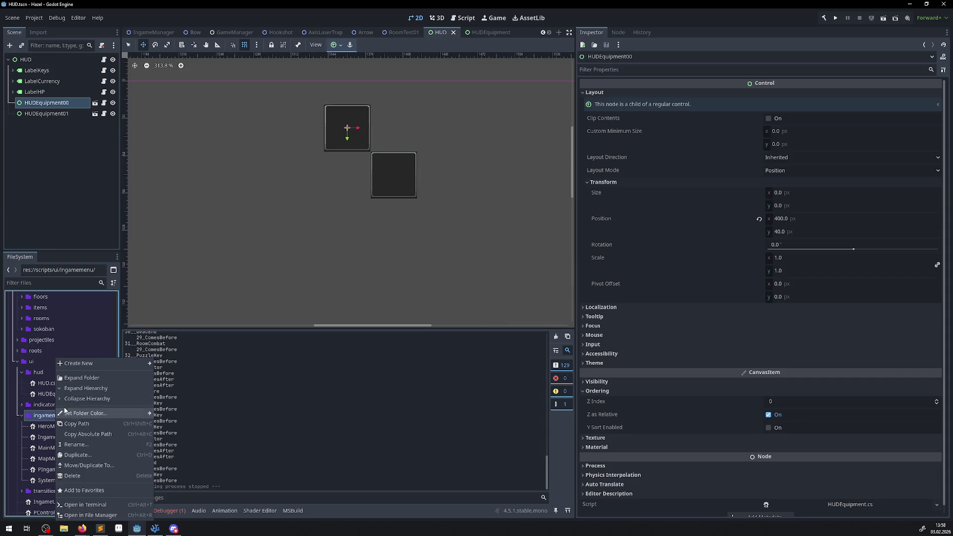
mouse_move(103, 362)
left_click(85, 380)
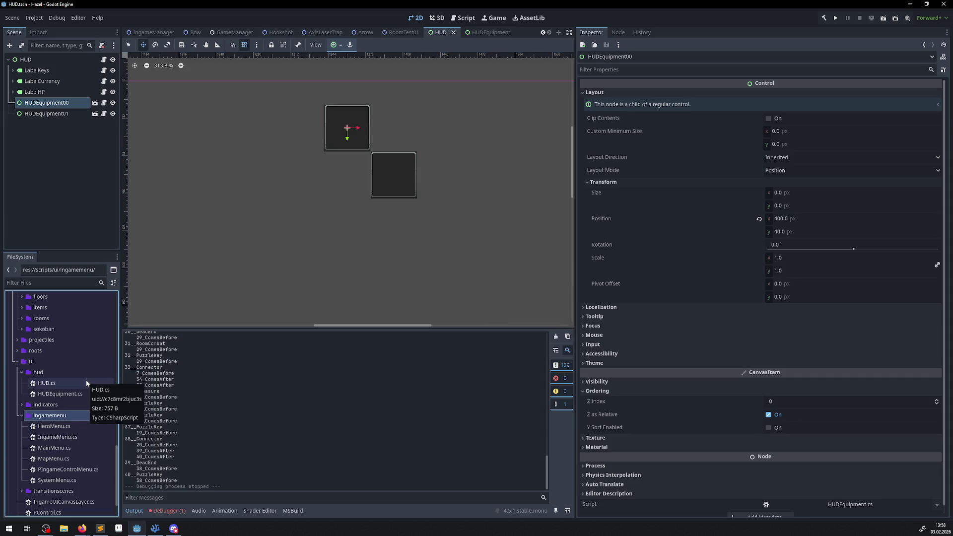
right_click(57, 416)
- Create a folder named 'ingameMenuElement' inside ingamemenu via Create New > Folder
mouse_move(130, 364)
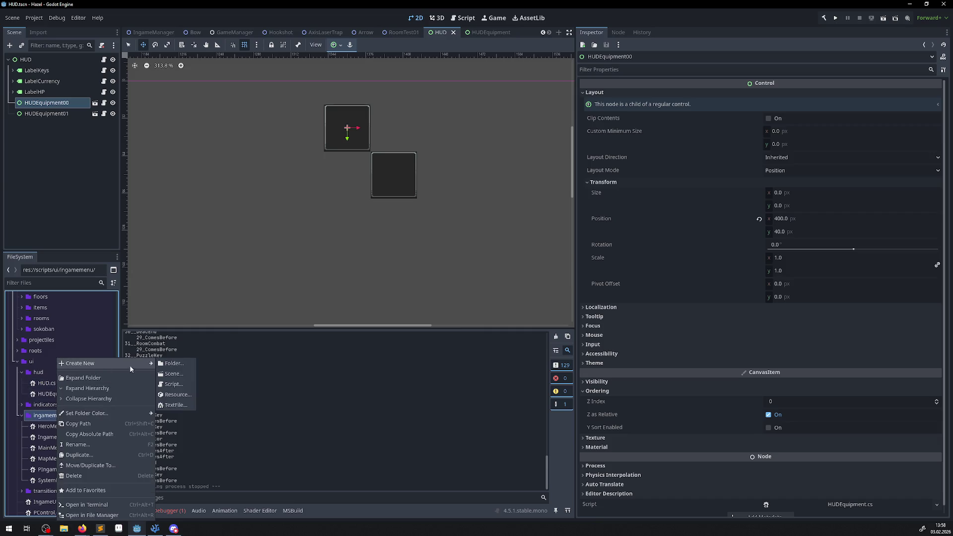
left_click(183, 365)
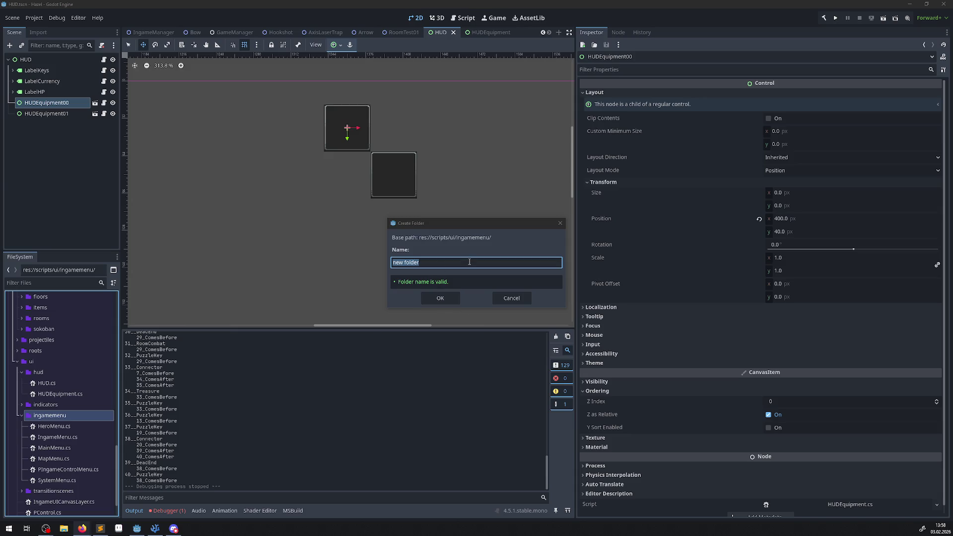
left_click(468, 262)
key("BackSpace")
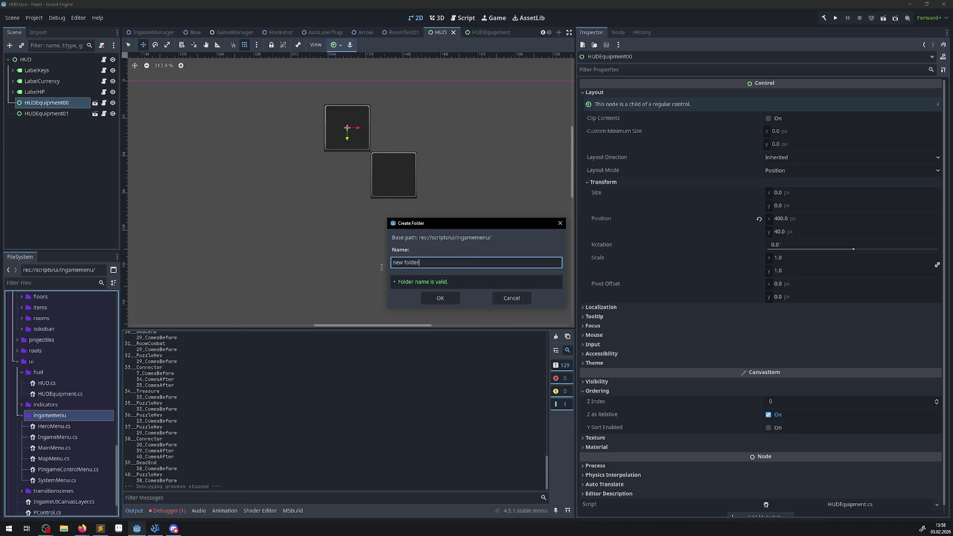
type("ingameElement")
type("UI")
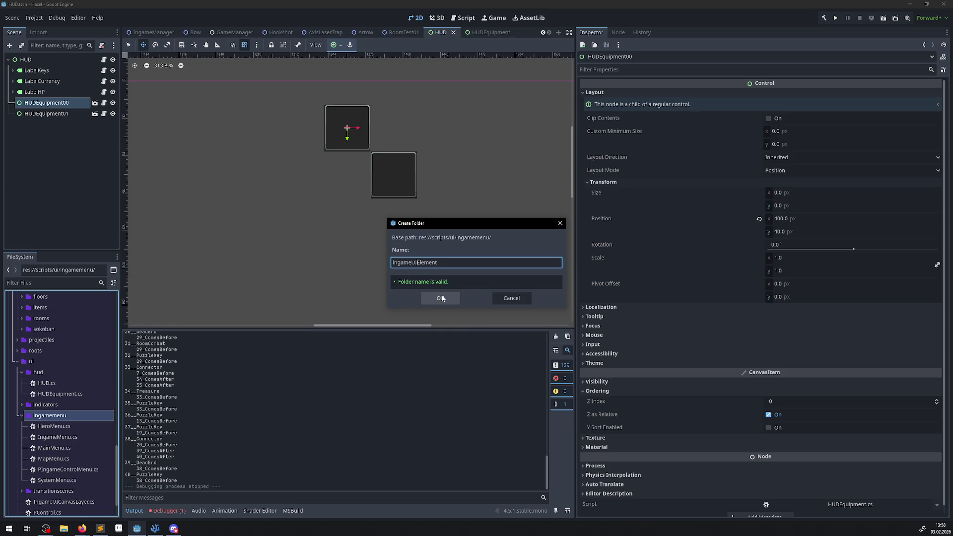
key("BackSpace")
key("BackSpace")
type("Menu")
left_click(441, 297)
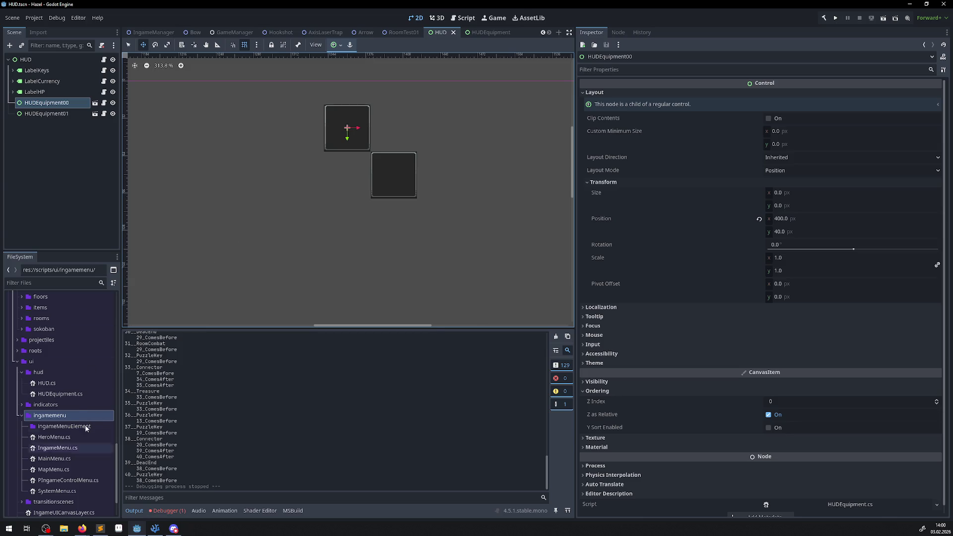
- Create a C# Node script named IngameInventorySlot in the ingameMenuElement folder
scroll(74, 412, "down", 3)
left_click(57, 380)
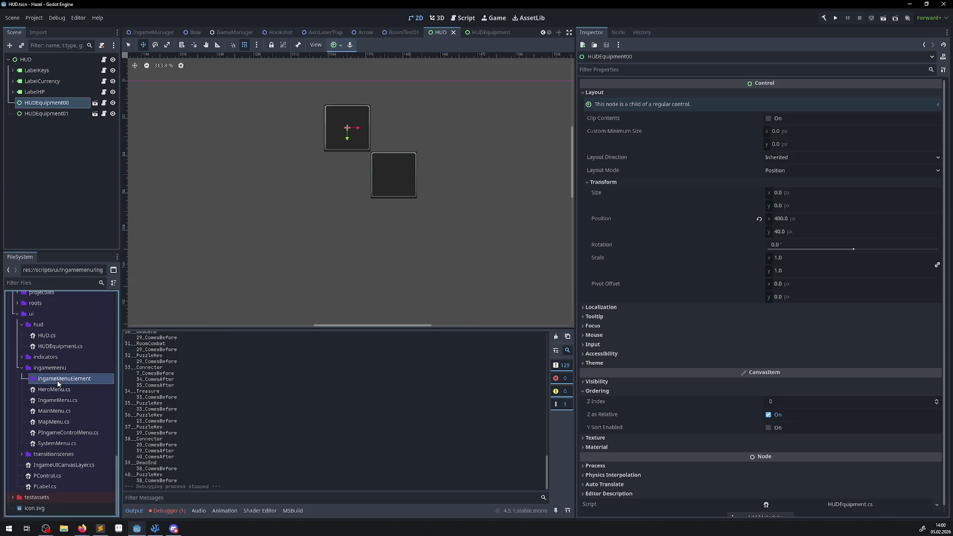
right_click(67, 380)
mouse_move(99, 365)
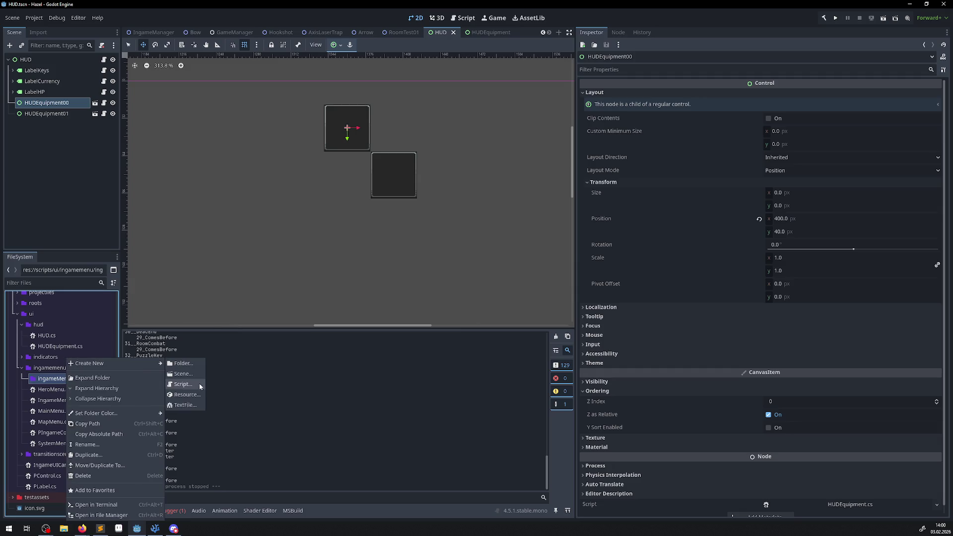
left_click(198, 383)
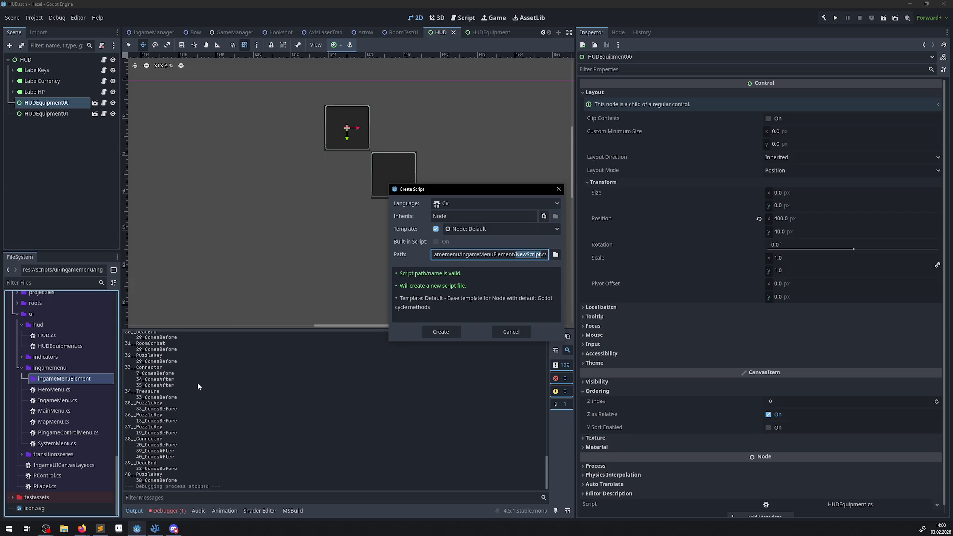
type("In")
type("ventory")
type("Slot")
left_click(445, 331)
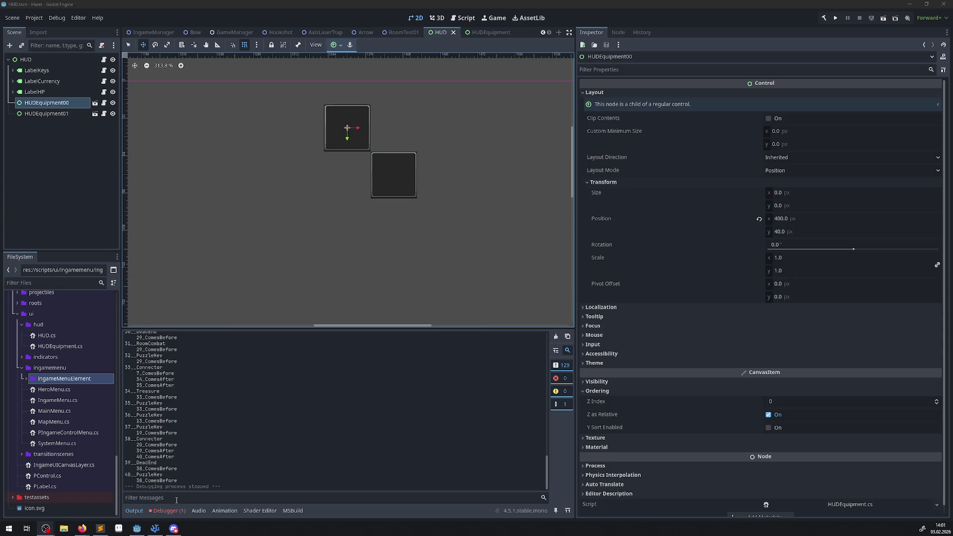
- Open IngameInventorySlot.cs from the ingameMenuElement folder in VS Code
left_click(155, 528)
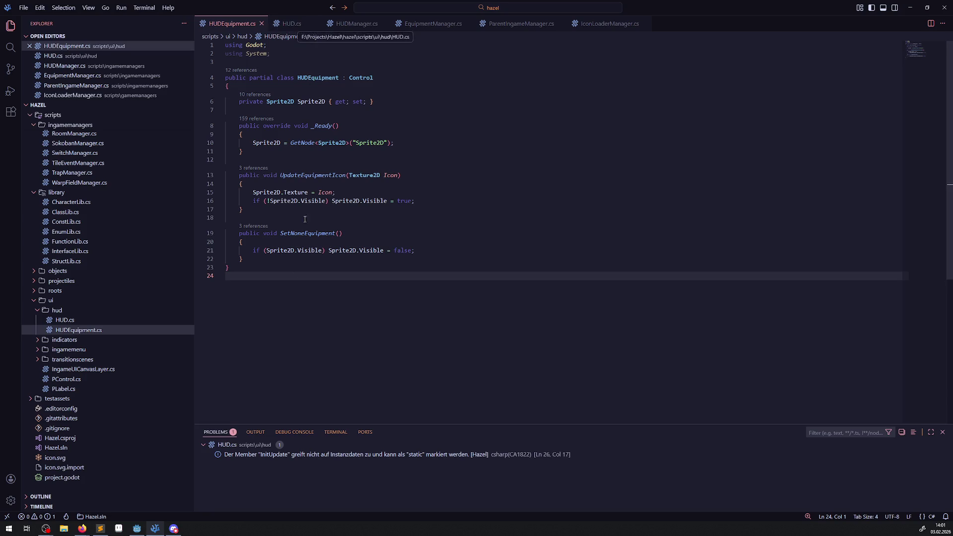
left_click(137, 529)
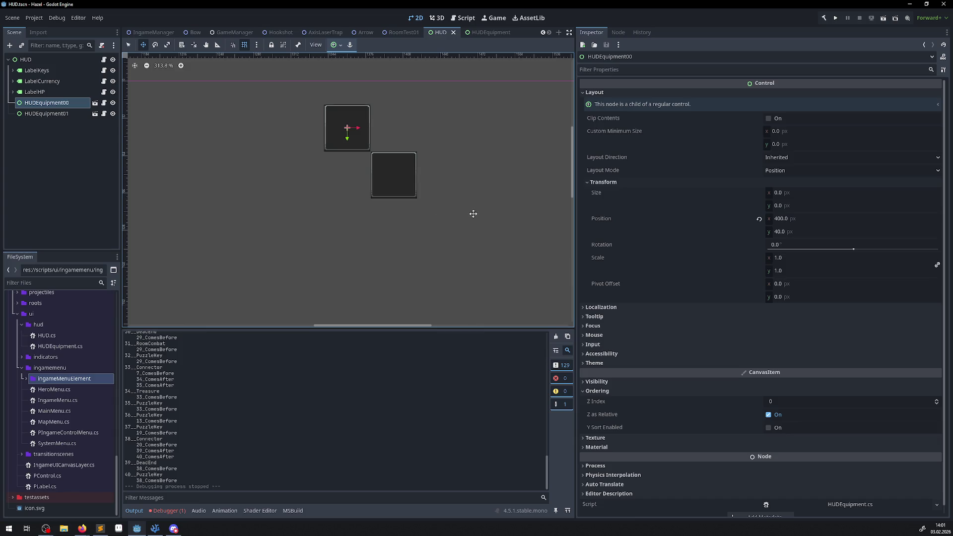
left_click(24, 382)
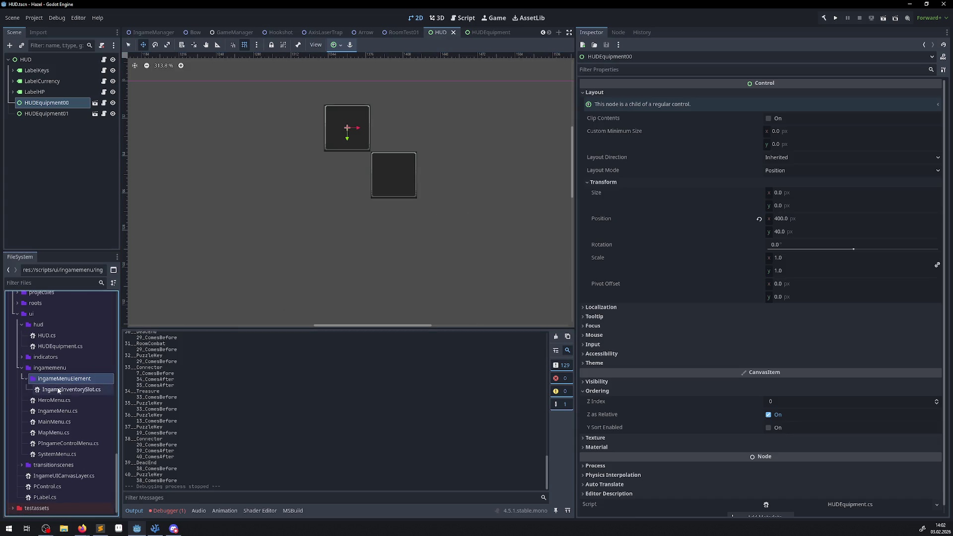
double_click(74, 390)
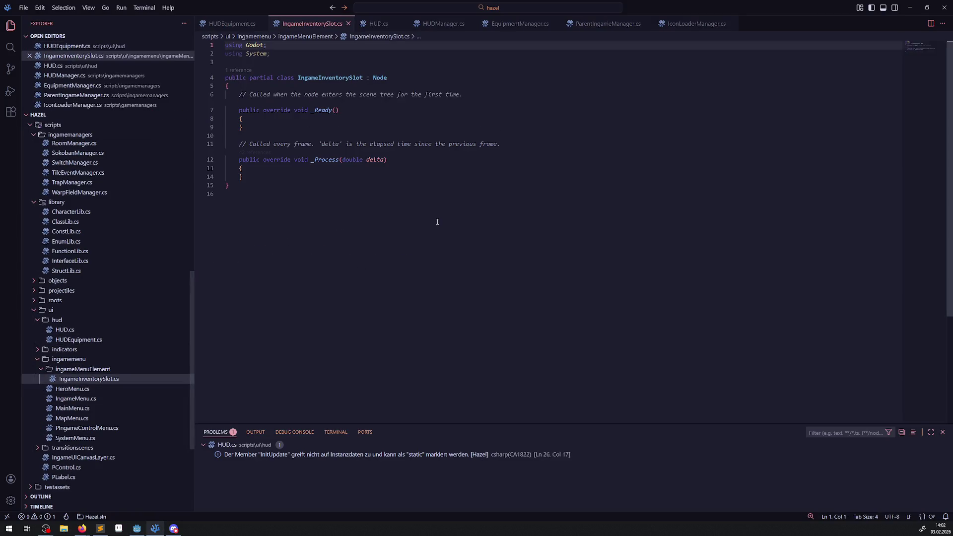
- Delete the unused _Process method block from IngameInventorySlot.cs
left_click_drag(243, 177, 230, 147)
key("BackSpace")
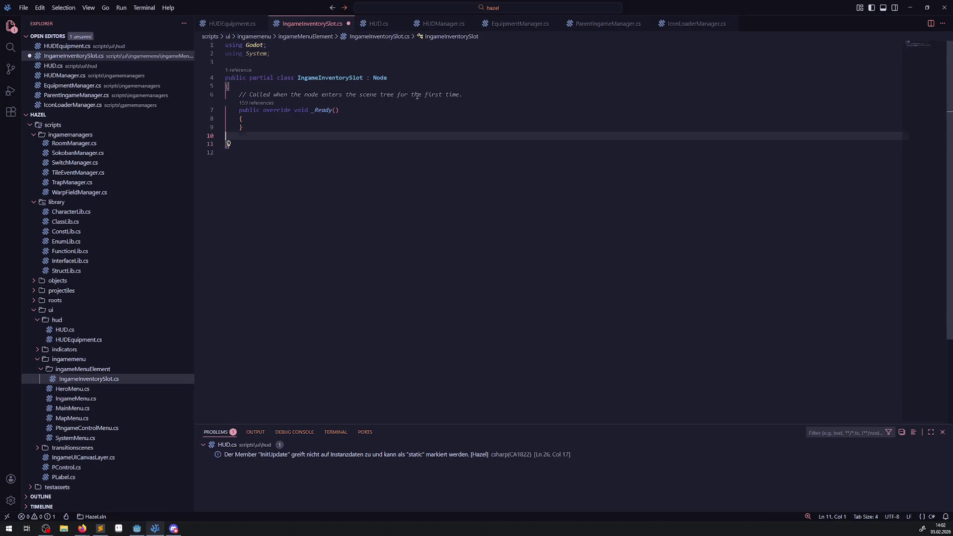
key("BackSpace")
left_click(74, 95)
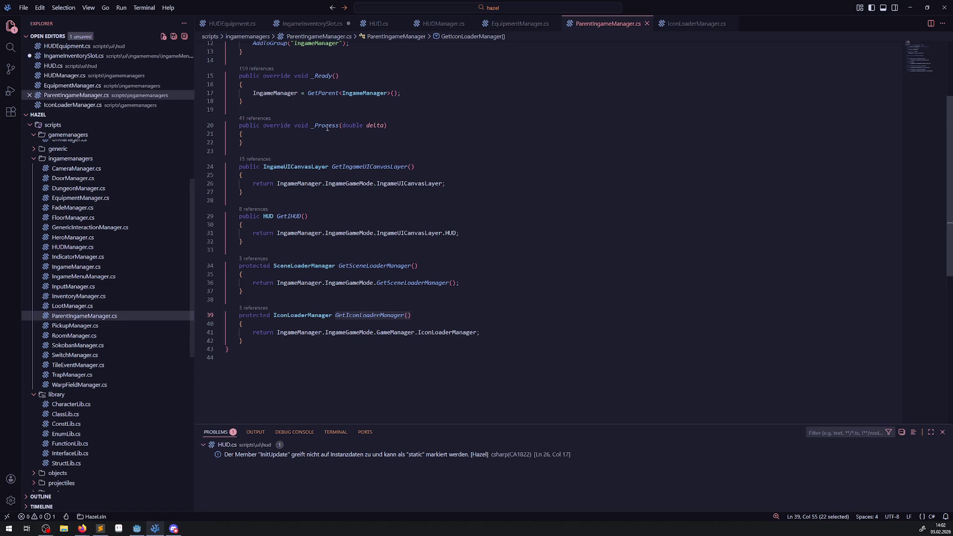
key("ctrl+Tab")
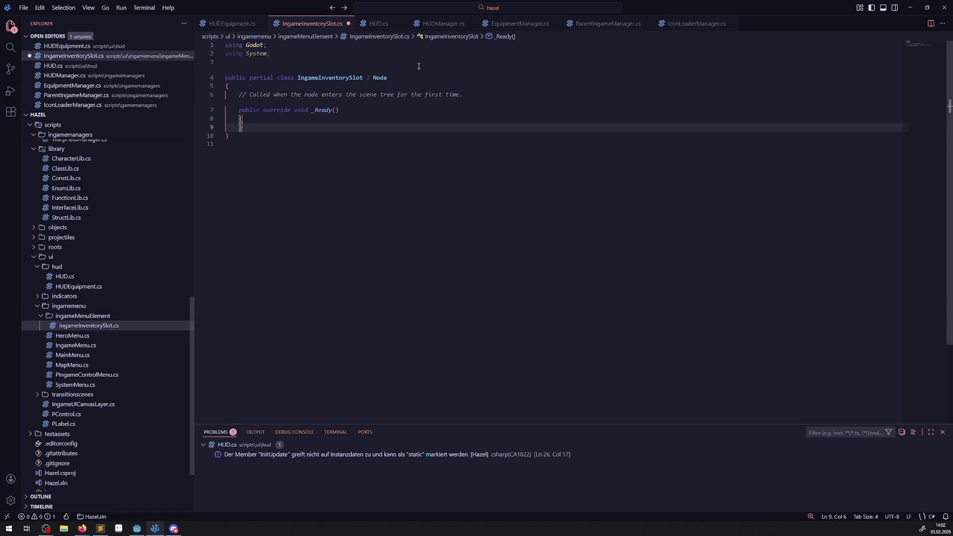
- Remove the template comment above _Ready and save the script
left_click_drag(506, 96, 383, 89)
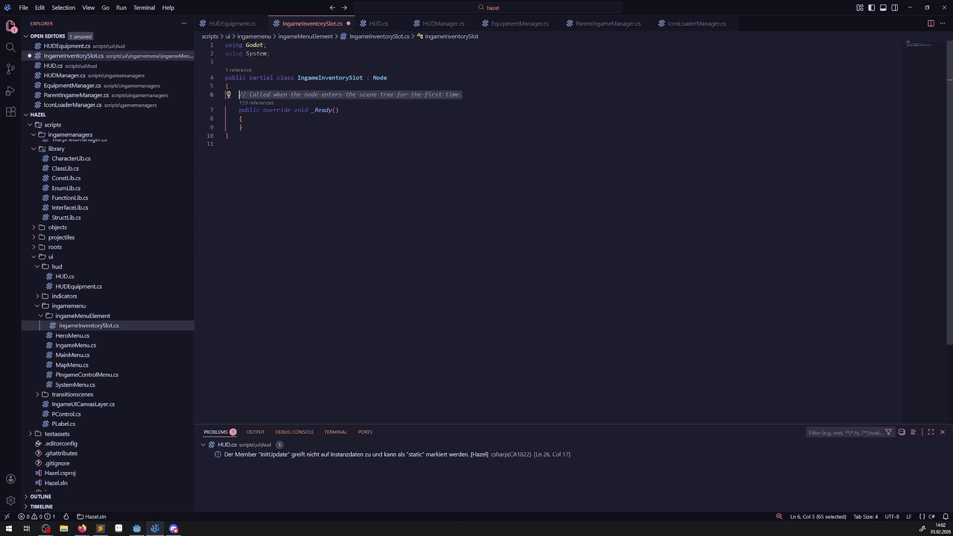
key("Return")
key("BackSpace")
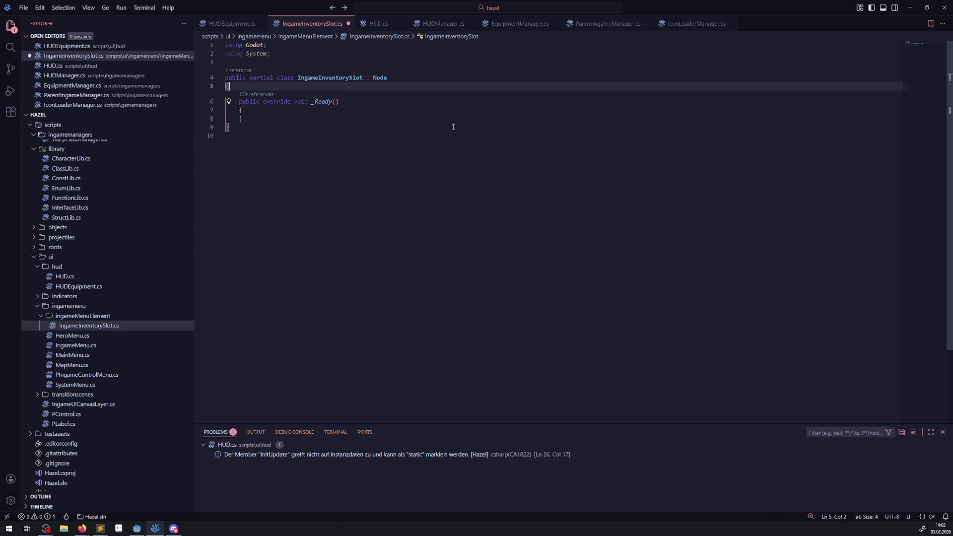
key("ctrl+s")
left_click(291, 43)
left_click(433, 244)
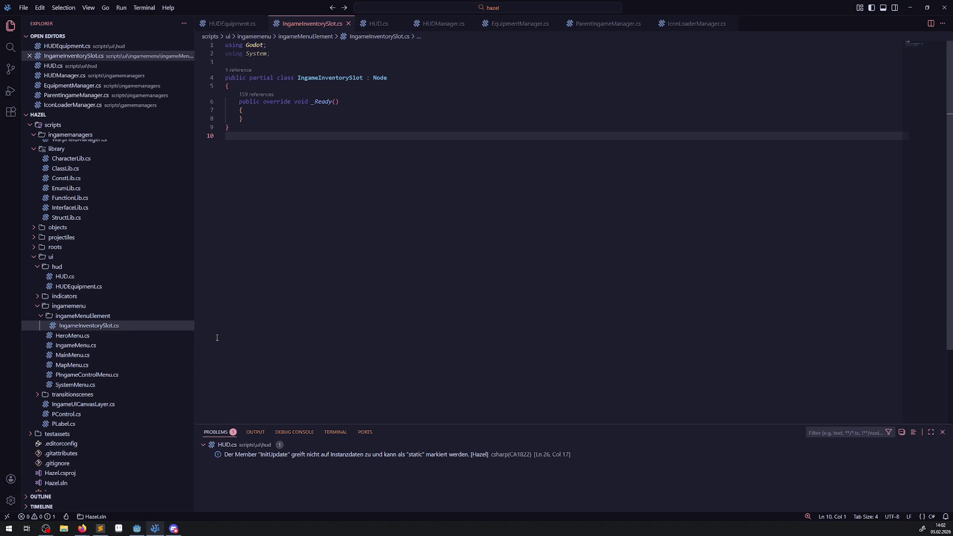
left_click(136, 528)
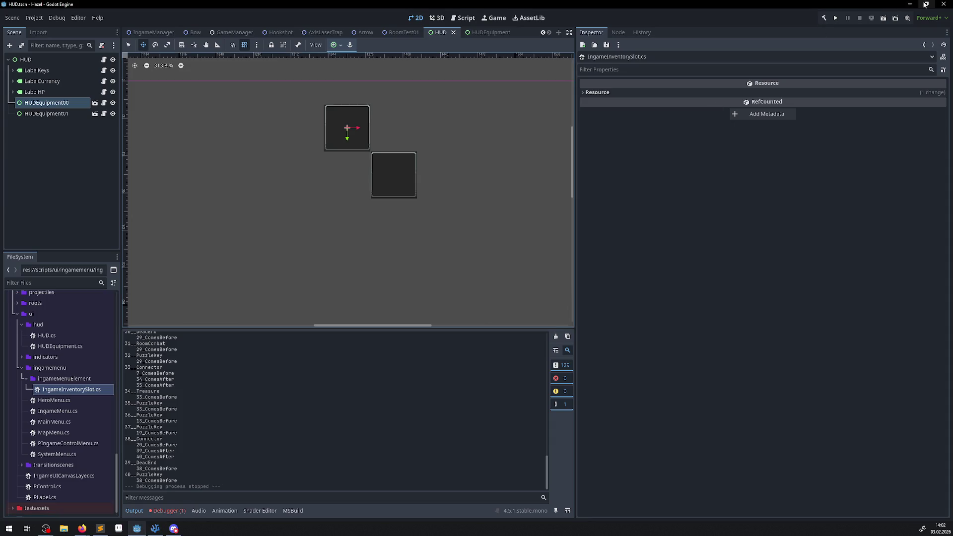
- Rebuild the .NET project and launch the game with Run Project
left_click(822, 19)
left_click(835, 18)
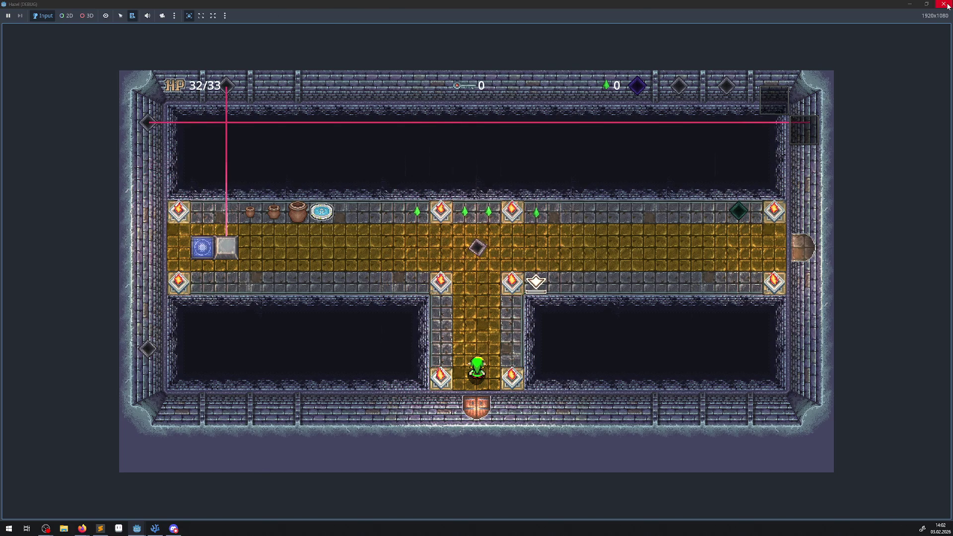
- Walk the hero into the main hall, back and forth, then along the lower walkway
key("Up")
key("Up")
key("Left")
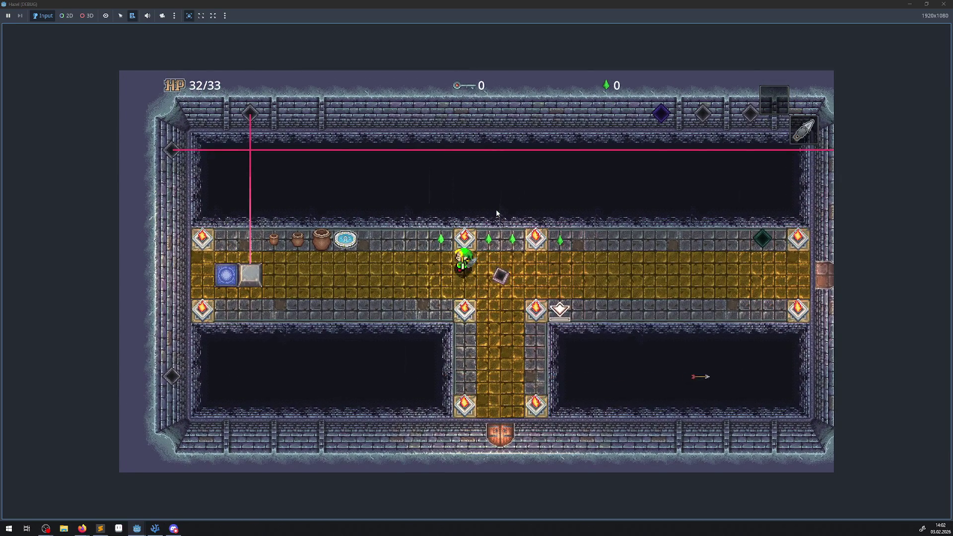
key("Left")
key("Right")
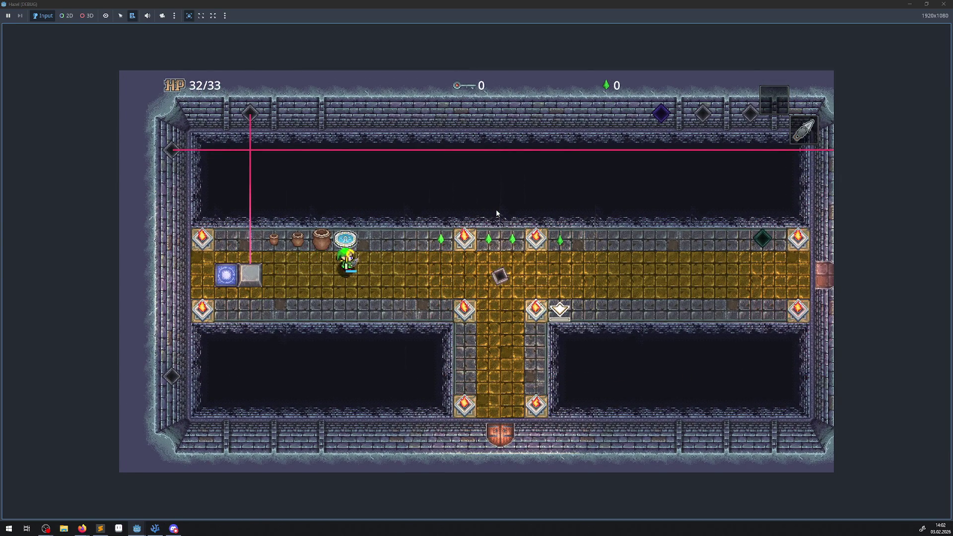
key("Left")
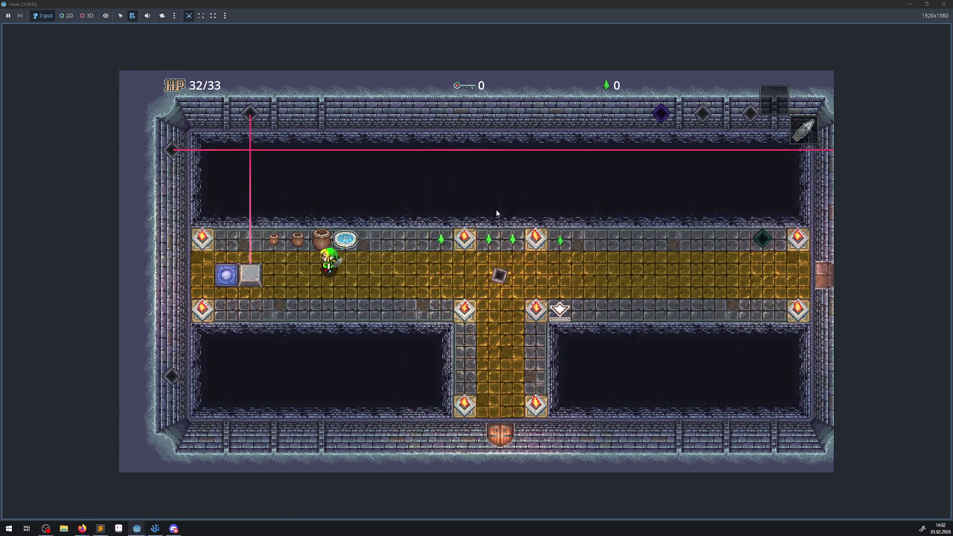
key("Right")
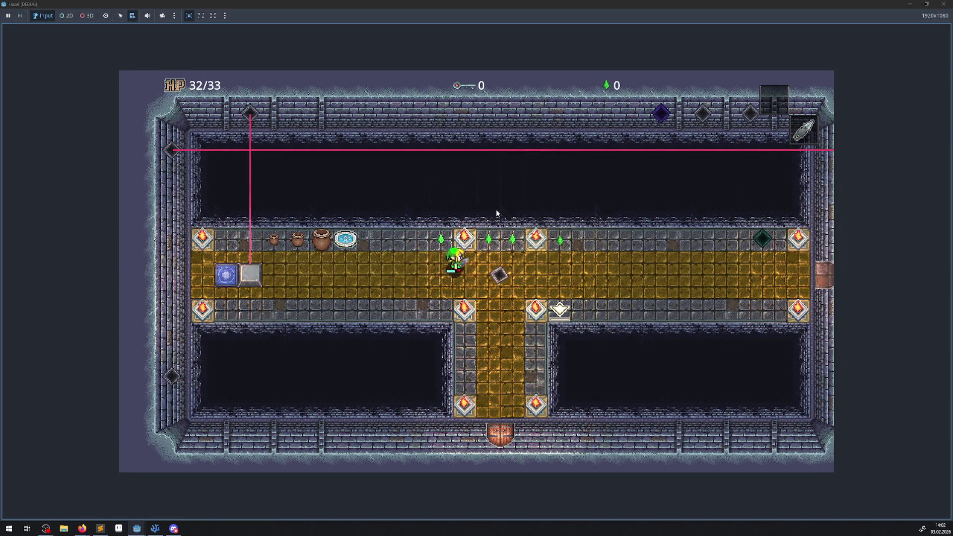
key("Left")
key("Down")
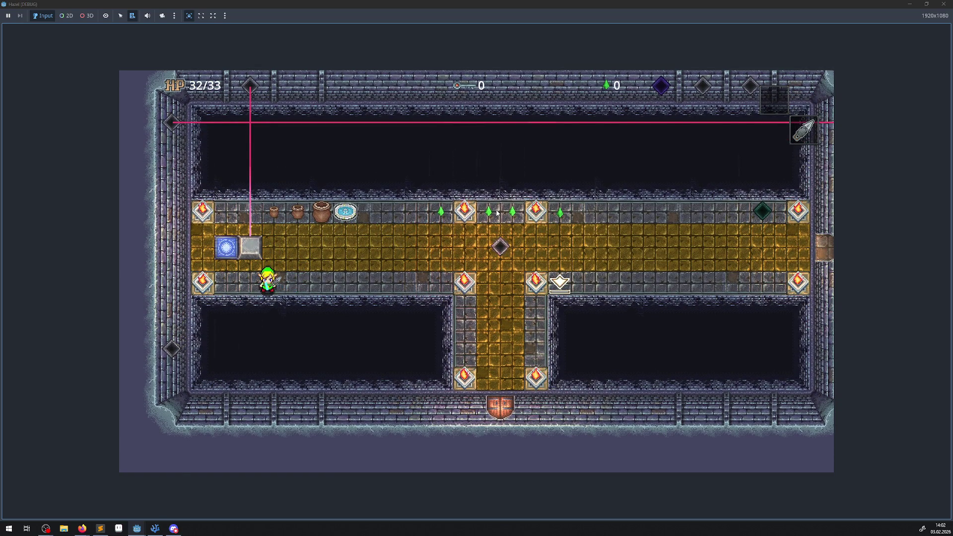
key("Right")
key("Right")
- Swing the sword, collect the rupees on the upper walkway, and stop the game with F8
key("space")
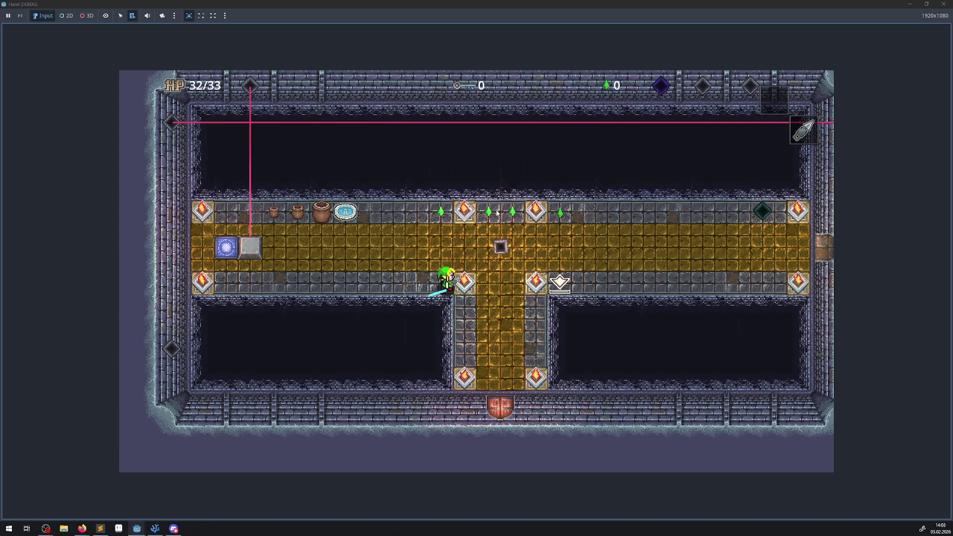
key("Up")
key("Right")
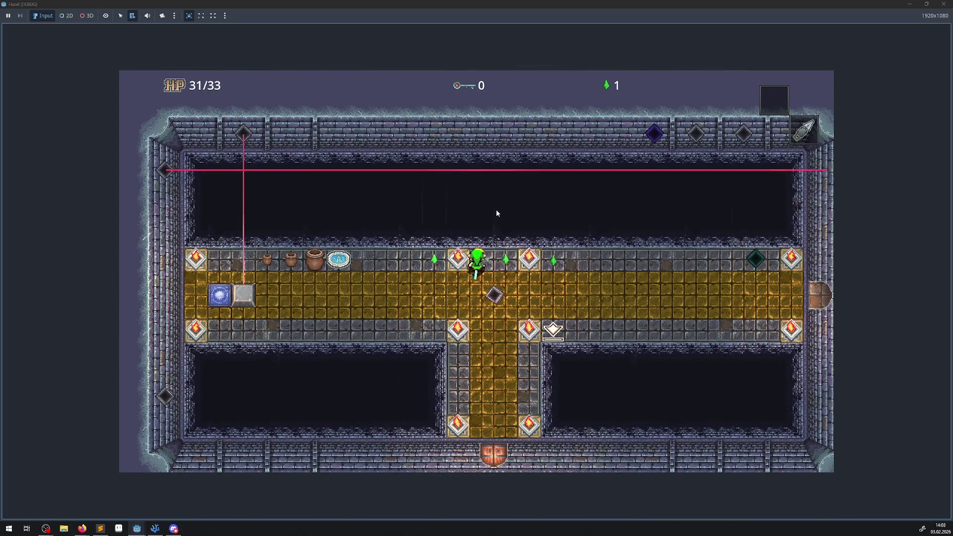
key("space")
key("F8")
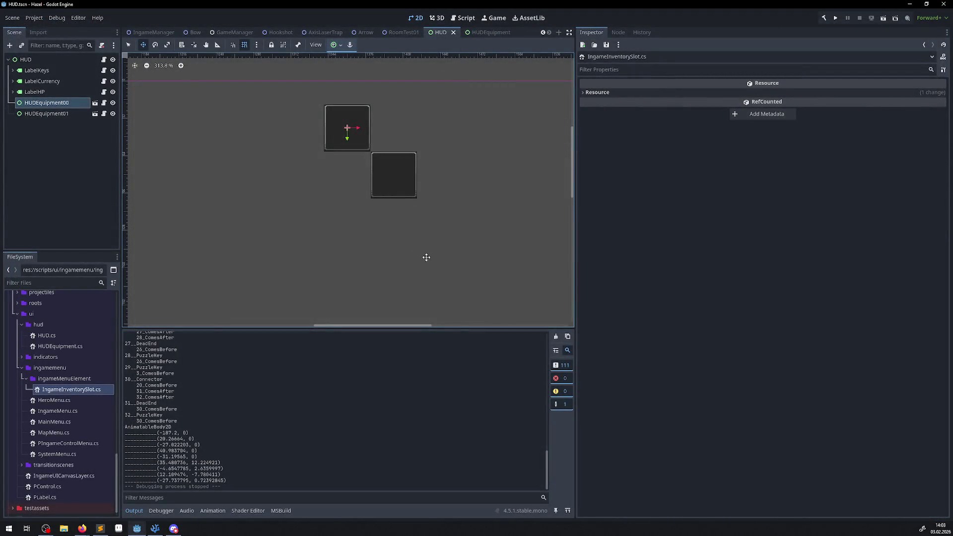
scroll(191, 465, "up", 5)
left_click_drag(185, 458, 125, 358)
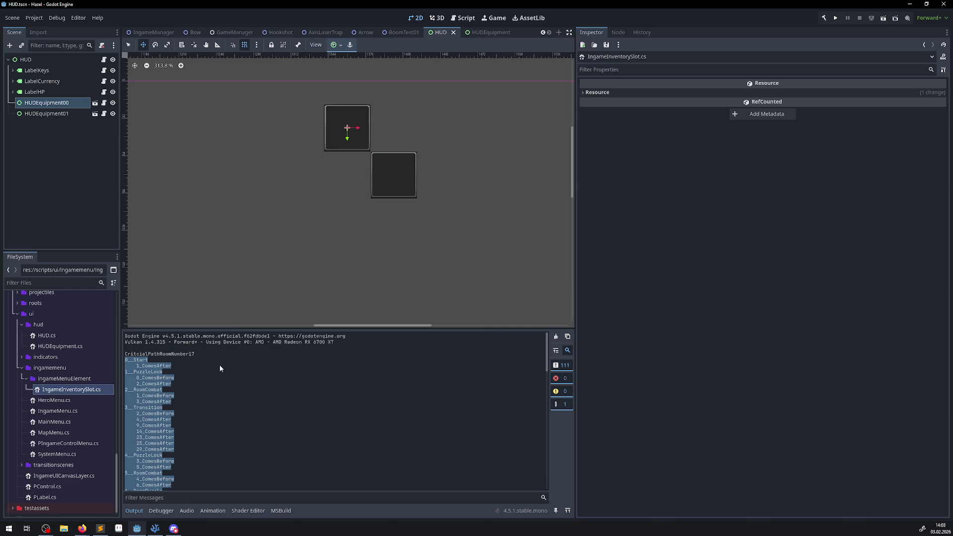
left_click(315, 402)
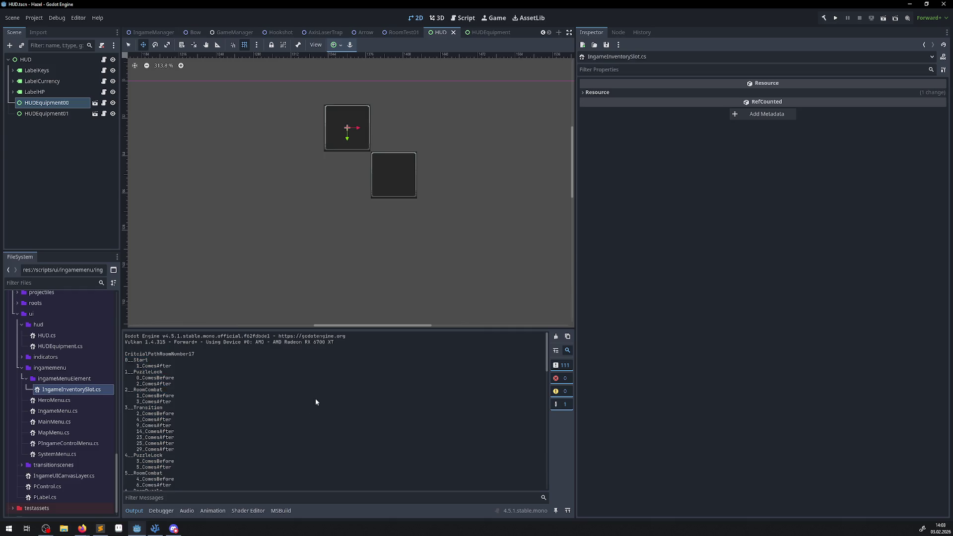
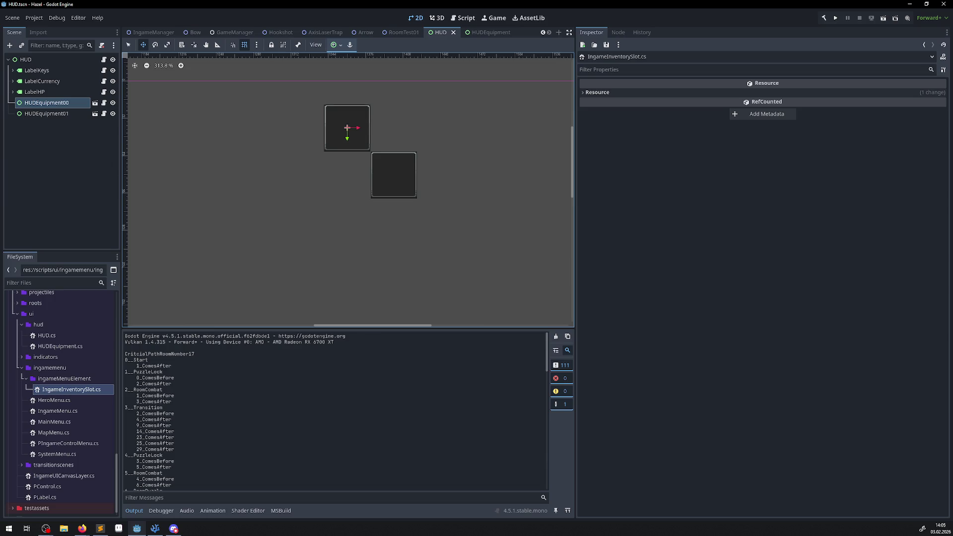
- Bring up the Firefox window with the Wikipedia C++11 article, then close it
key("alt+Tab")
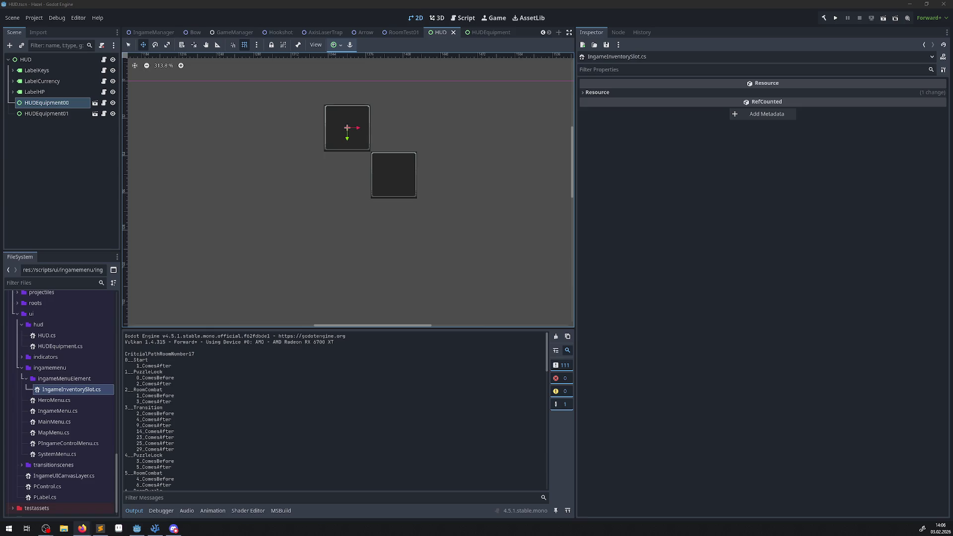
left_click(82, 528)
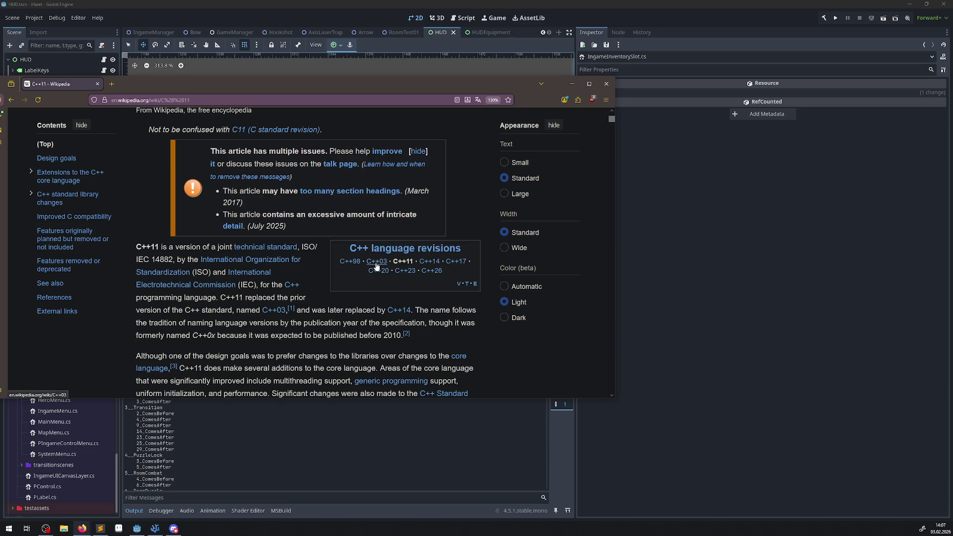
mouse_move(378, 267)
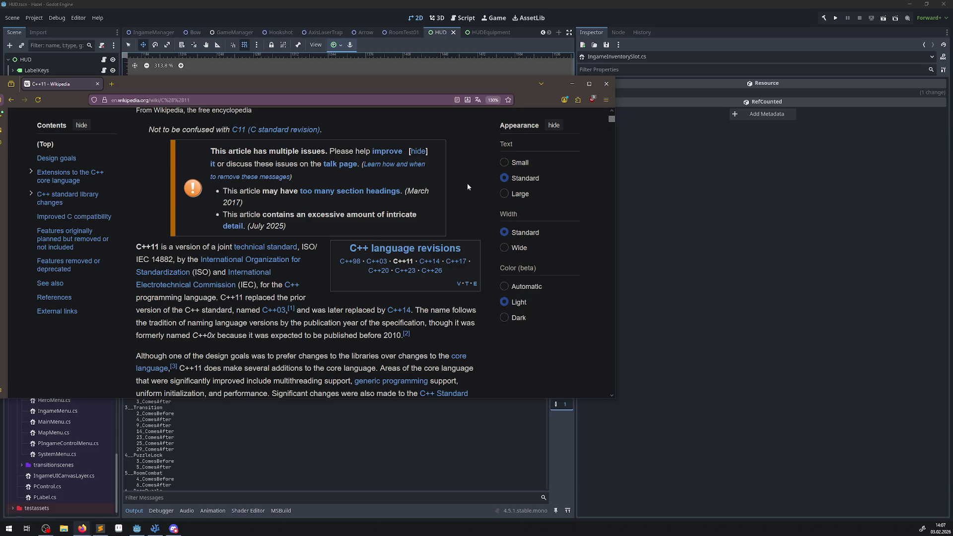
left_click(606, 85)
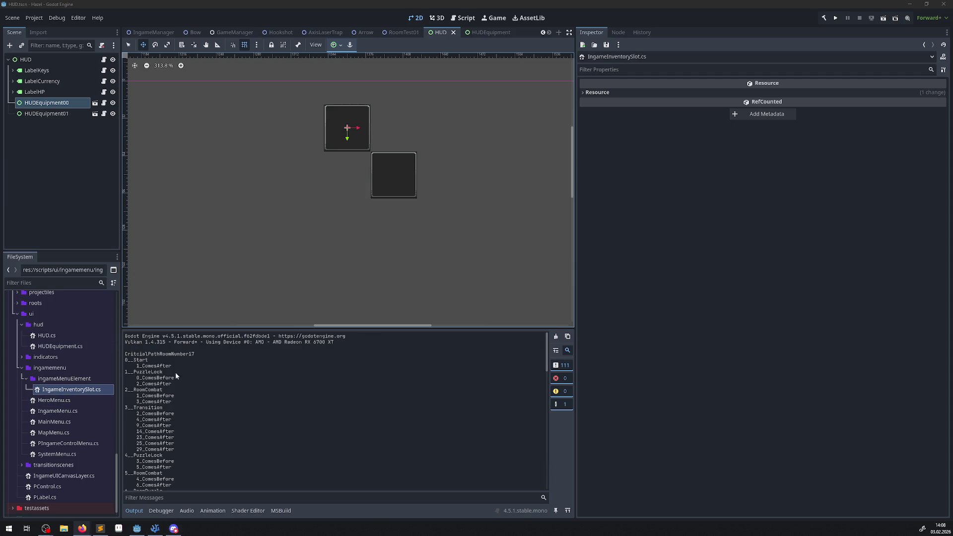
- Expand the ingamemenu scenes folder and copy the ingameMenuElement name from the scripts-side folder
scroll(75, 431, "up", 10)
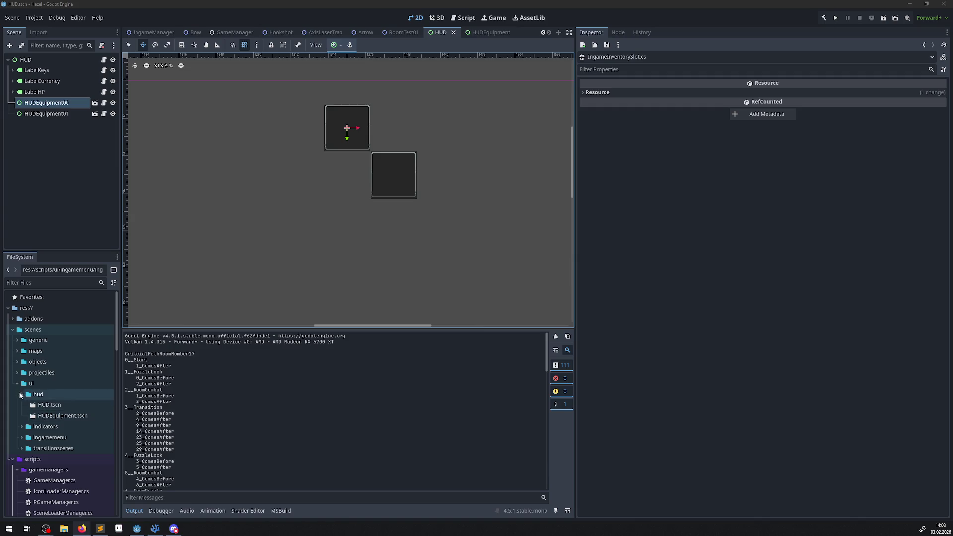
left_click(22, 437)
scroll(62, 435, "down", 2)
scroll(62, 435, "down", 6)
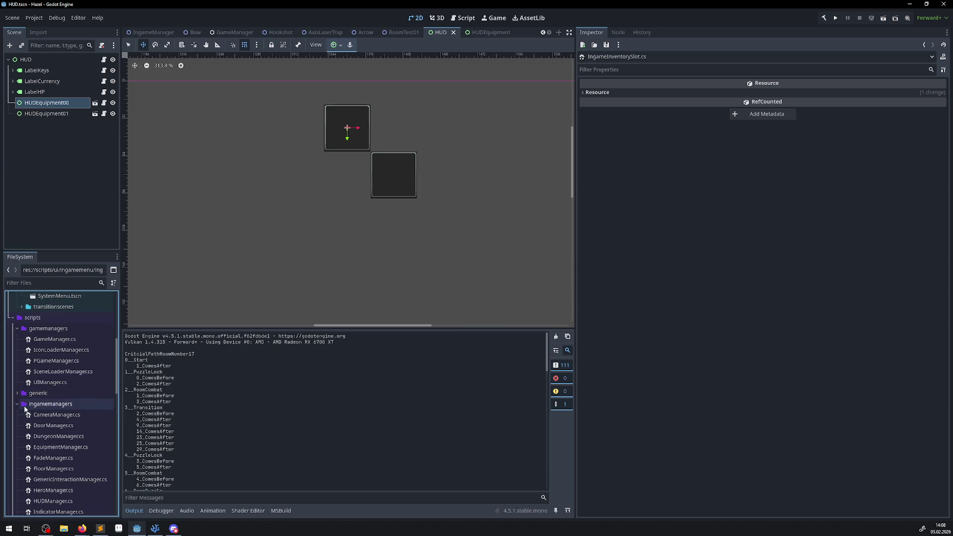
scroll(59, 404, "down", 10)
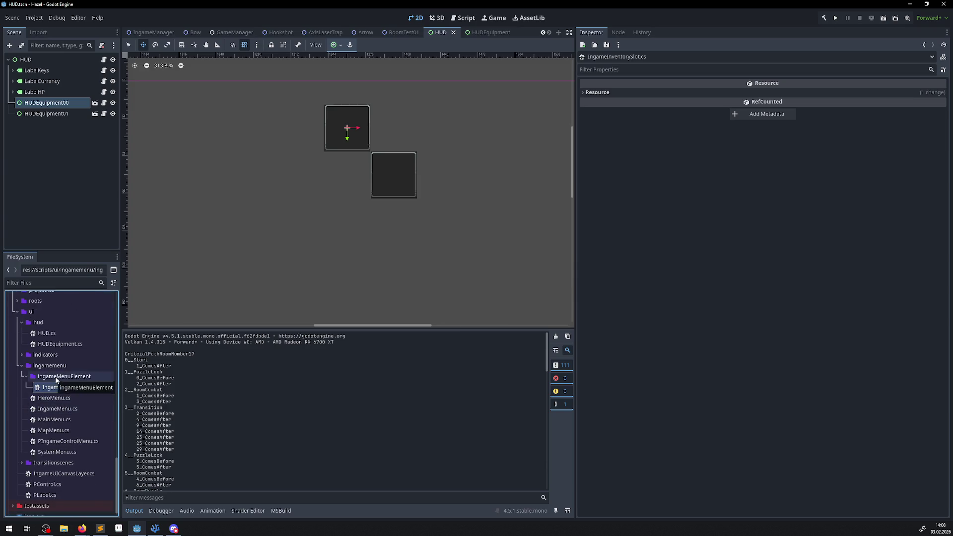
right_click(56, 379)
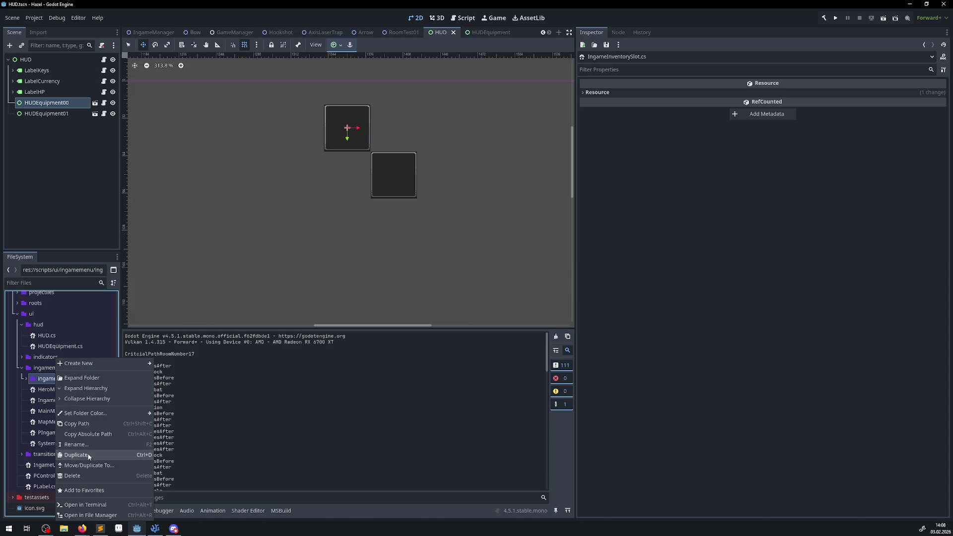
left_click(89, 454)
scroll(62, 394, "up", 10)
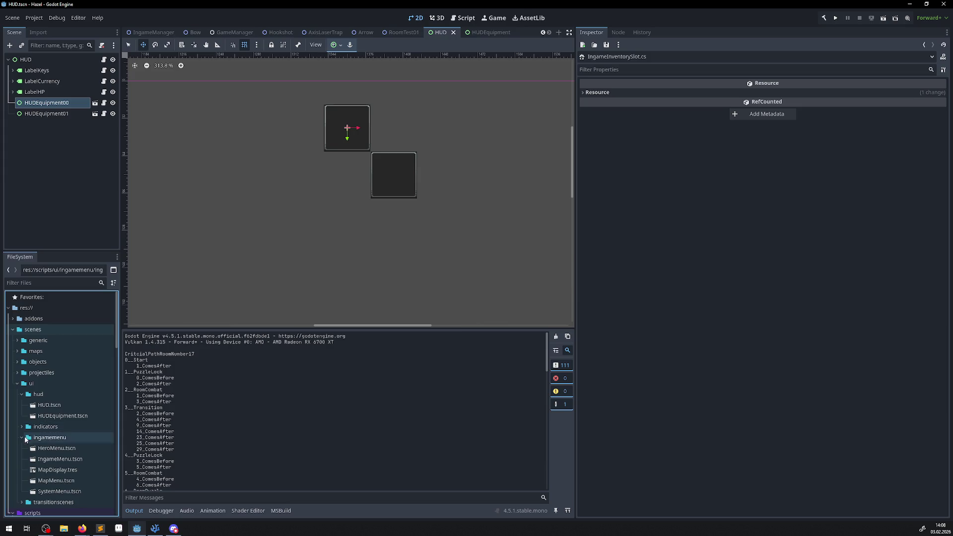
- Create a new folder named ingameMenuElement inside scenes/ui/ingamemenu
right_click(44, 437)
mouse_move(71, 366)
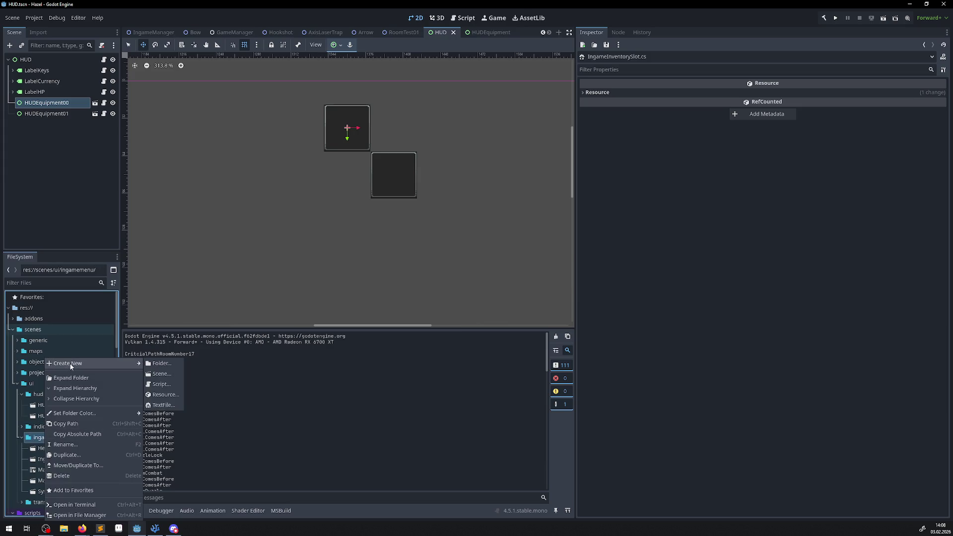
left_click(162, 363)
key("ctrl+v")
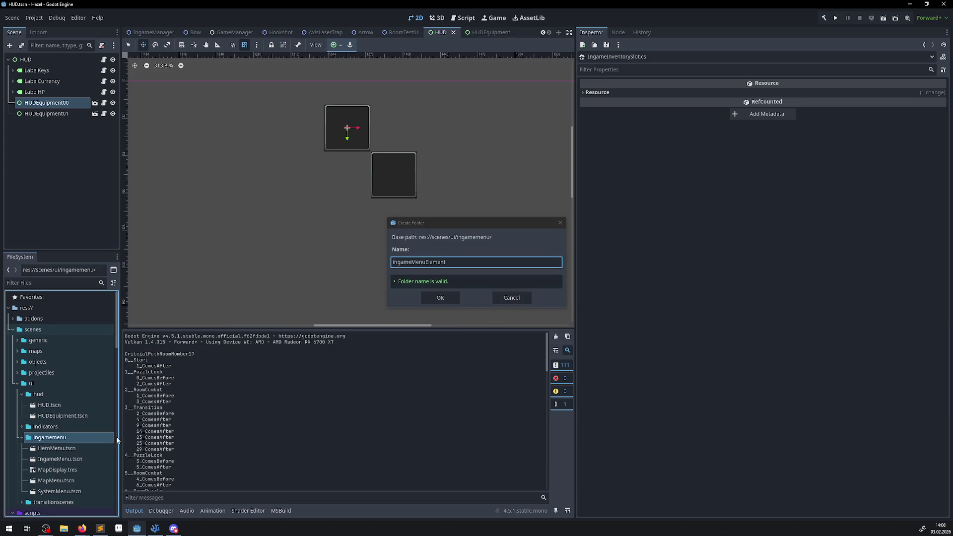
left_click(439, 298)
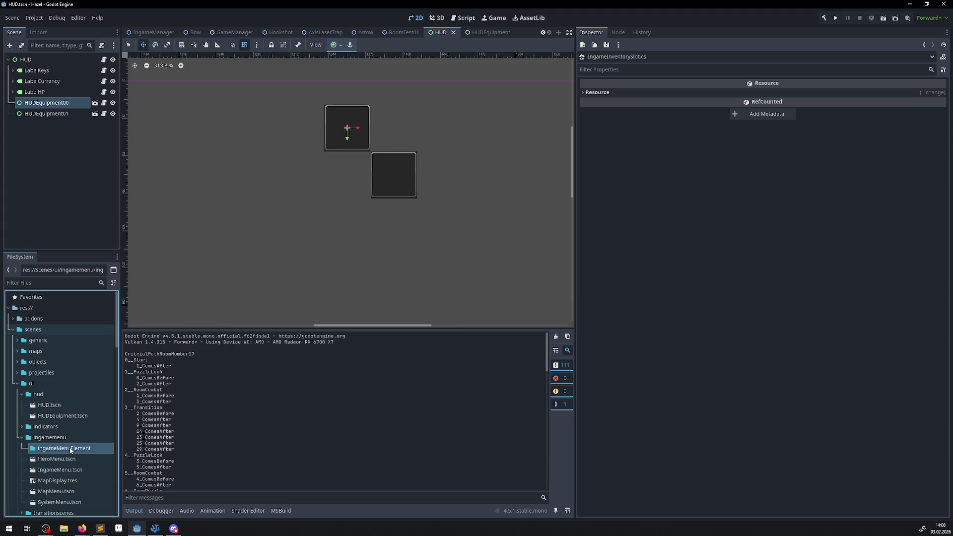
- Select the IngameInventorySlot class name in the code editor to reuse it
left_click(155, 528)
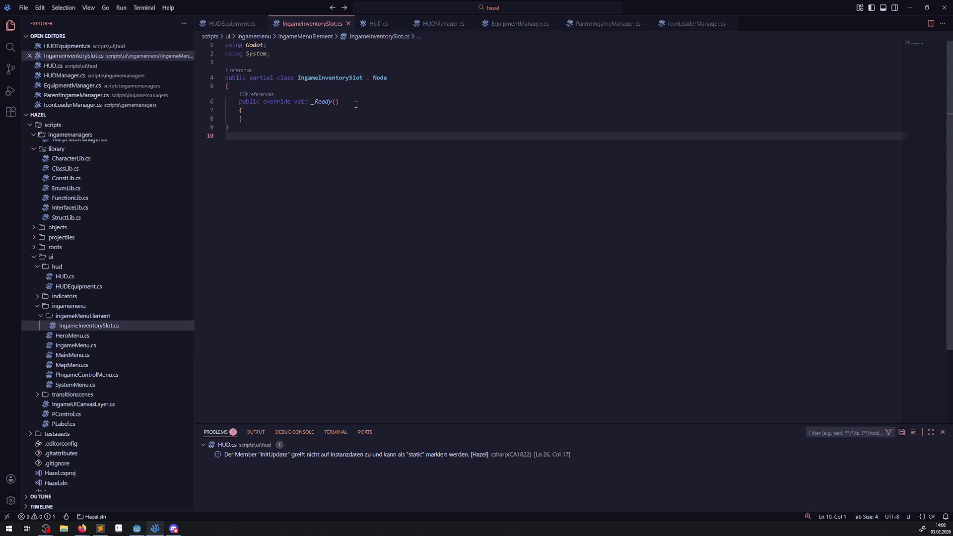
left_click(331, 78)
double_click(331, 79)
key("ctrl+c")
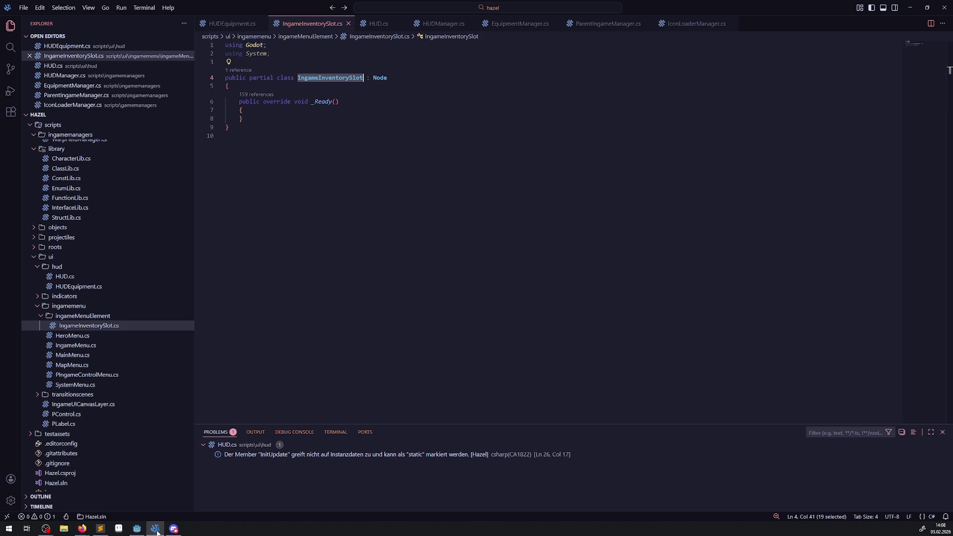
left_click(137, 529)
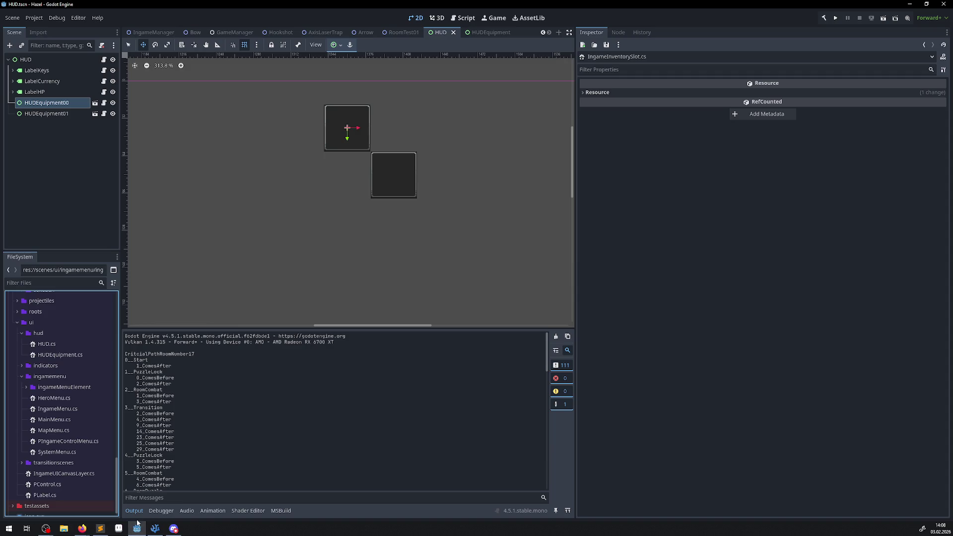
- Create a new IngameInventorySlot scene inside the ingameMenuElement folder
scroll(70, 417, "up", 10)
scroll(71, 408, "up", 5)
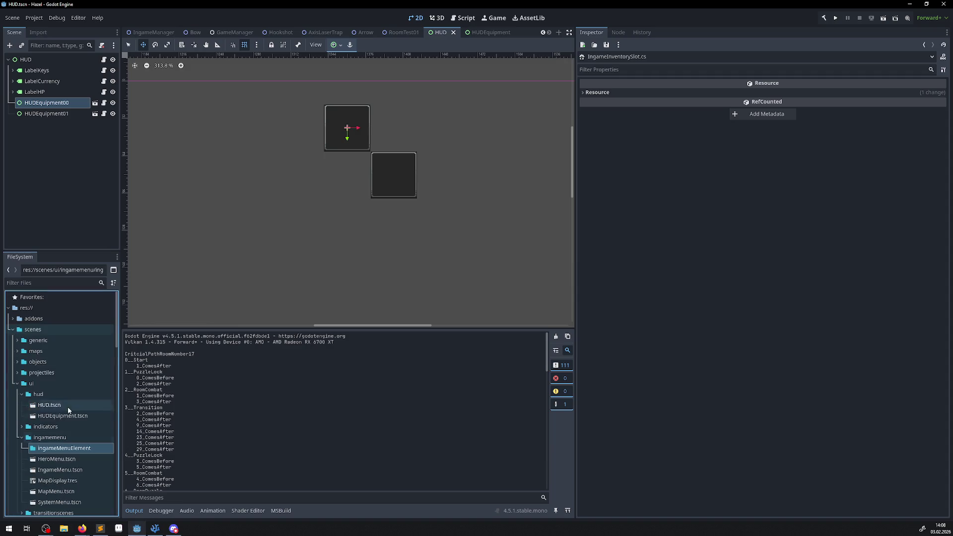
right_click(60, 450)
mouse_move(93, 362)
left_click(182, 374)
key("ctrl+v")
left_click(446, 323)
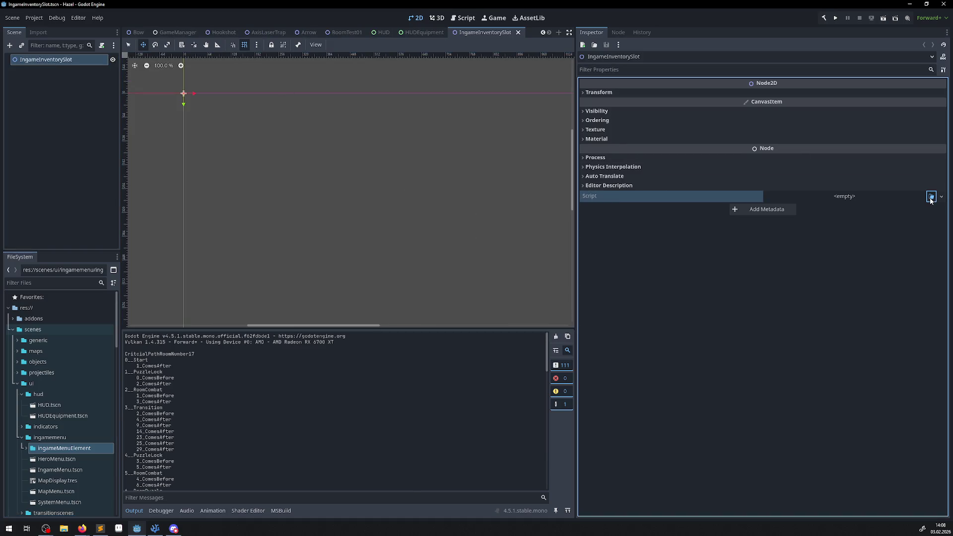
- Attach IngameInventorySlot.cs to the root node via Quick Load and save the scene
left_click(930, 196)
key("ctrl+v")
double_click(391, 177)
key("ctrl+s")
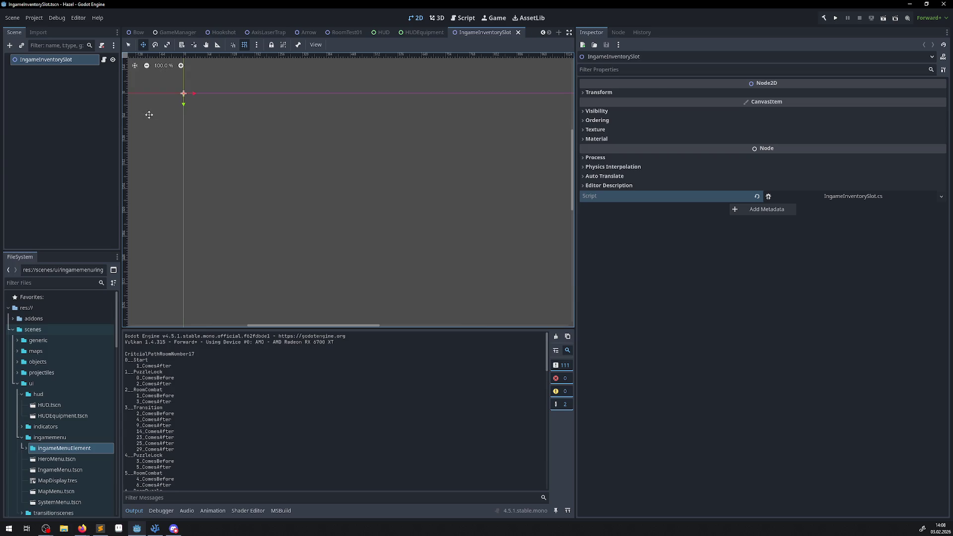
right_click(62, 64)
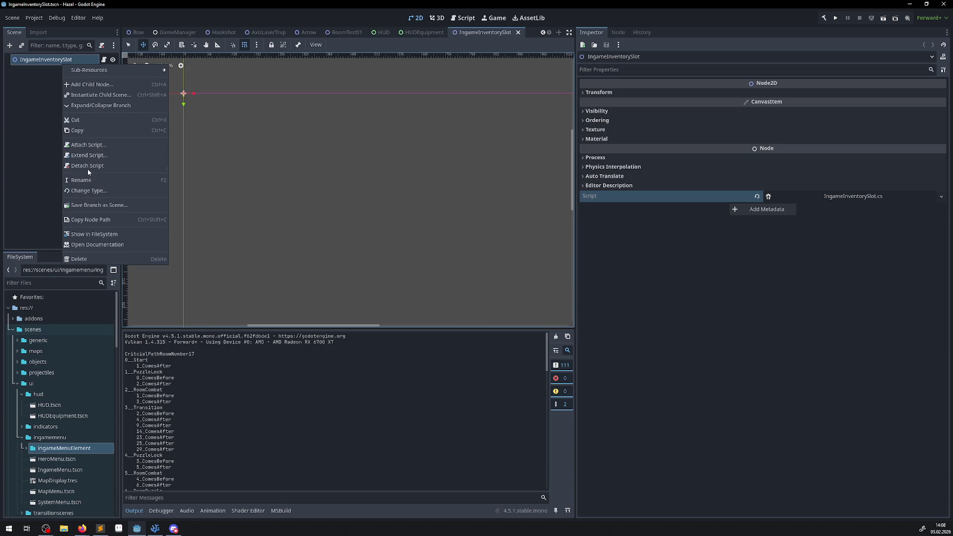
left_click(30, 159)
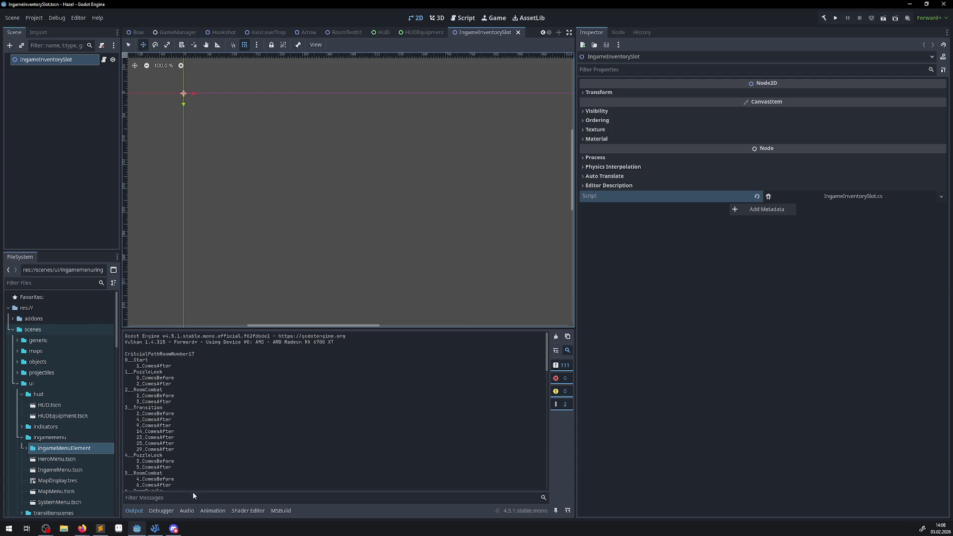
right_click(51, 60)
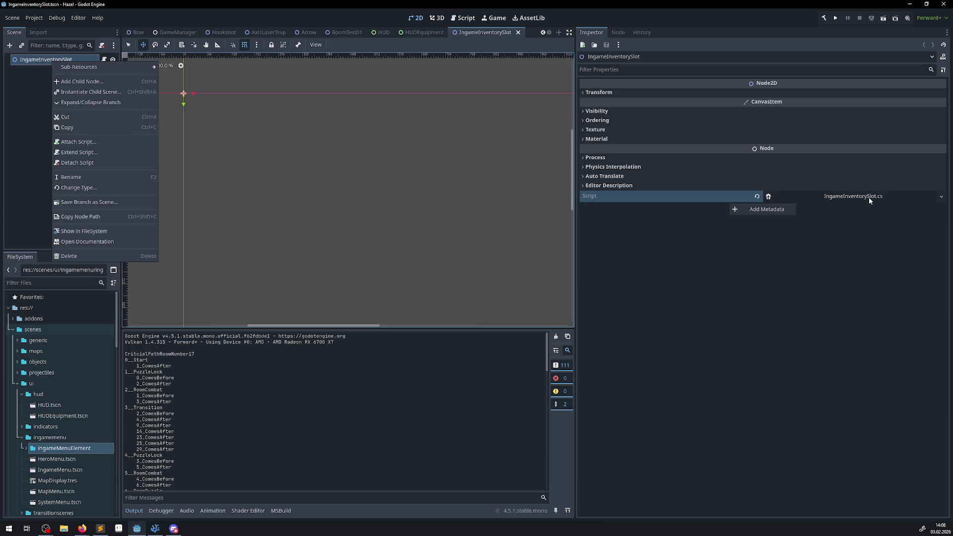
left_click(159, 530)
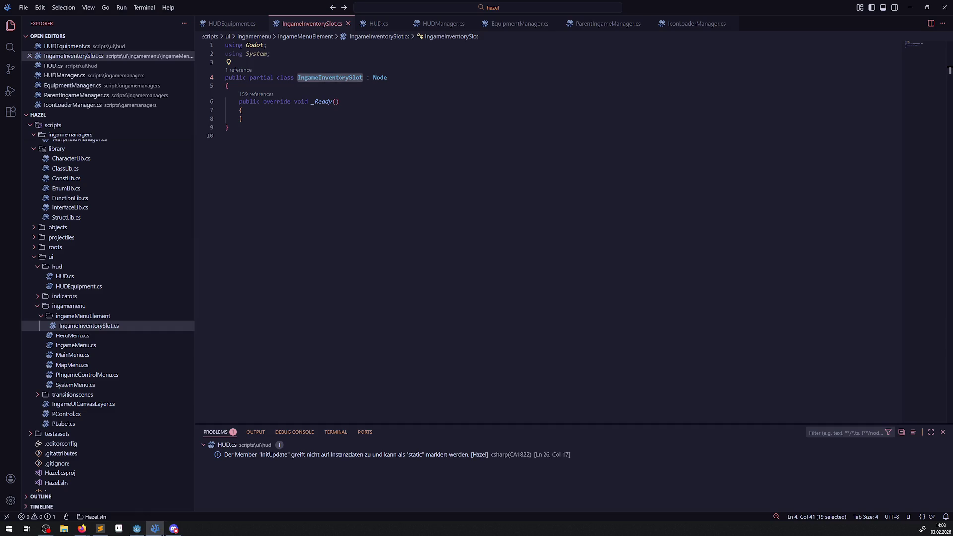
- Replace the Node base class with Control in IngameInventorySlot.cs
double_click(381, 78)
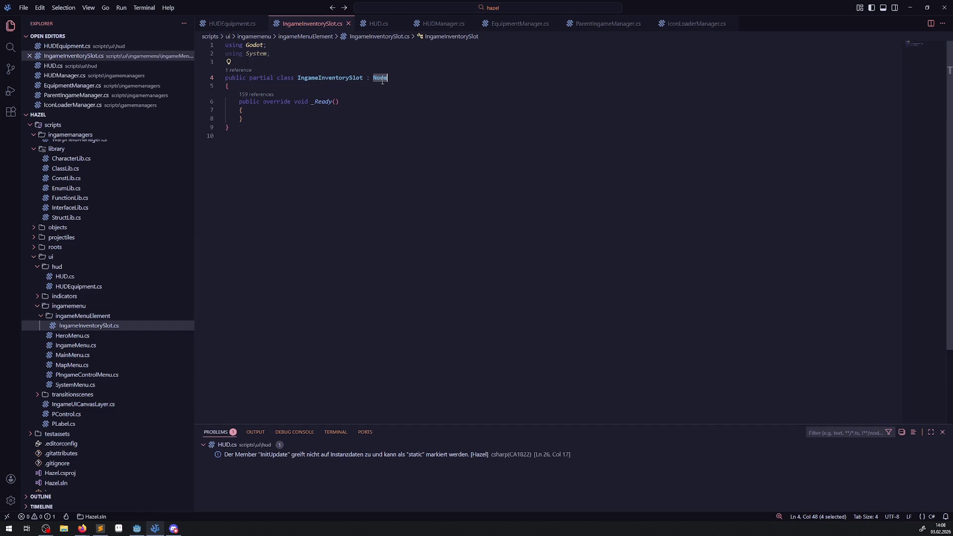
type("Control")
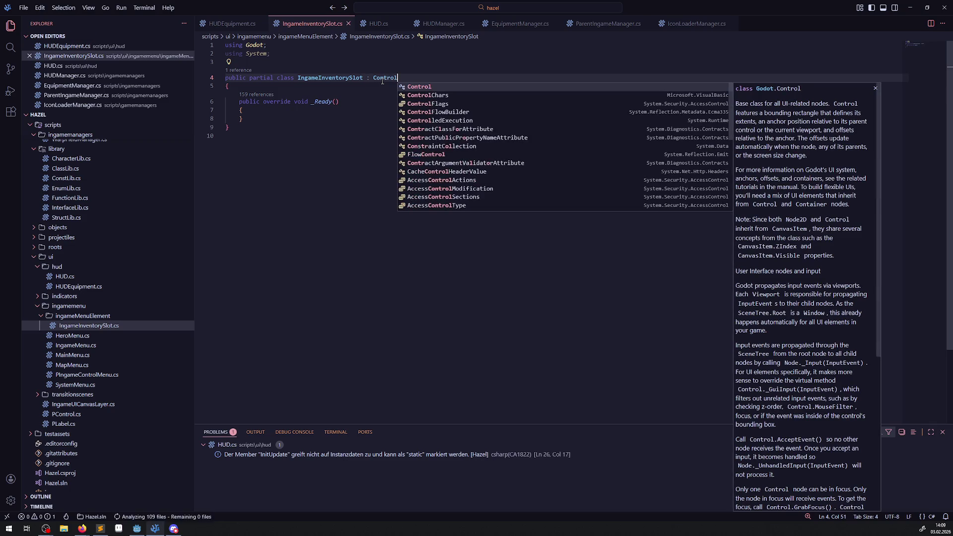
left_click(361, 193)
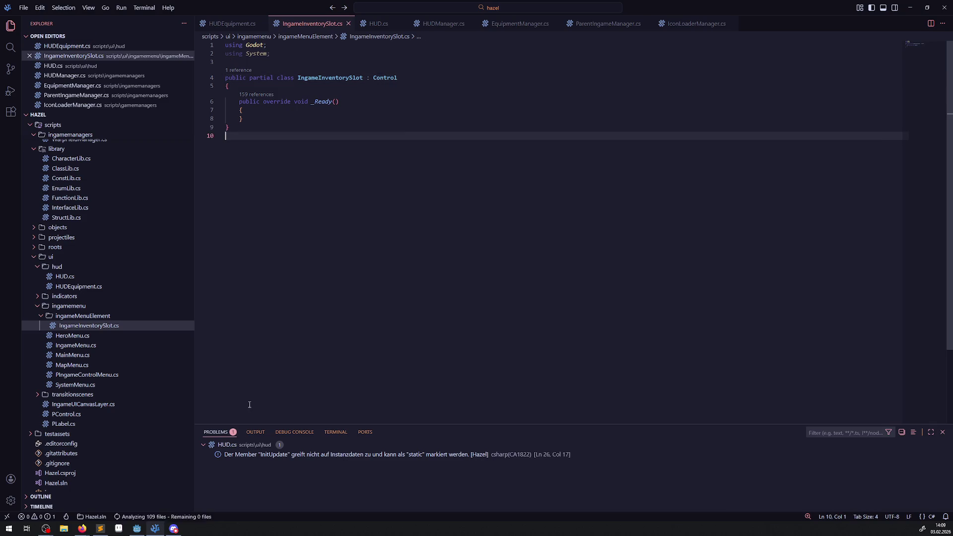
left_click(141, 530)
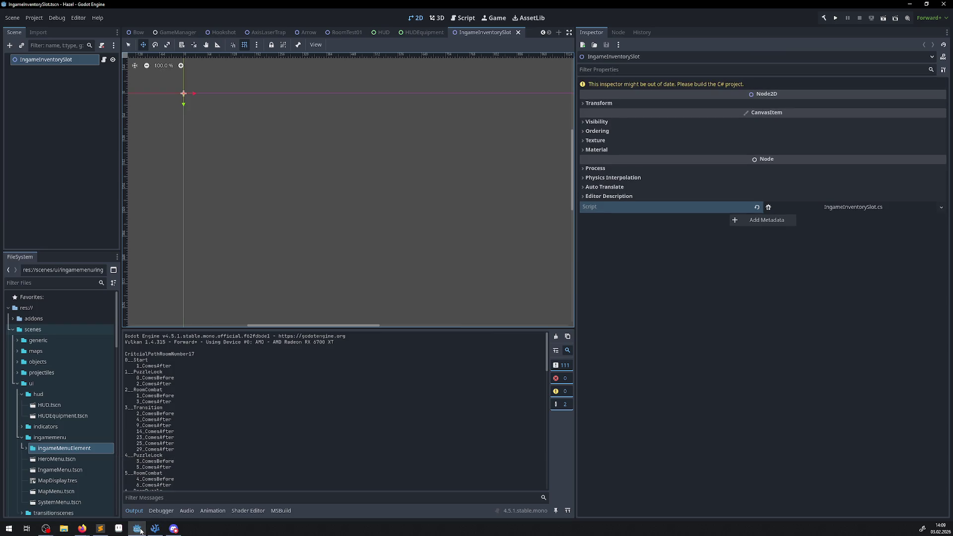
- Change the IngameInventorySlot root node's type to Control and rebuild the C# project
right_click(65, 64)
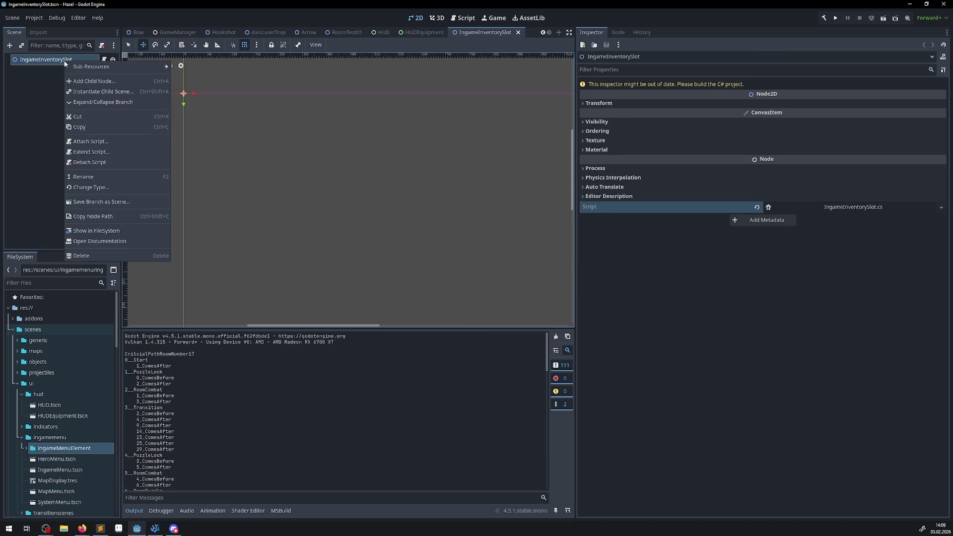
left_click(99, 189)
type("Con")
left_click(109, 216)
left_click(195, 397)
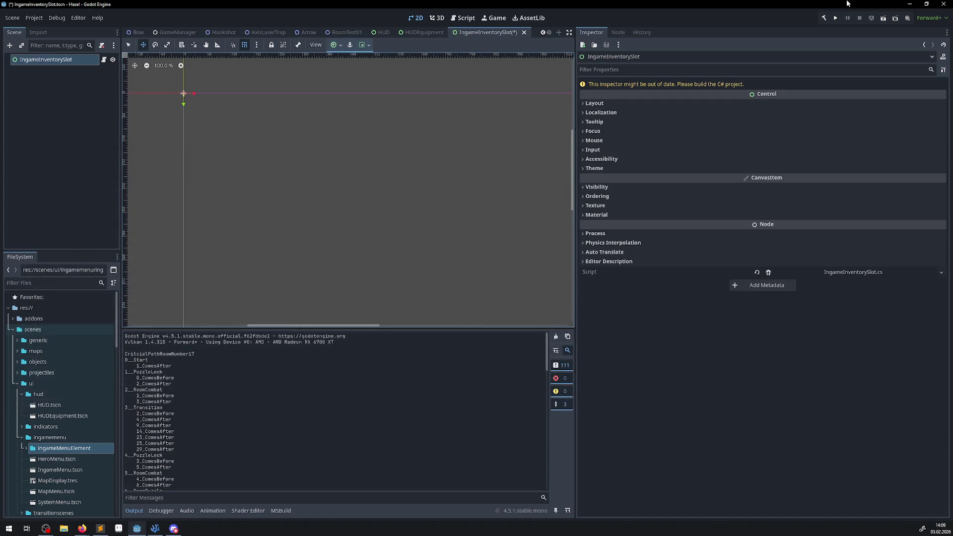
left_click(823, 18)
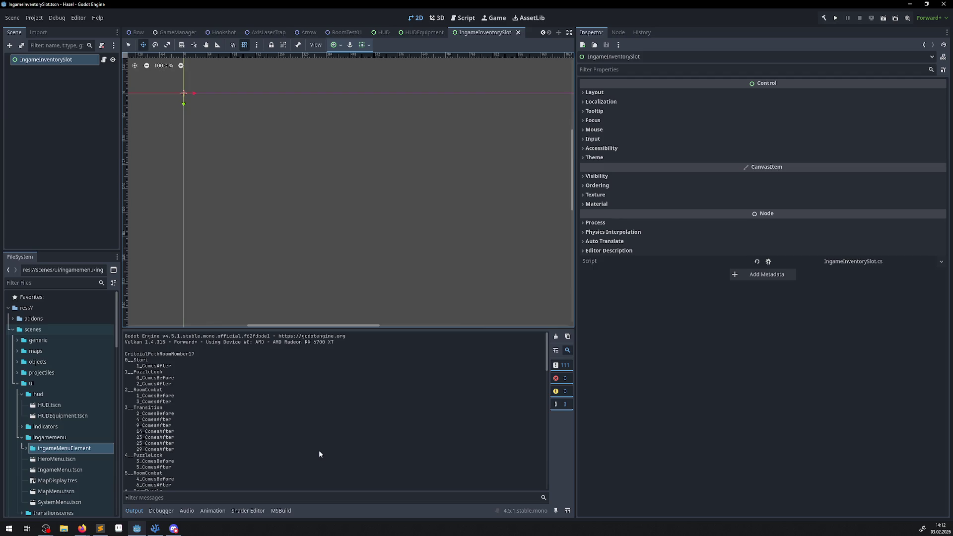
- Paste EquipmentSlot and Sprite2D from HUDEquipment under the IngameInventorySlot root, then save
left_click(424, 31)
left_click(37, 81)
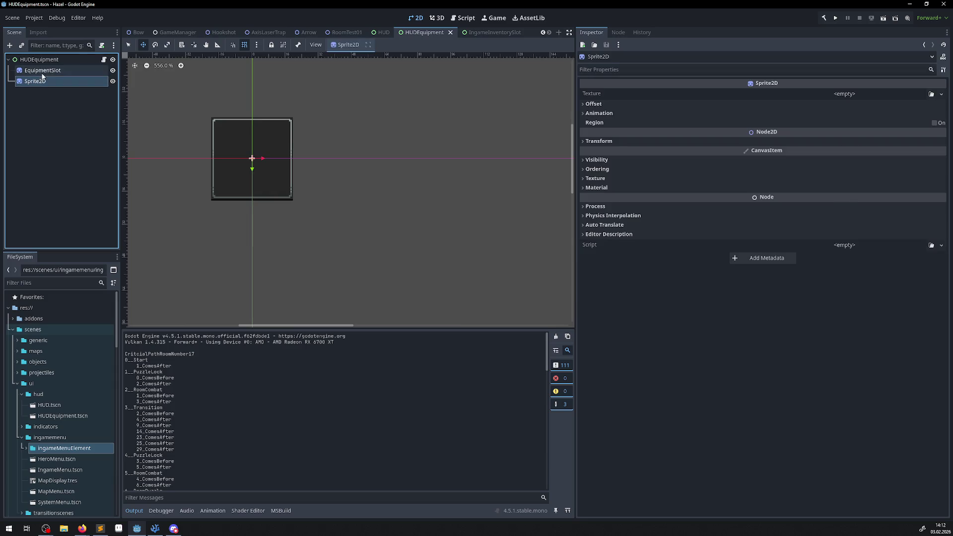
left_click(480, 33)
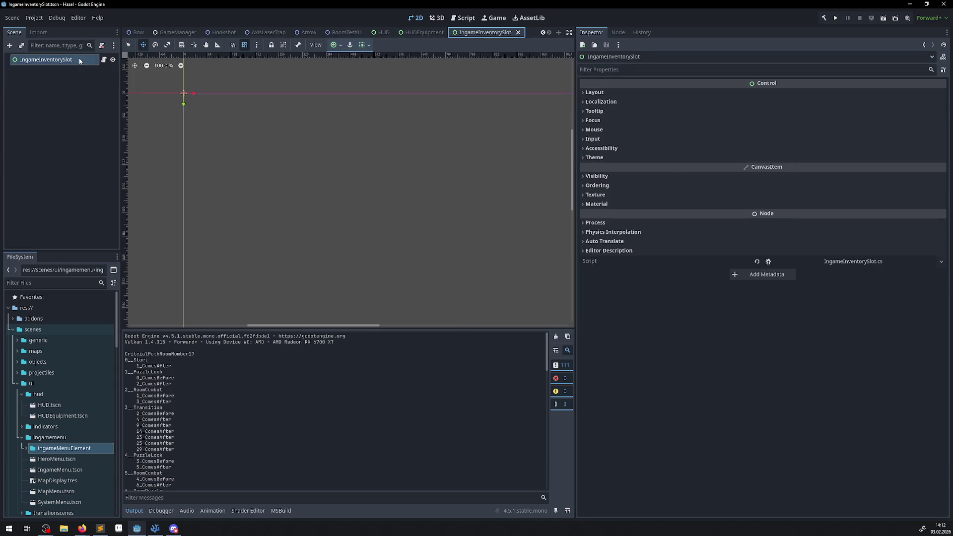
key("ctrl+v")
key("shift+f")
key("ctrl+s")
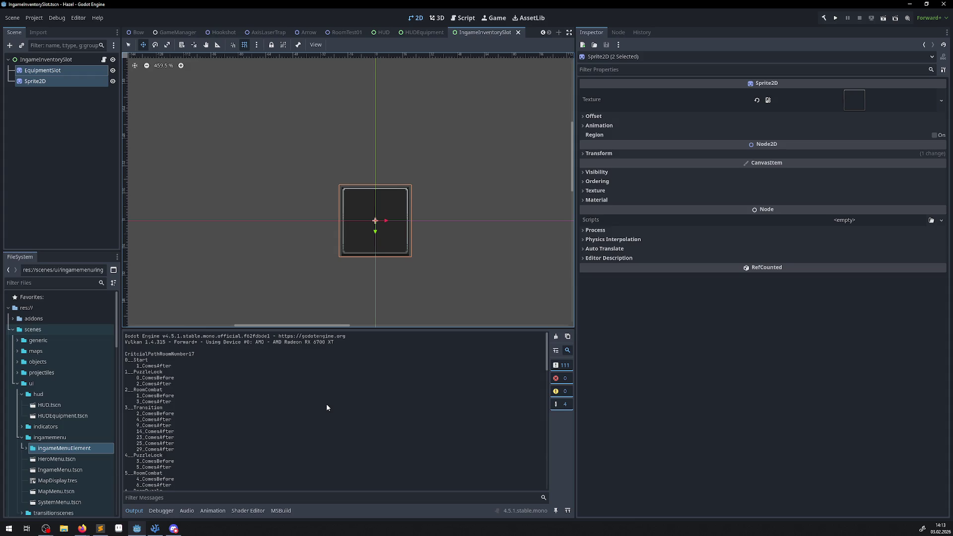
left_click(48, 165)
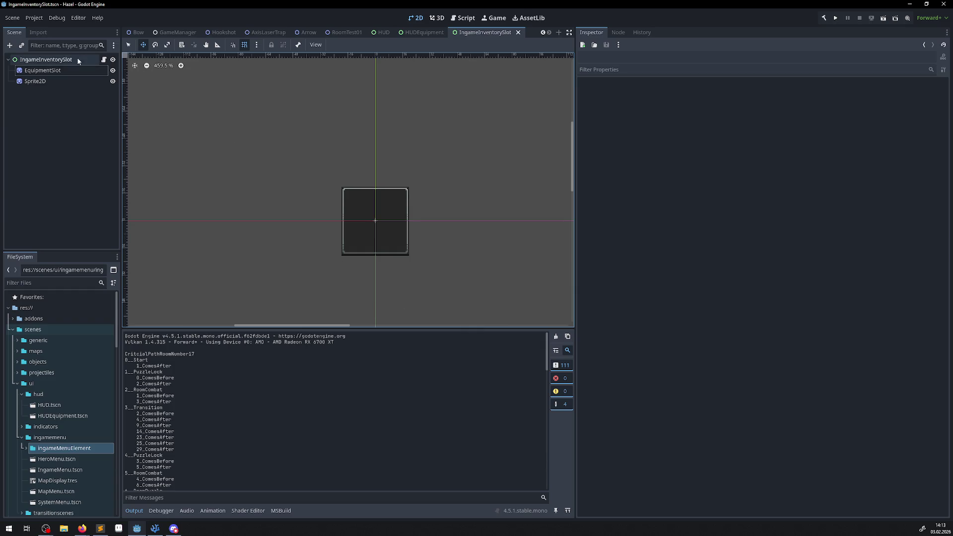
left_click(54, 61)
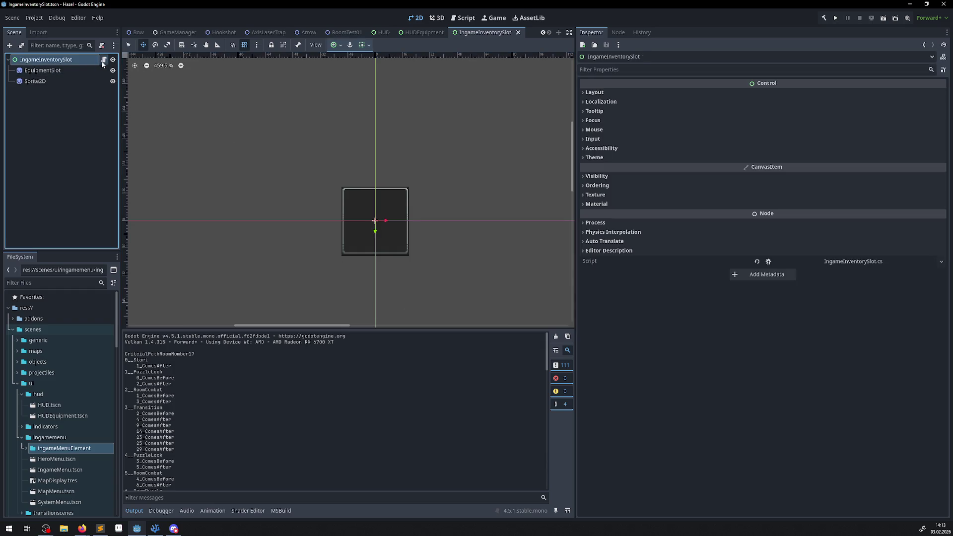
left_click(153, 529)
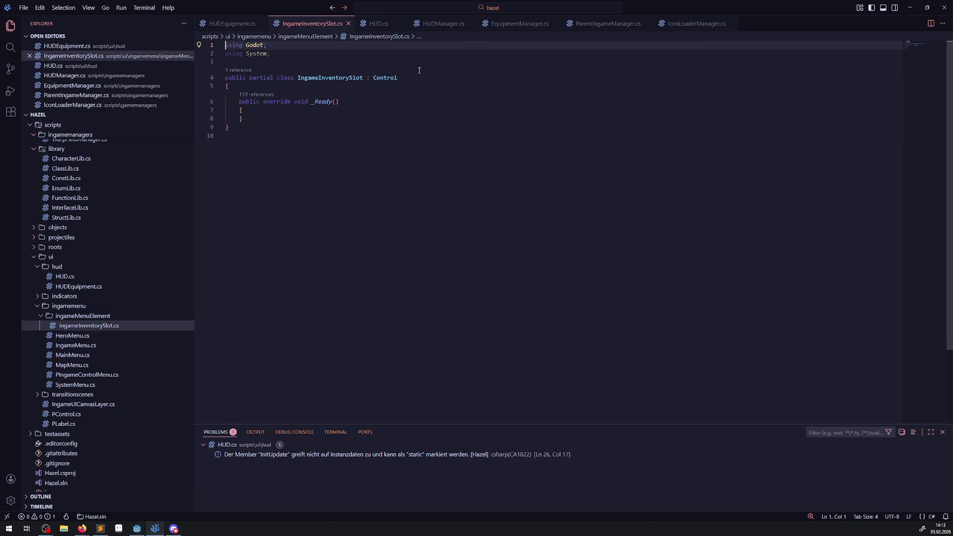
- Replace the _Ready body in IngameInventorySlot.cs with the class code copied from HUDEquipment.cs
left_click(232, 23)
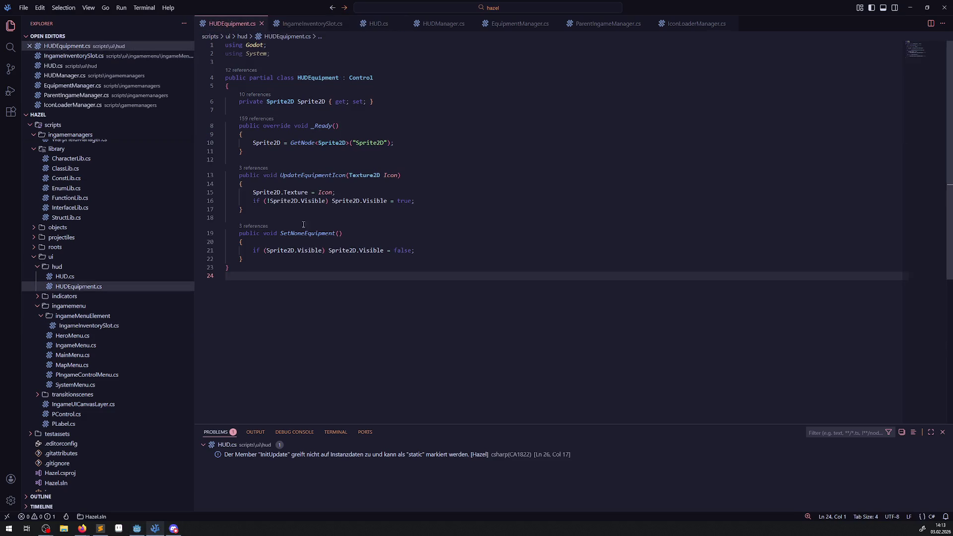
mouse_move(229, 86)
left_mouse_down()
mouse_move(268, 258)
mouse_move(282, 263)
left_mouse_up()
key("ctrl+c")
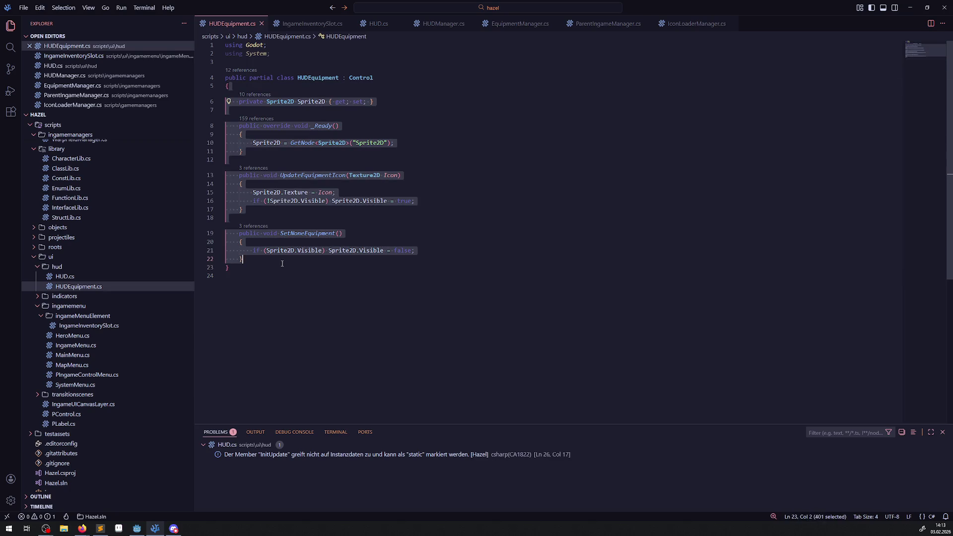
left_click(312, 23)
left_click_drag(262, 120, 229, 86)
key("ctrl+v")
left_click(514, 154)
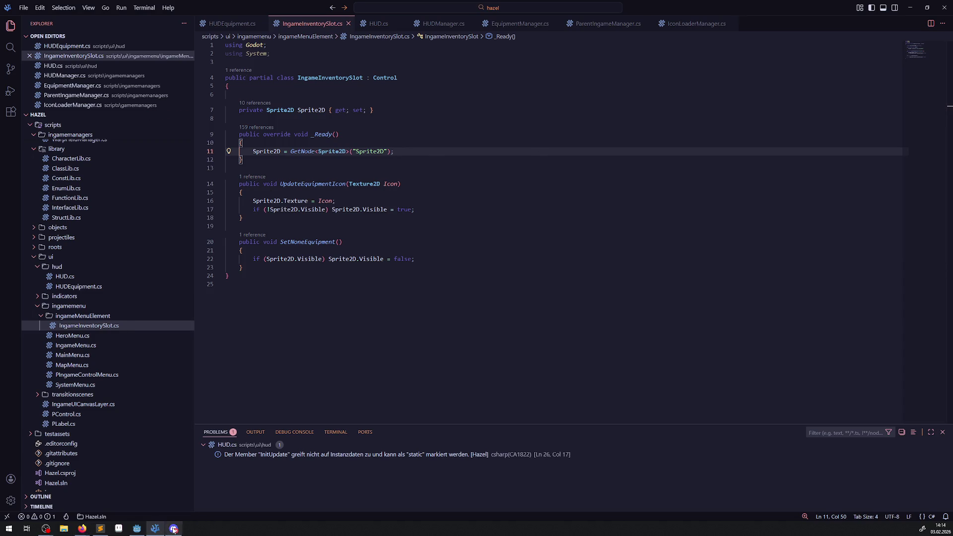
left_click(137, 529)
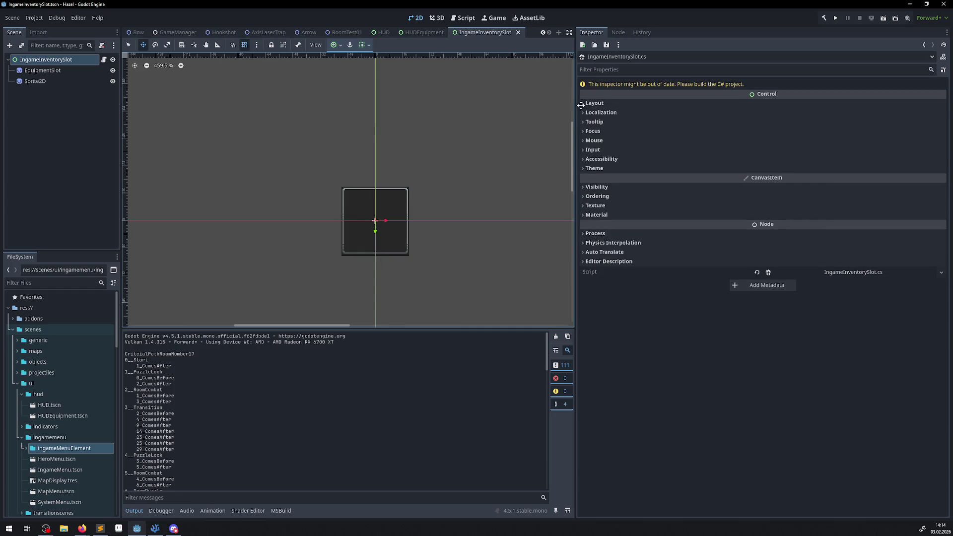
- Rebuild the C# project and open the HeroMenu.tscn scene
left_click(824, 17)
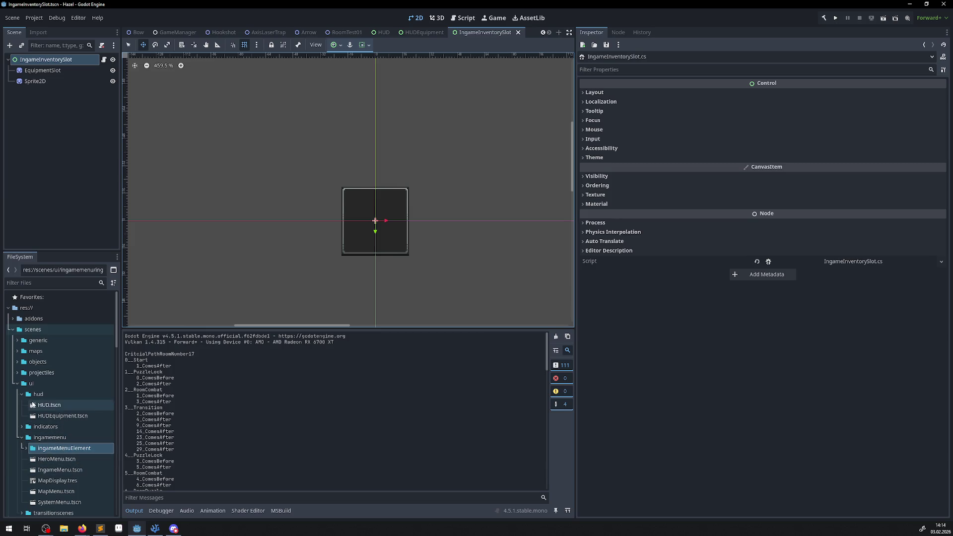
scroll(57, 451, "down", 1)
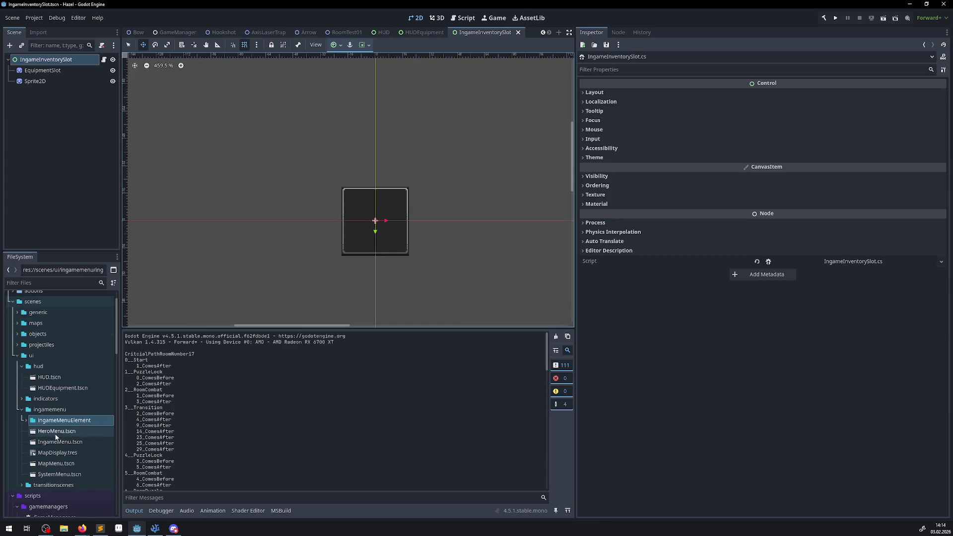
left_click(57, 431)
double_click(57, 431)
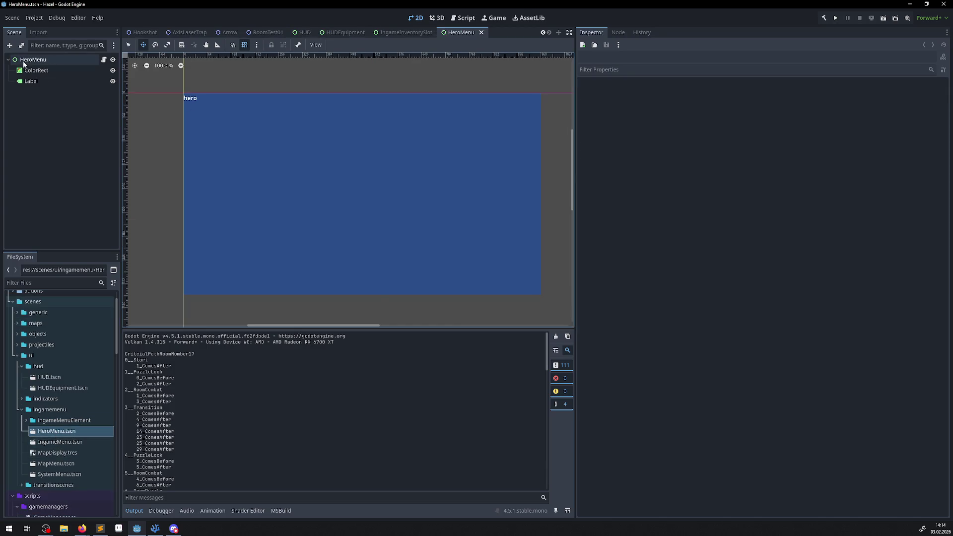
left_click(9, 60)
left_click(9, 60)
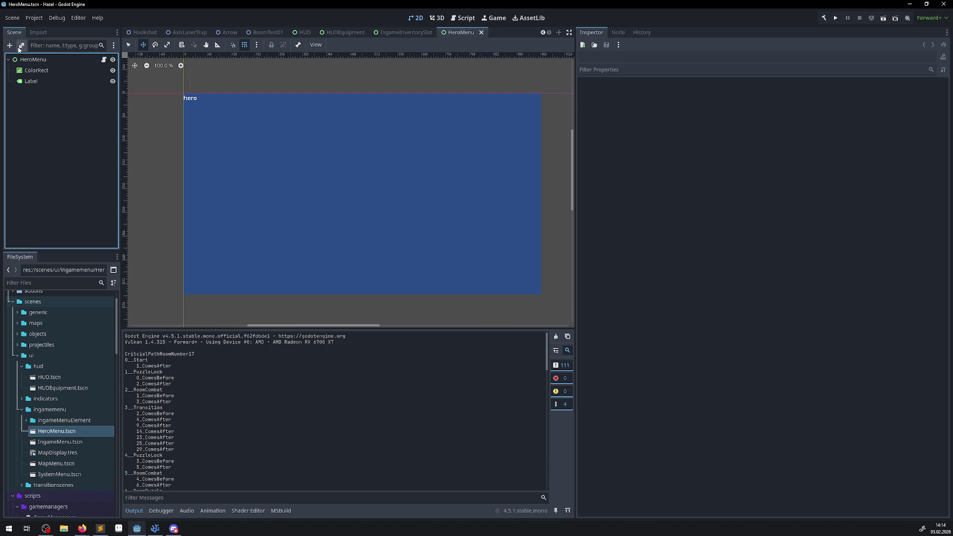
- Instance IngameInventorySlot.tscn as a child of HeroMenu and drag it down-right into the blue panel
left_click(21, 46)
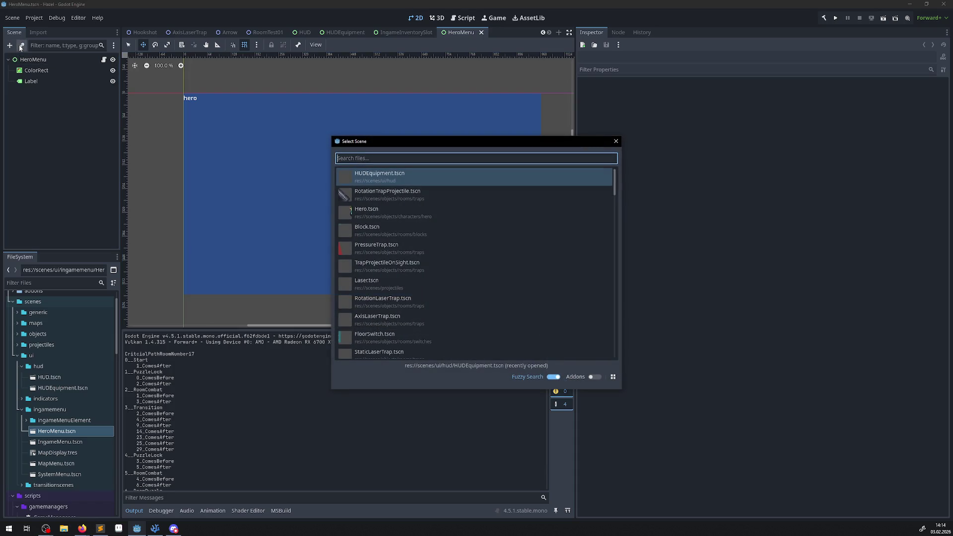
type("Scons")
key("BackSpace")
key("BackSpace")
key("BackSpace")
type("Ingame")
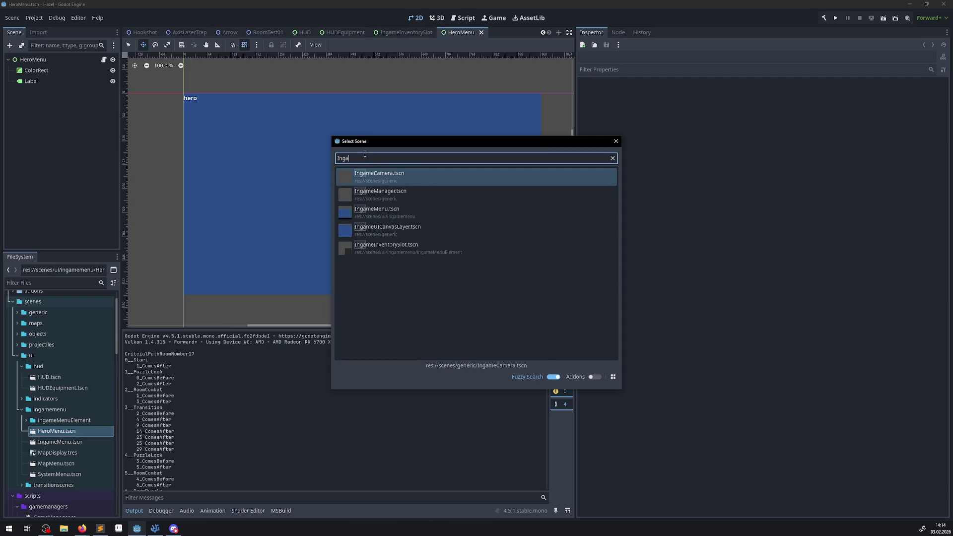
double_click(409, 246)
left_click_drag(184, 92, 214, 107)
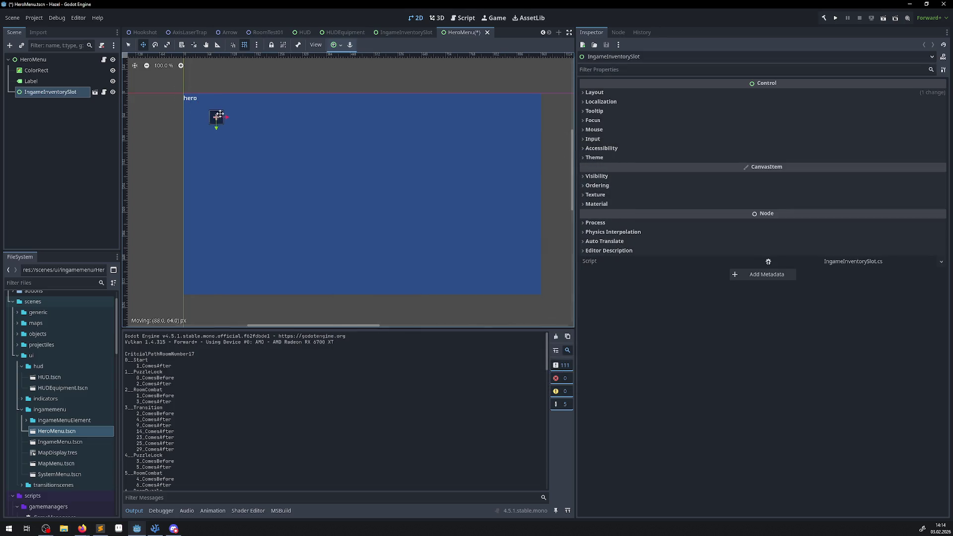
- Add a GridContainer under the IngameInventorySlot instance with Columns set to 5
scroll(214, 107, "up", 5)
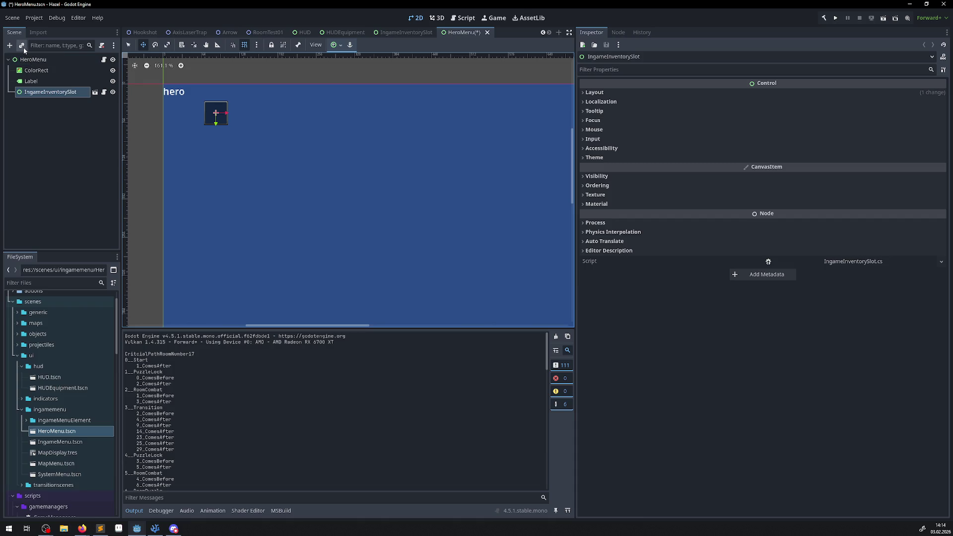
left_click(9, 45)
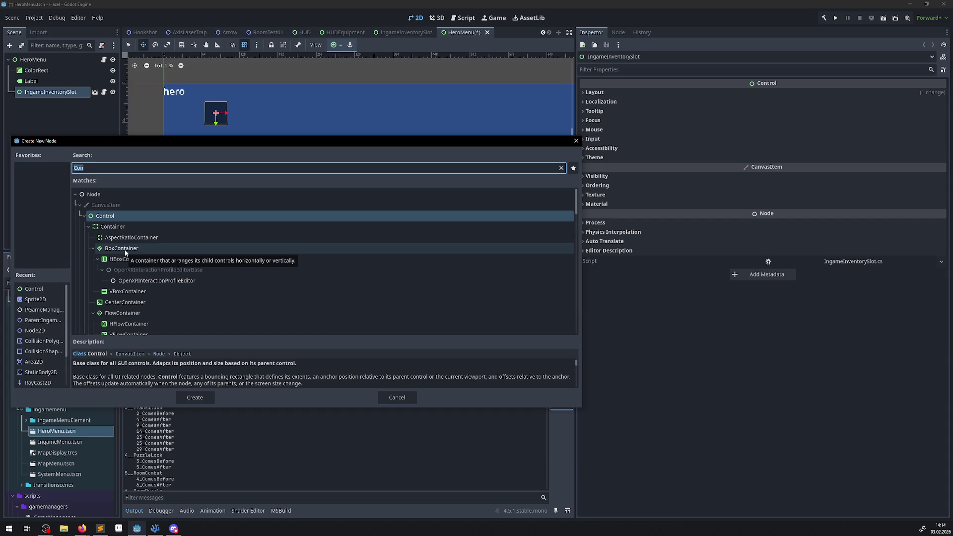
scroll(125, 252, "down", 1)
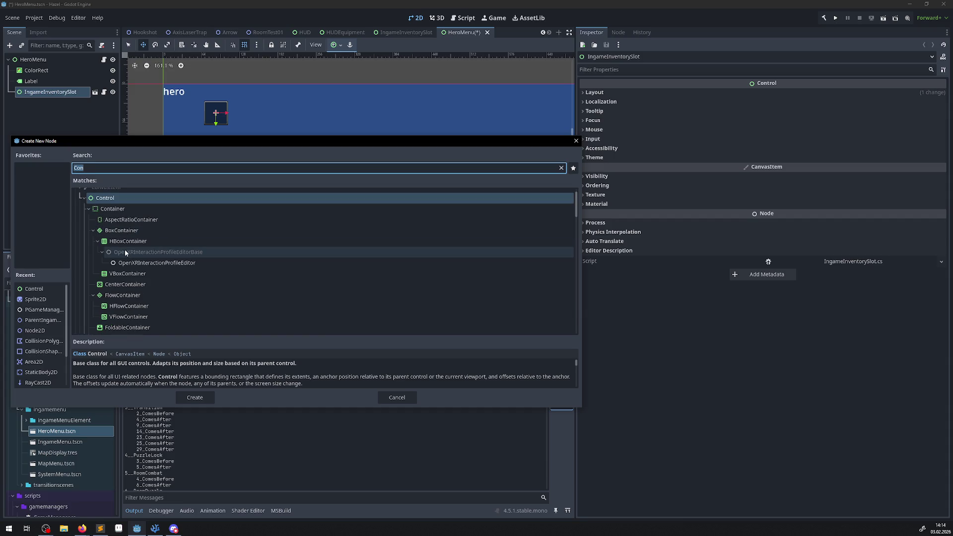
left_click(93, 231)
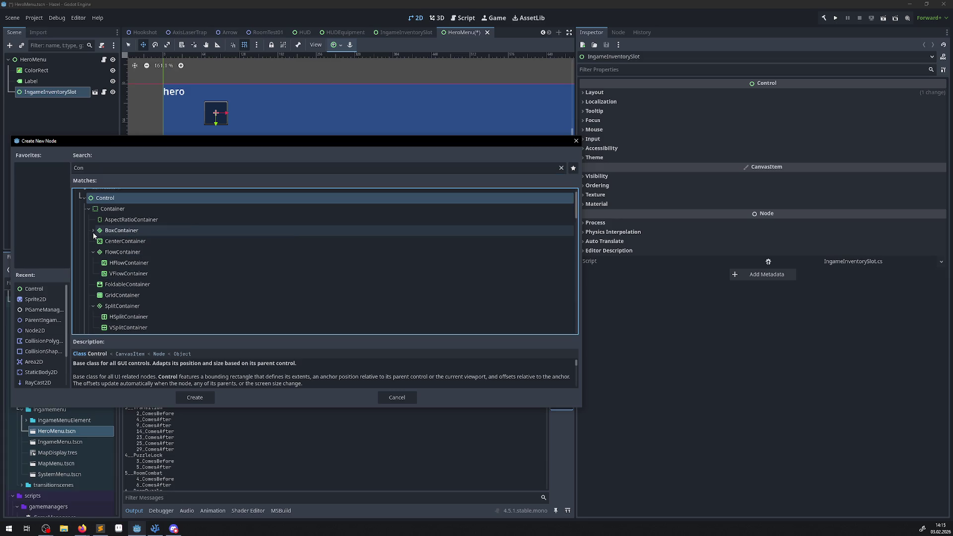
double_click(117, 296)
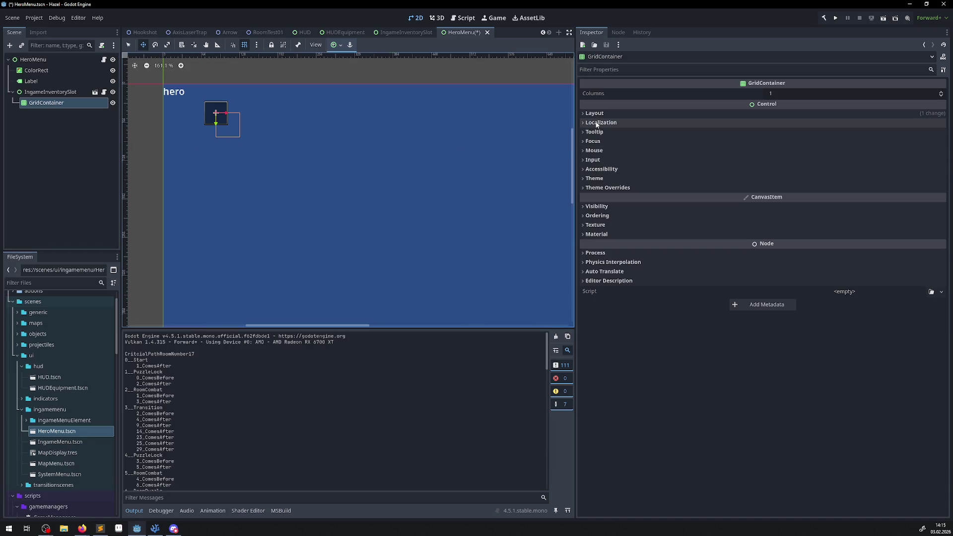
left_click_drag(778, 93, 843, 94)
left_click(779, 94)
type("5")
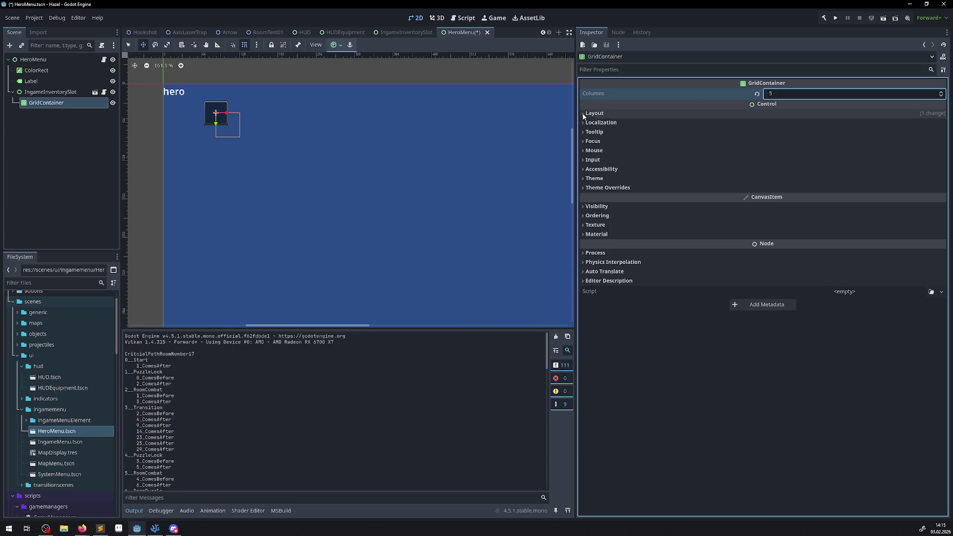
left_click(583, 113)
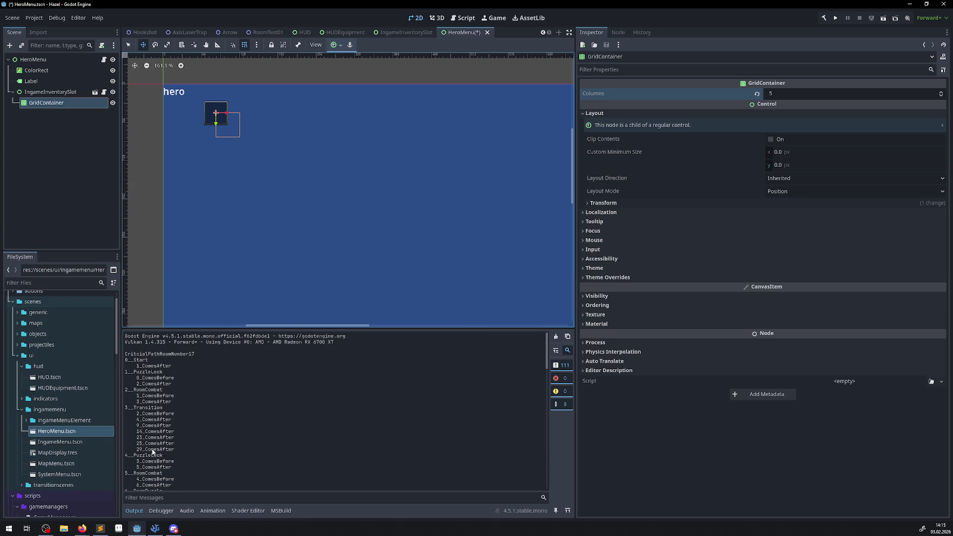
left_click(153, 532)
scroll(75, 338, "up", 5)
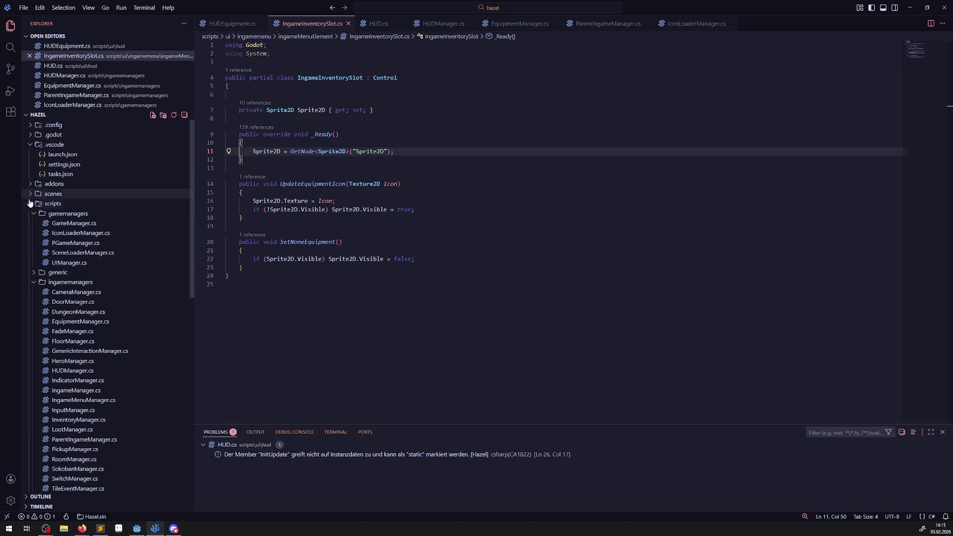
- Expand the addons folder in the VS Code Explorer to reveal the editortools plugin files
left_click(37, 184)
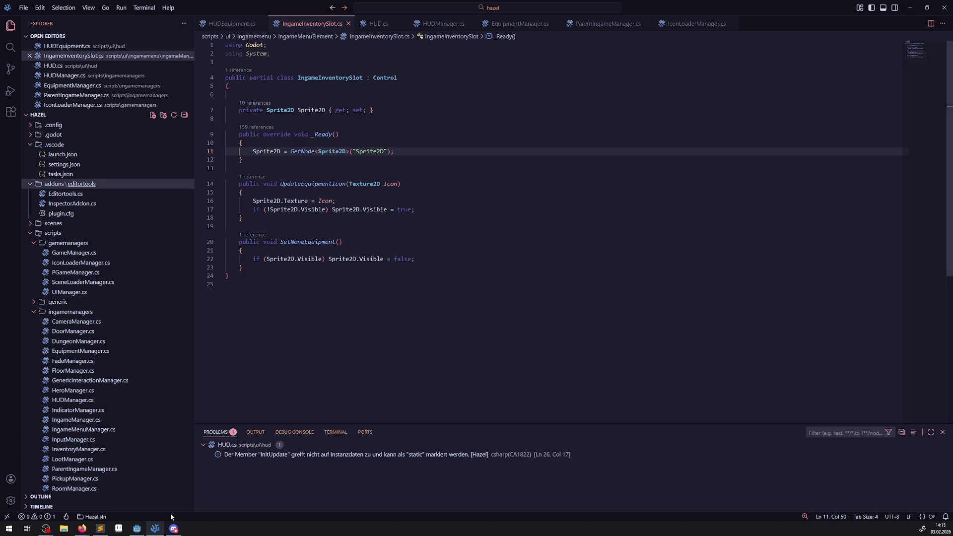
mouse_move(144, 531)
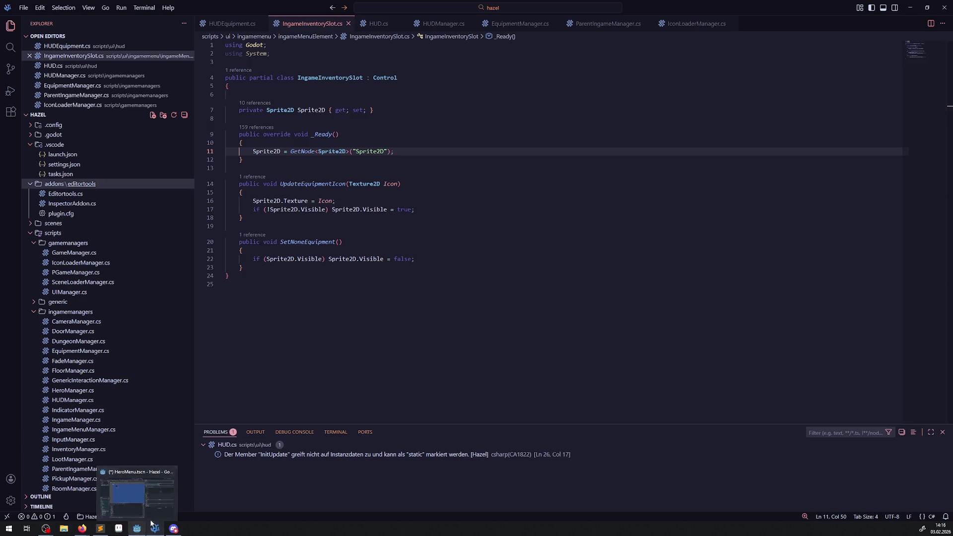
left_click(152, 496)
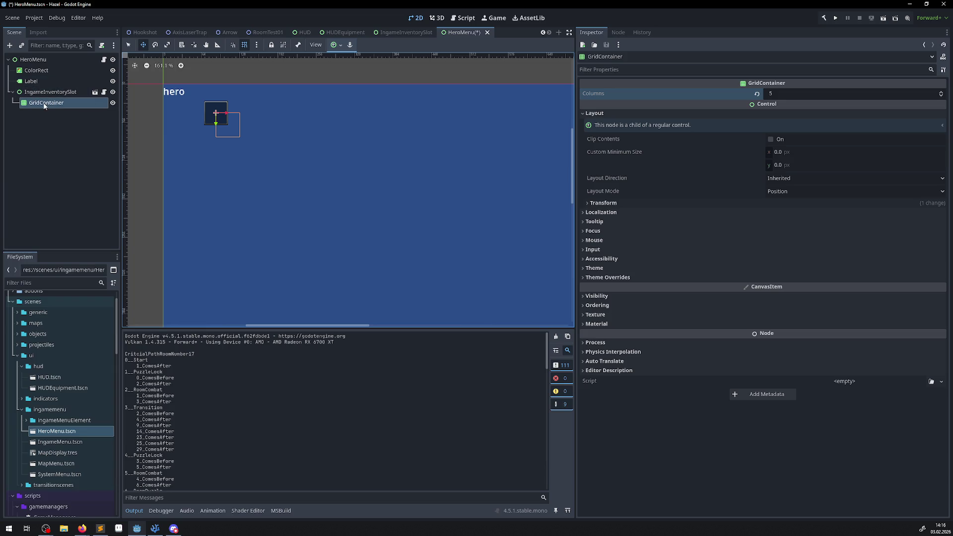
- Put GridContainer directly under HeroMenu, nest IngameInventorySlot inside it, and enlarge the grid's area
left_click_drag(37, 103, 34, 60)
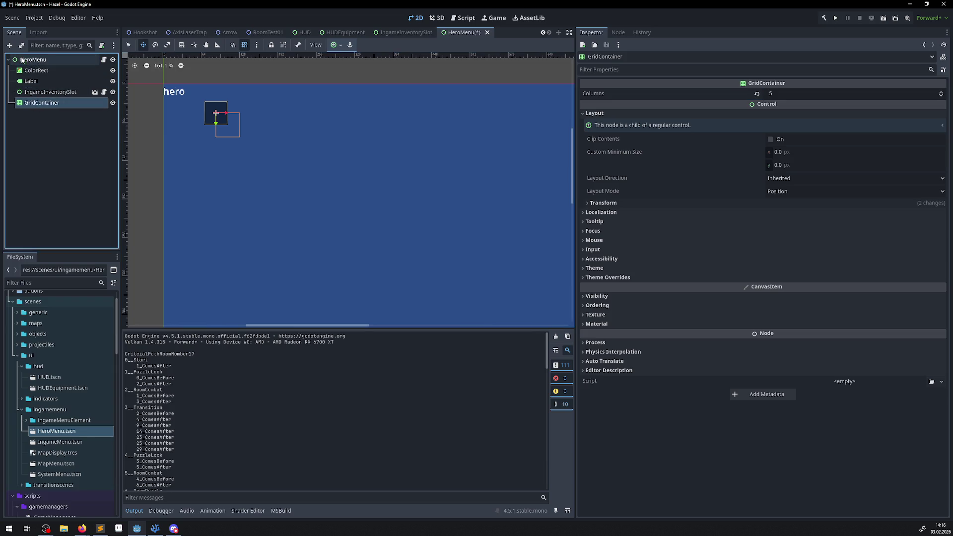
mouse_move(49, 92)
left_mouse_down()
mouse_move(27, 111)
mouse_move(40, 103)
left_mouse_up()
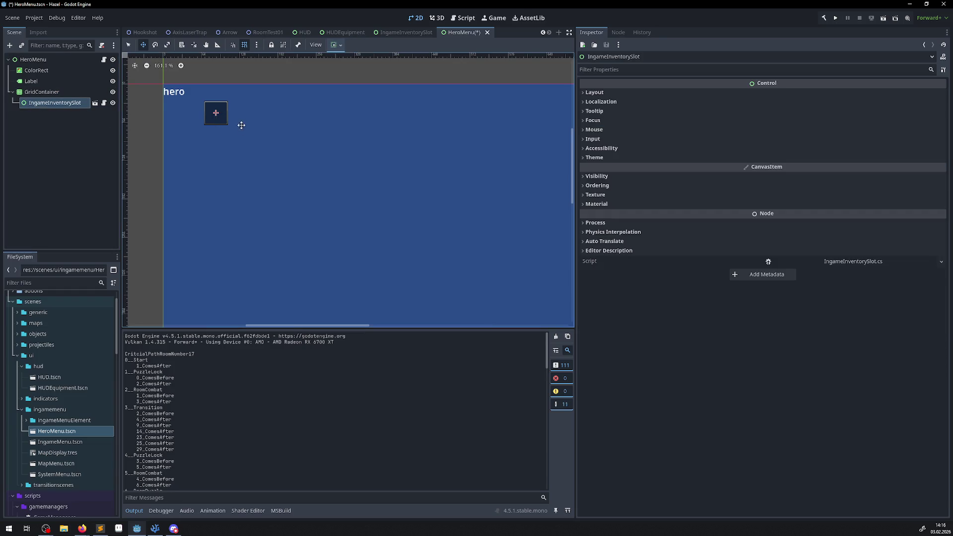
left_click(50, 93)
key("q")
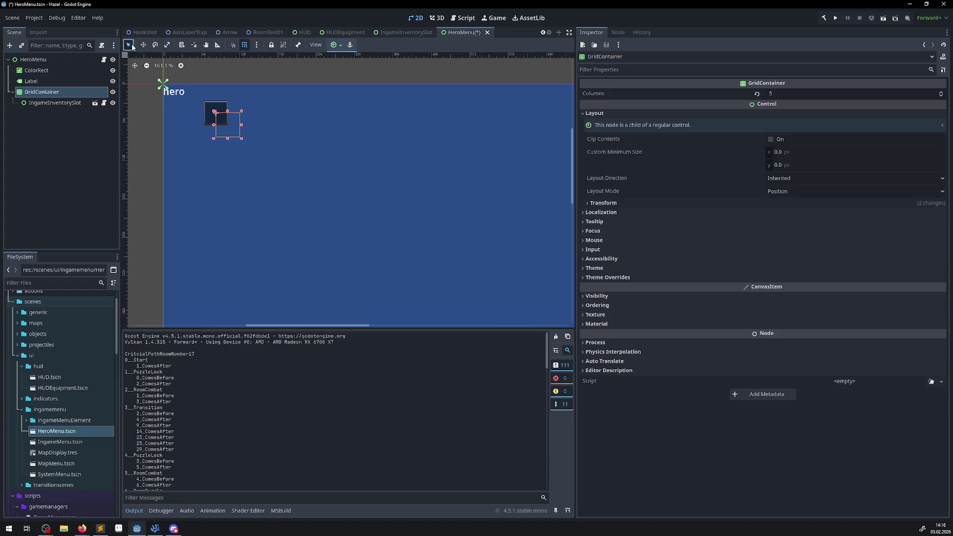
left_click_drag(249, 143, 549, 275)
left_click(216, 113)
left_click_drag(214, 111, 241, 121)
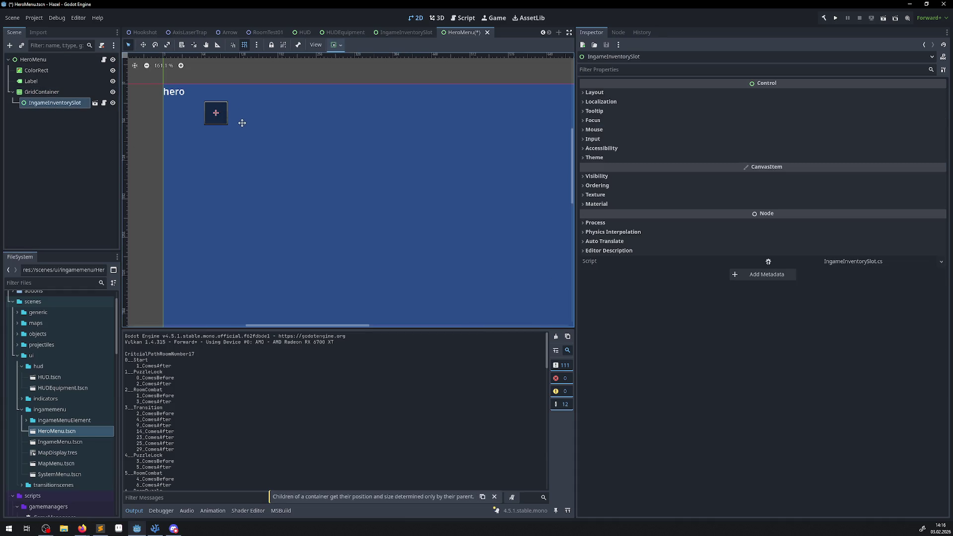
- Toggle the GridContainer's Clip Contents on and back off, then set its Columns to 1
left_click(42, 94)
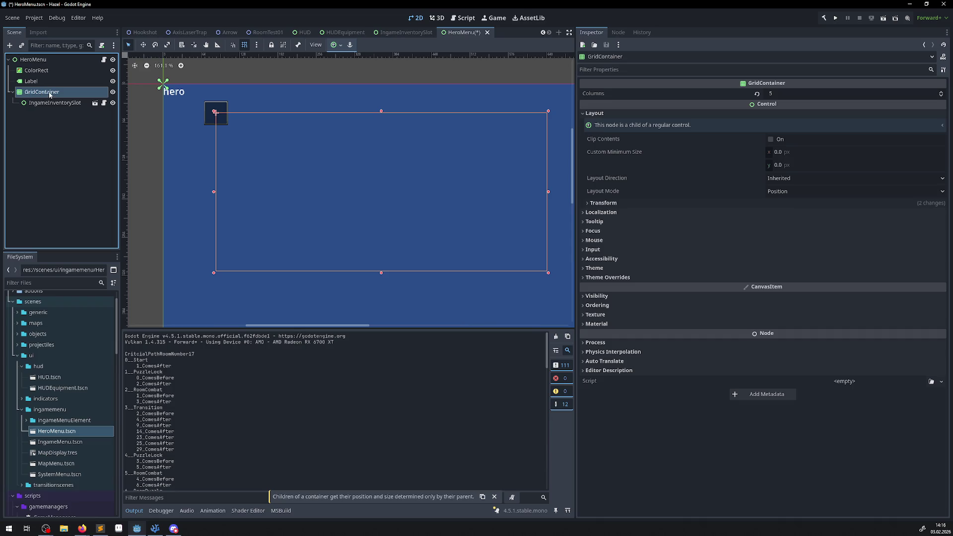
left_click(770, 139)
left_click(771, 140)
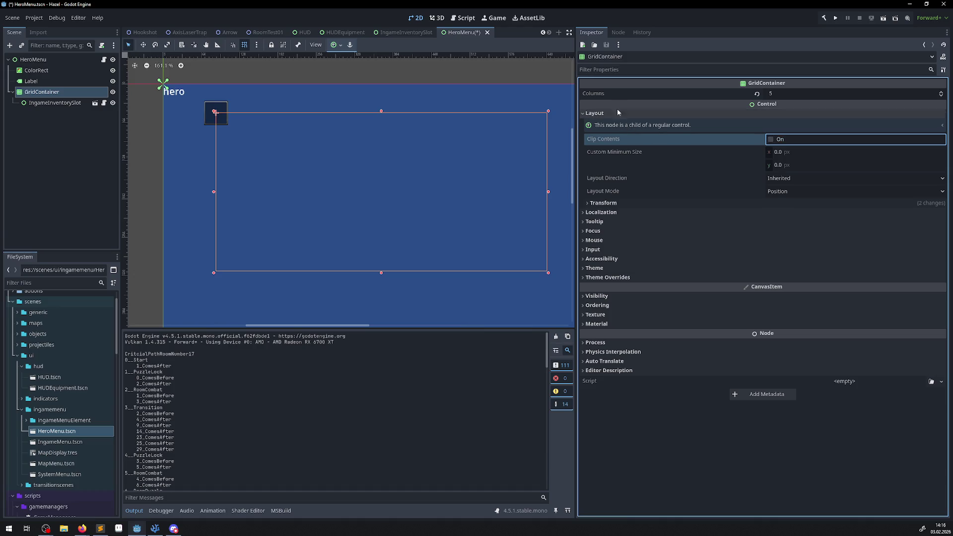
left_click(775, 93)
type("0")
key("Return")
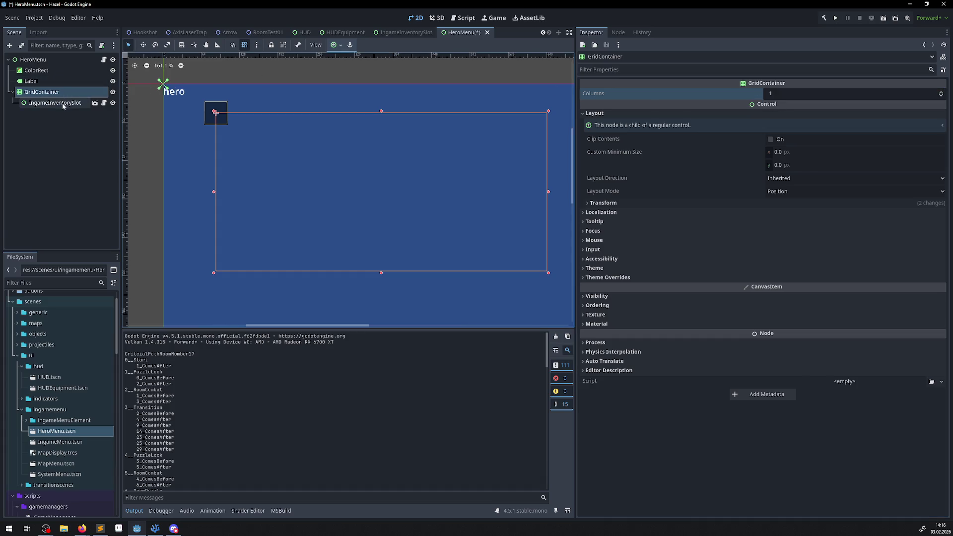
- Assign a Theme resource to the GridContainer from its Theme settings
left_click(62, 103)
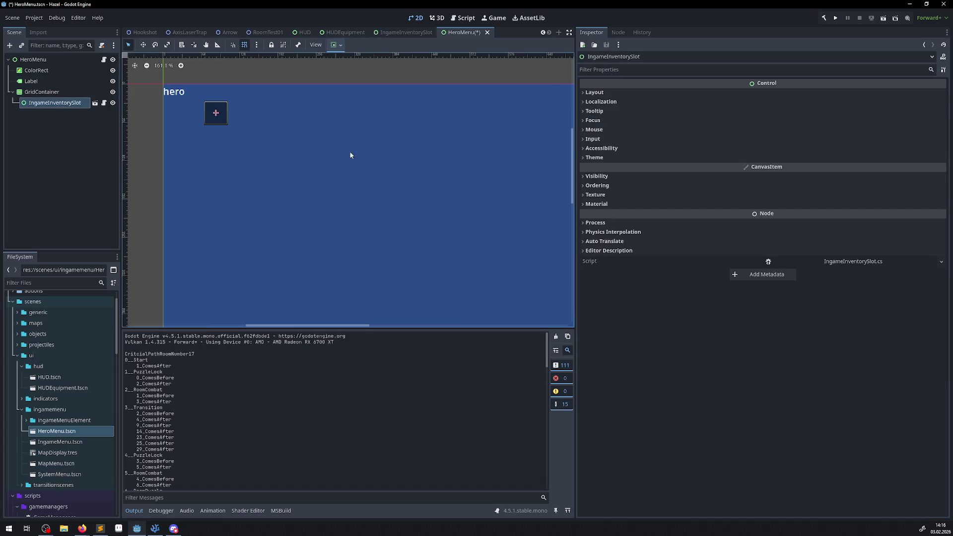
left_click(49, 92)
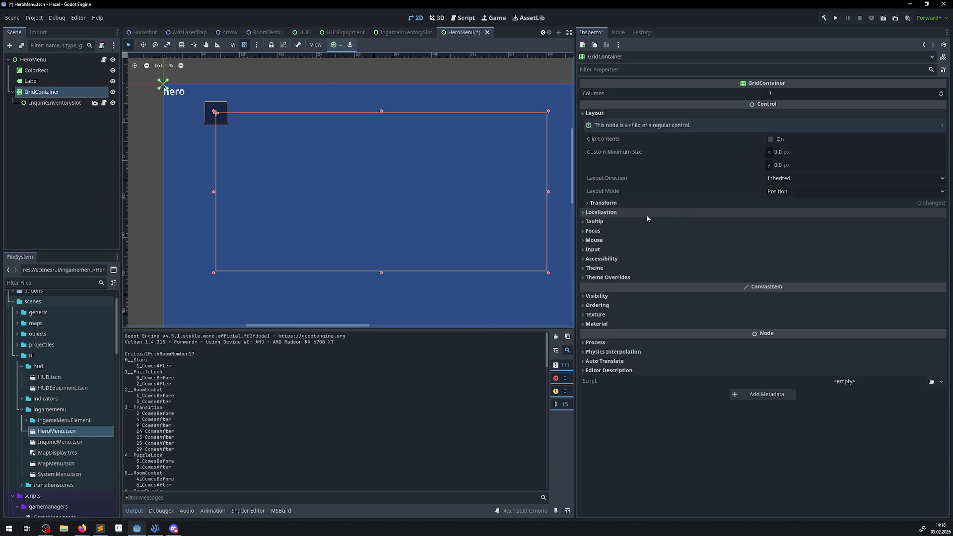
left_click(585, 269)
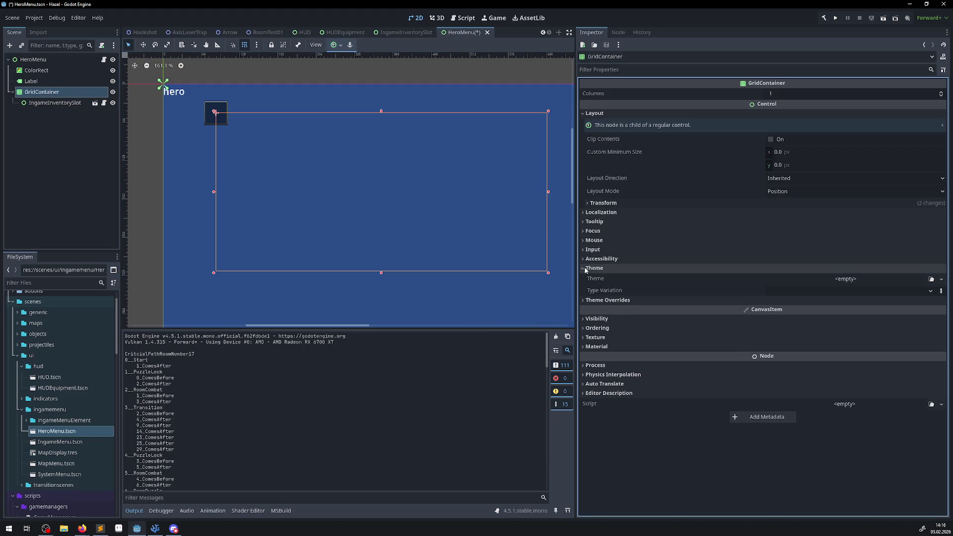
left_click(881, 292)
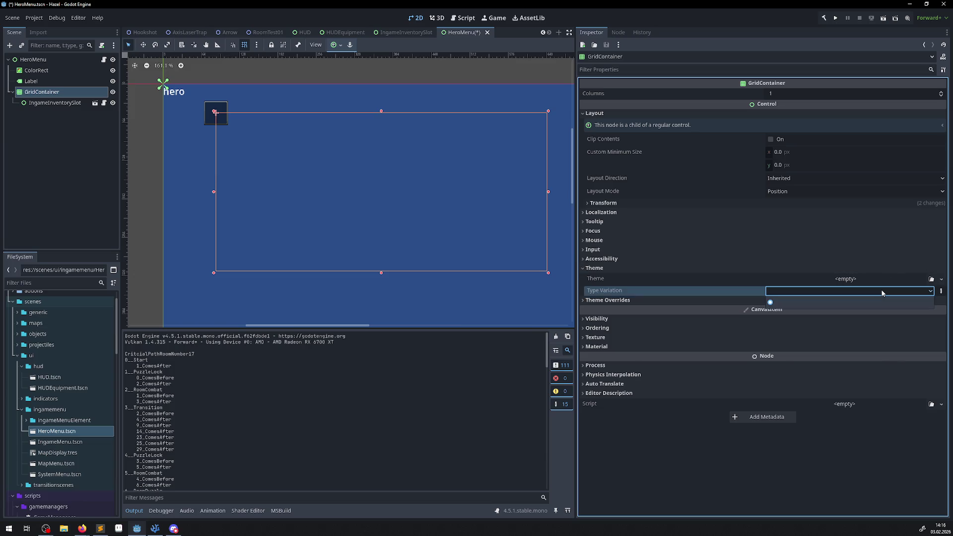
left_click(882, 278)
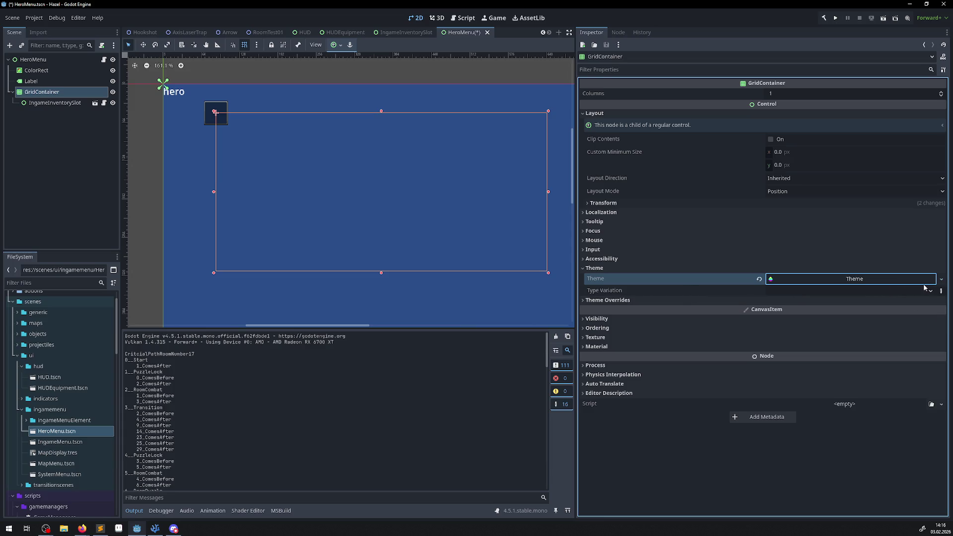
- Clear the grid's Theme and move IngameInventorySlot back directly under HeroMenu
left_click(941, 283)
left_click(918, 353)
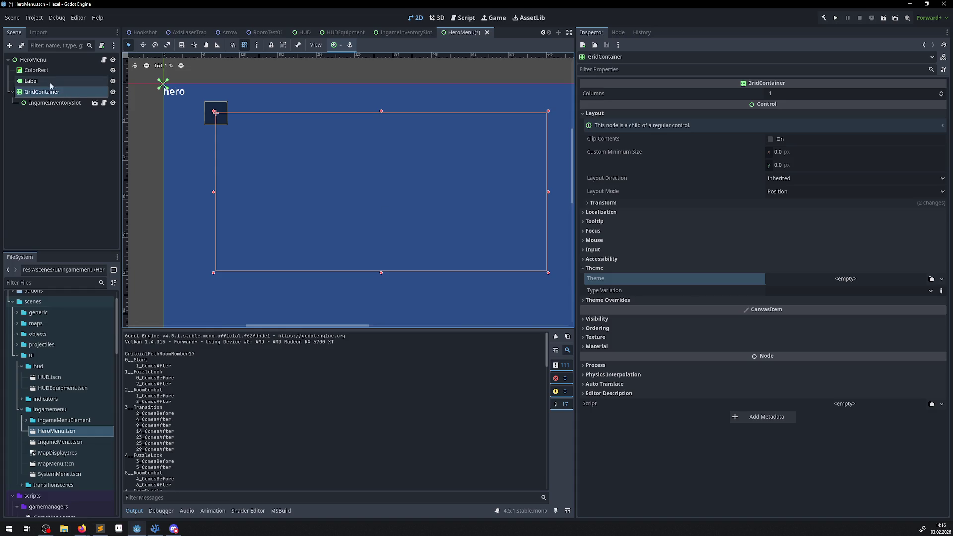
left_click_drag(49, 102, 42, 60)
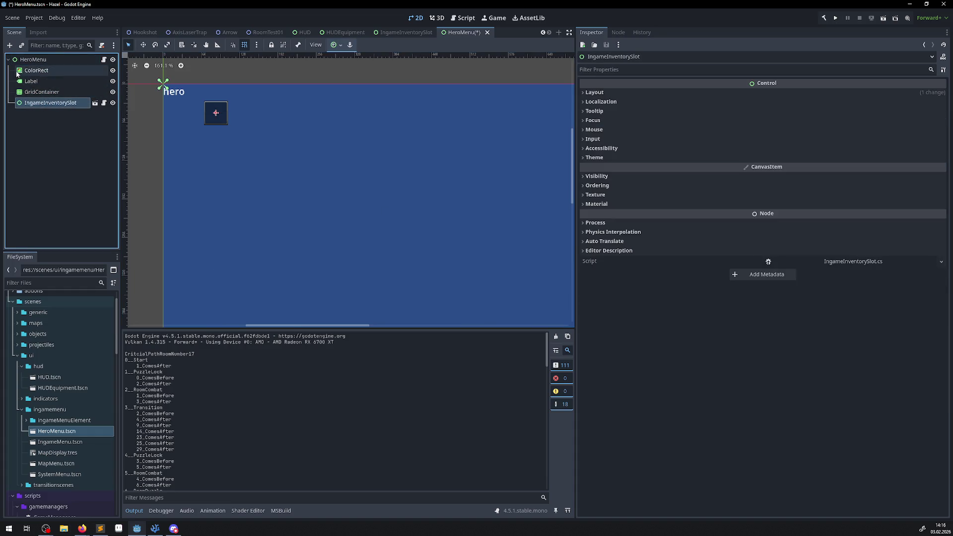
left_click(30, 59)
- Browse the Create New Node list's container types and add an HBoxContainer under HeroMenu
left_click(10, 46)
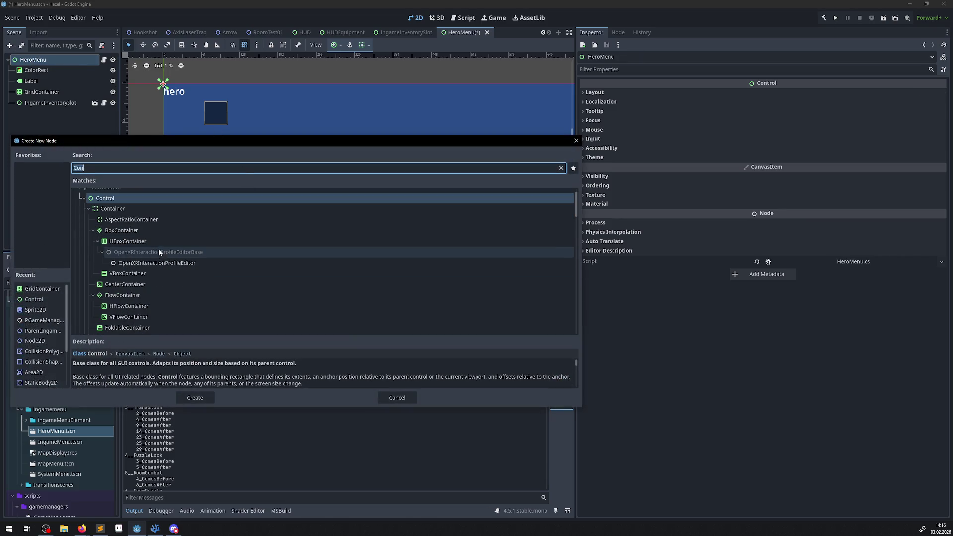
scroll(170, 243, "down", 1)
scroll(150, 277, "down", 2)
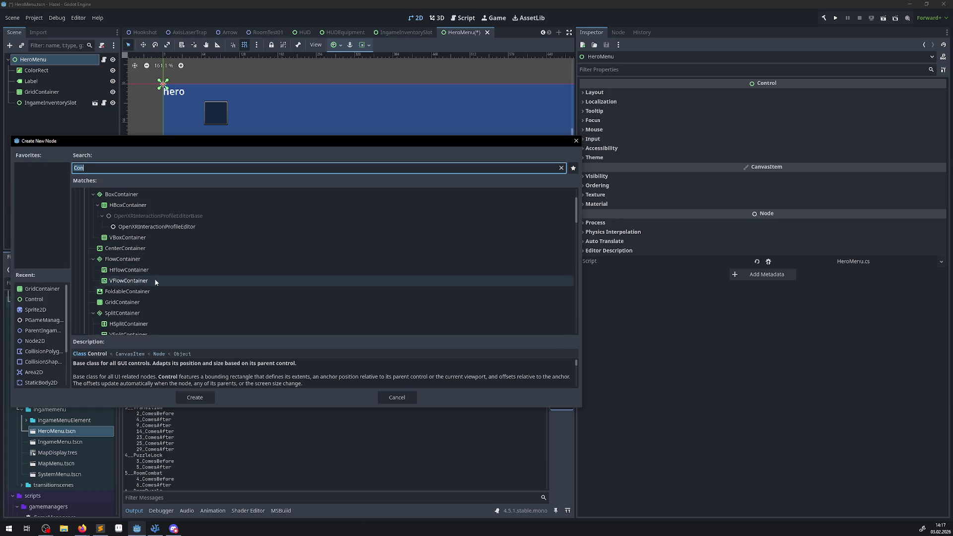
scroll(186, 293, "down", 1)
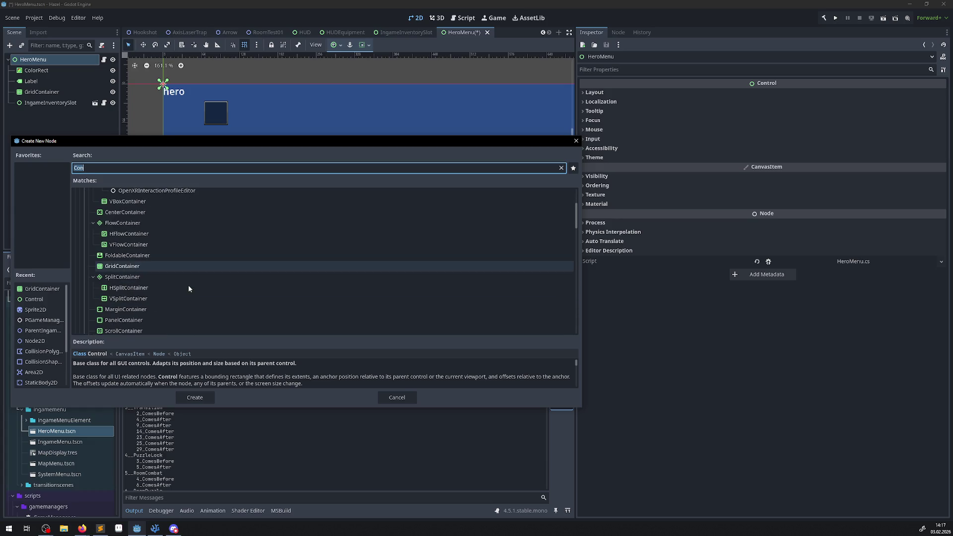
scroll(189, 288, "down", 3)
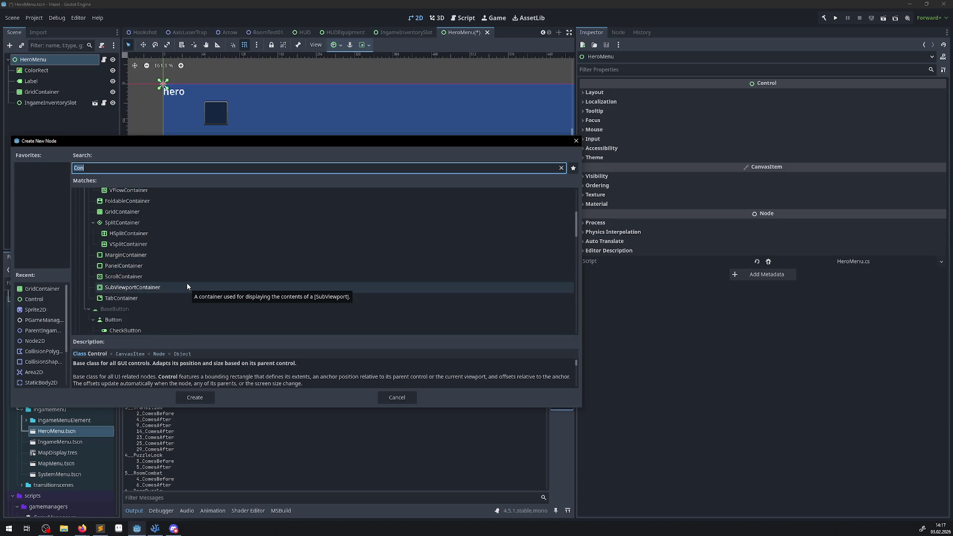
scroll(187, 286, "up", 4)
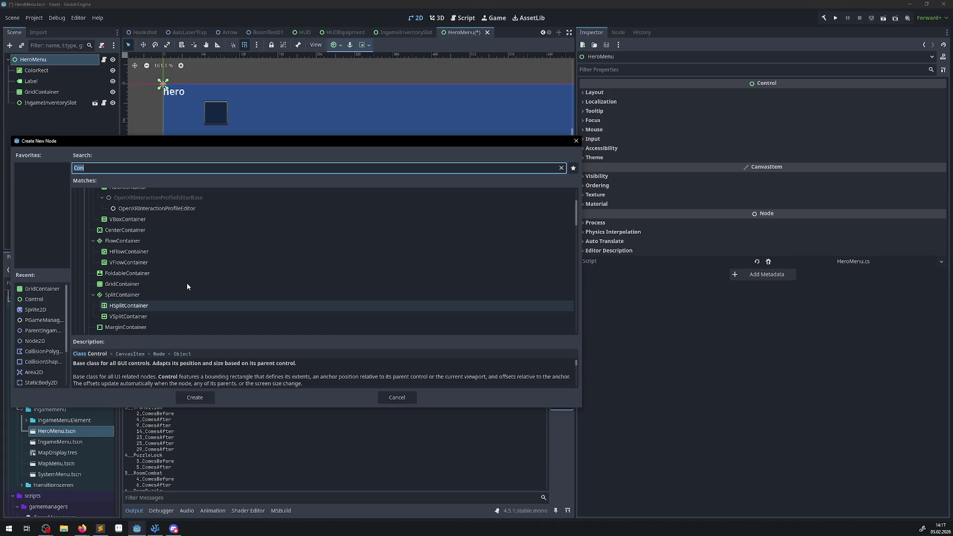
key("alt+Tab")
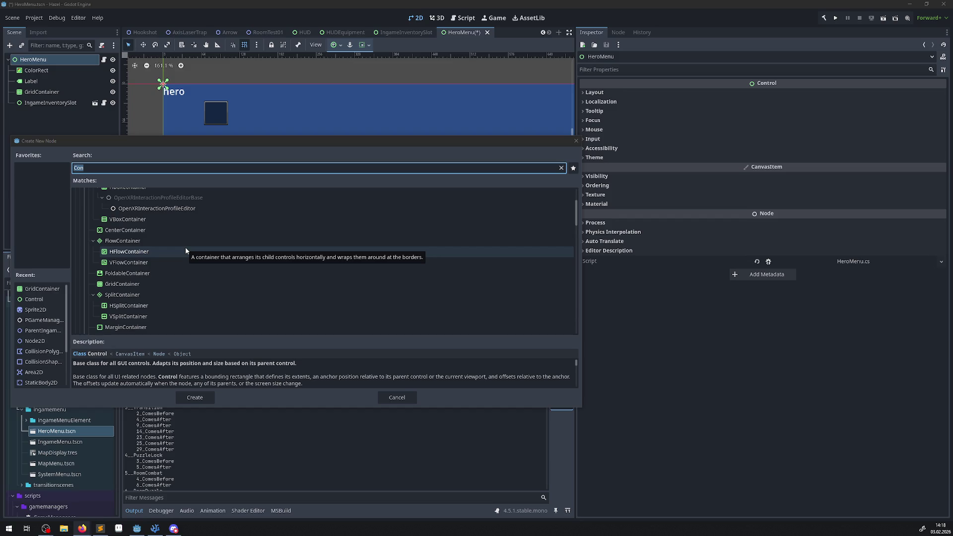
scroll(141, 256, "up", 3)
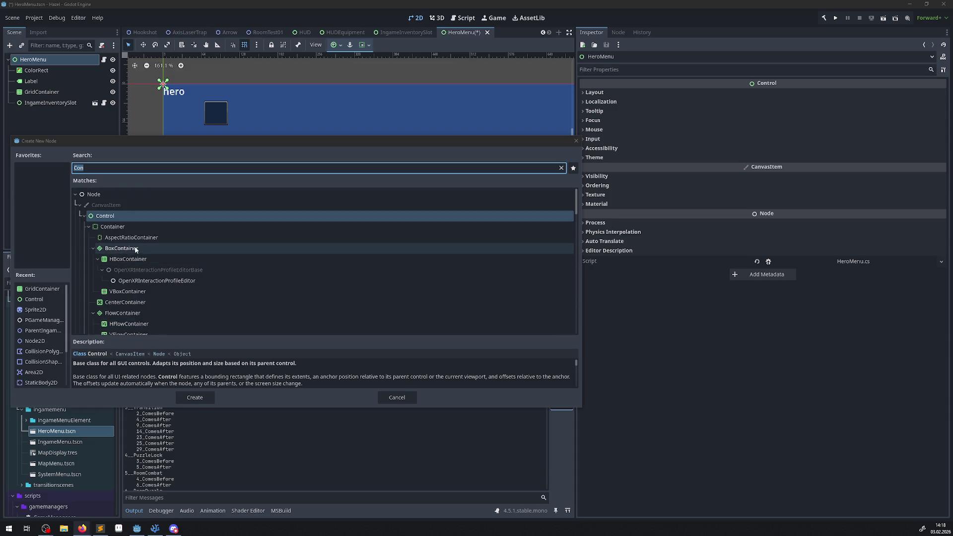
left_click(127, 252)
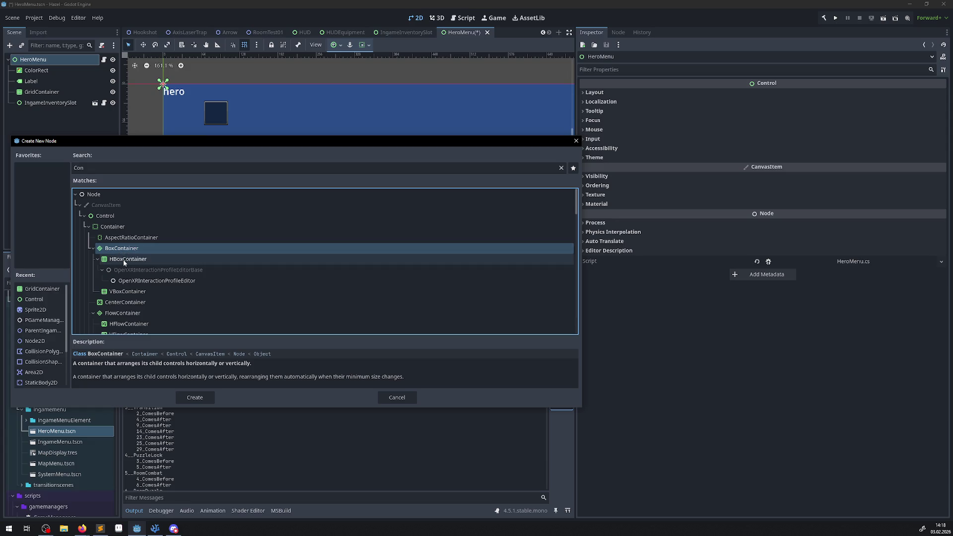
double_click(127, 260)
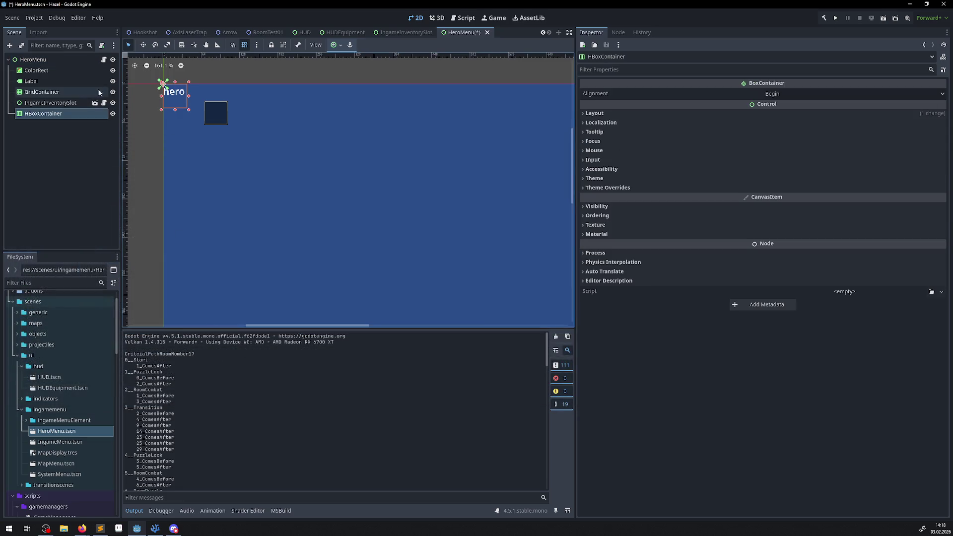
- Move the HBoxContainer down into the menu area, widen it, and keep its alignment at Begin
mouse_move(180, 106)
left_mouse_down()
mouse_move(295, 199)
mouse_move(290, 192)
mouse_move(308, 196)
left_mouse_up()
left_click_drag(393, 213, 515, 263)
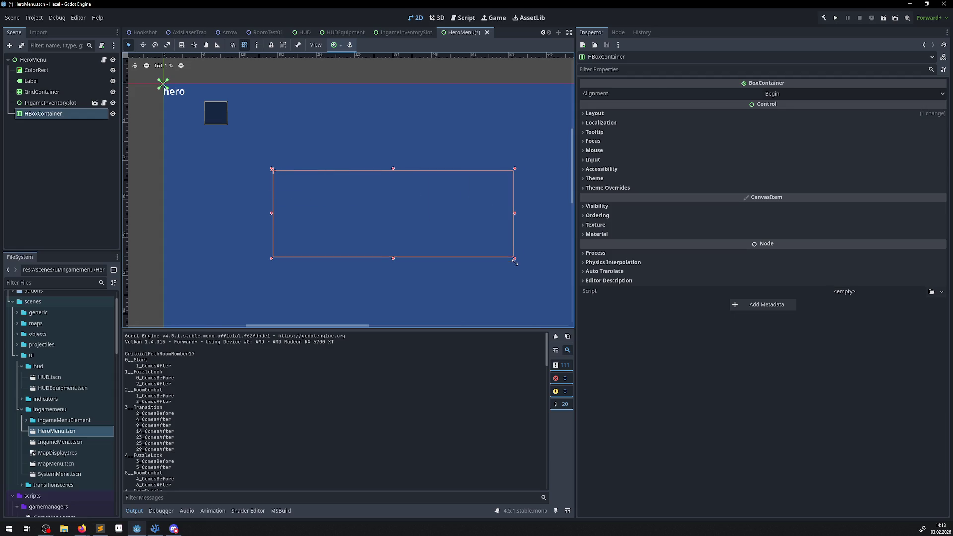
left_click(787, 93)
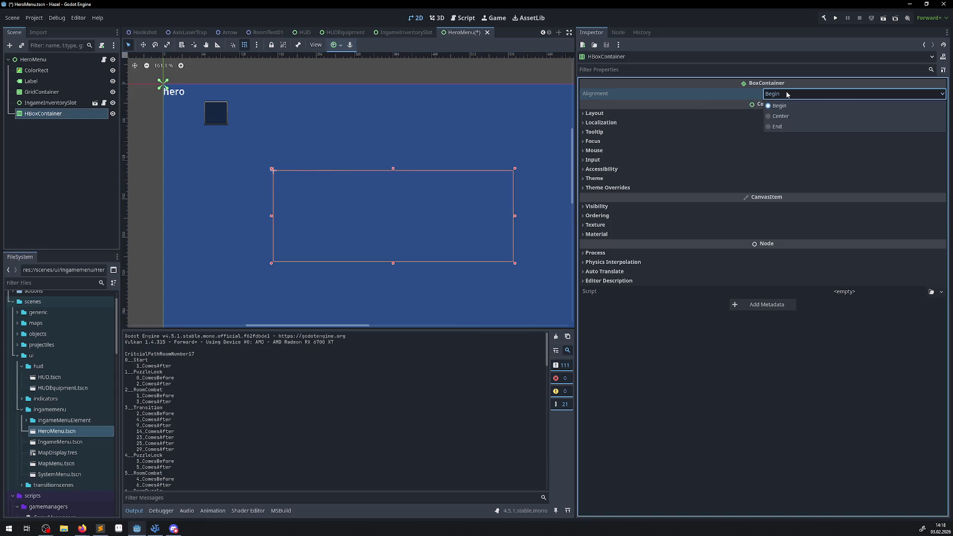
left_click(778, 105)
- Put IngameInventorySlot inside the HBoxContainer and duplicate it as IngameInventorySlot2
left_click_drag(50, 103, 39, 114)
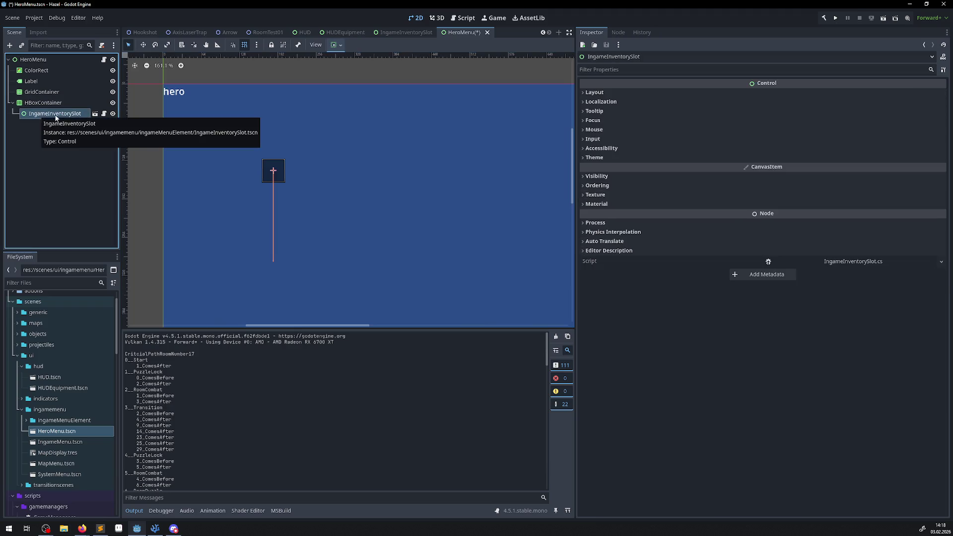
left_click(43, 103)
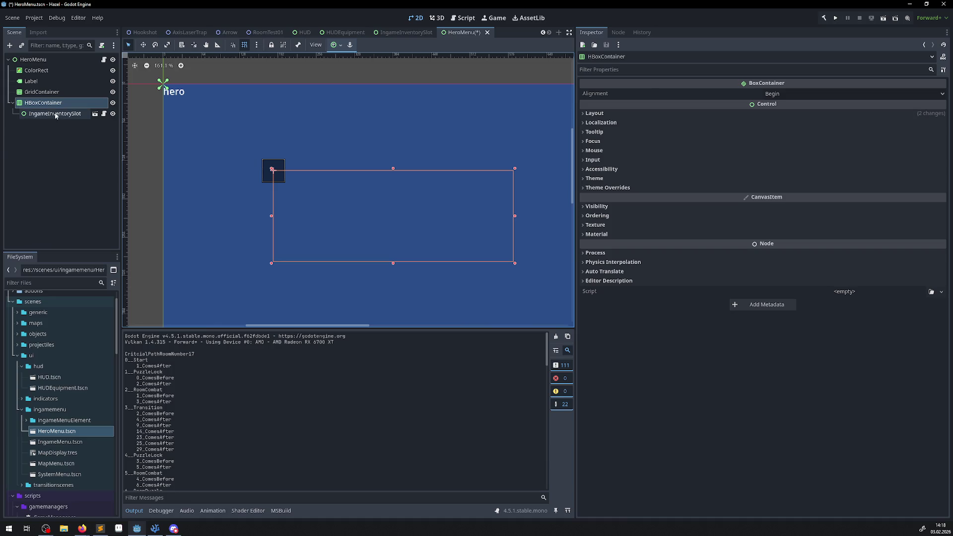
left_click(50, 114)
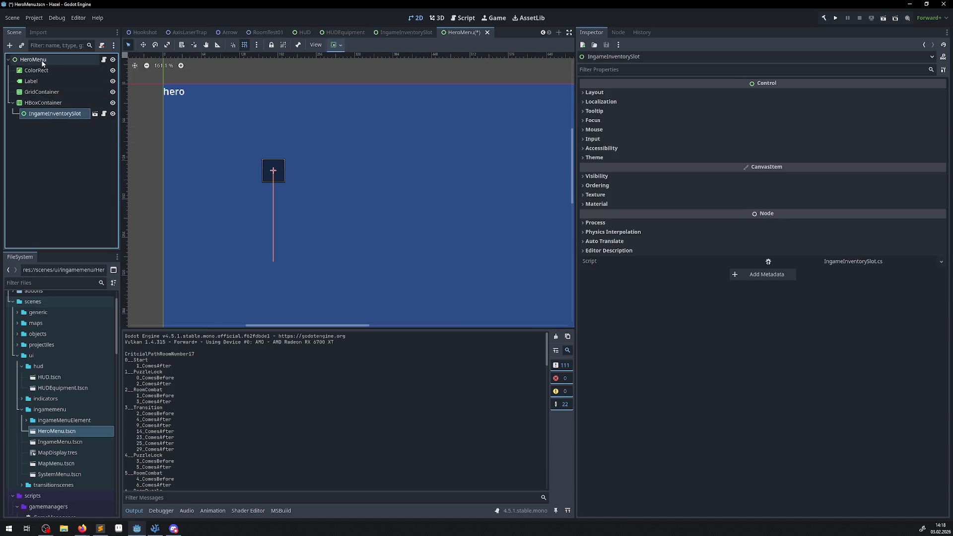
left_click(33, 59)
left_click(39, 113)
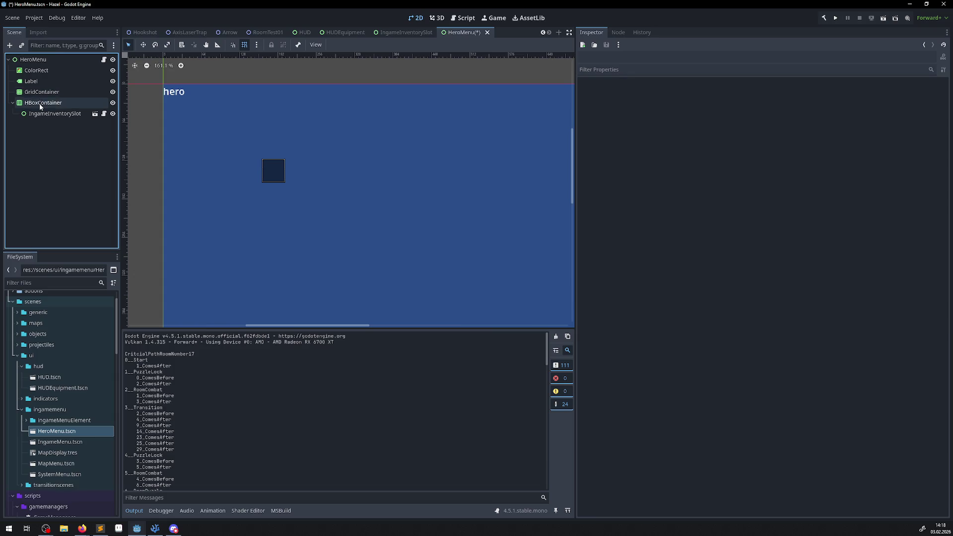
key("ctrl+d")
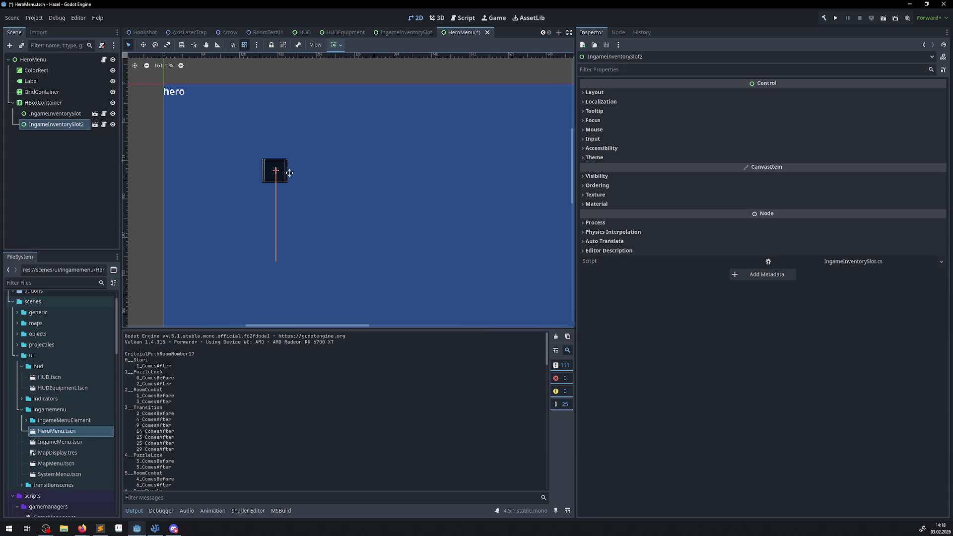
left_click_drag(282, 175, 308, 173)
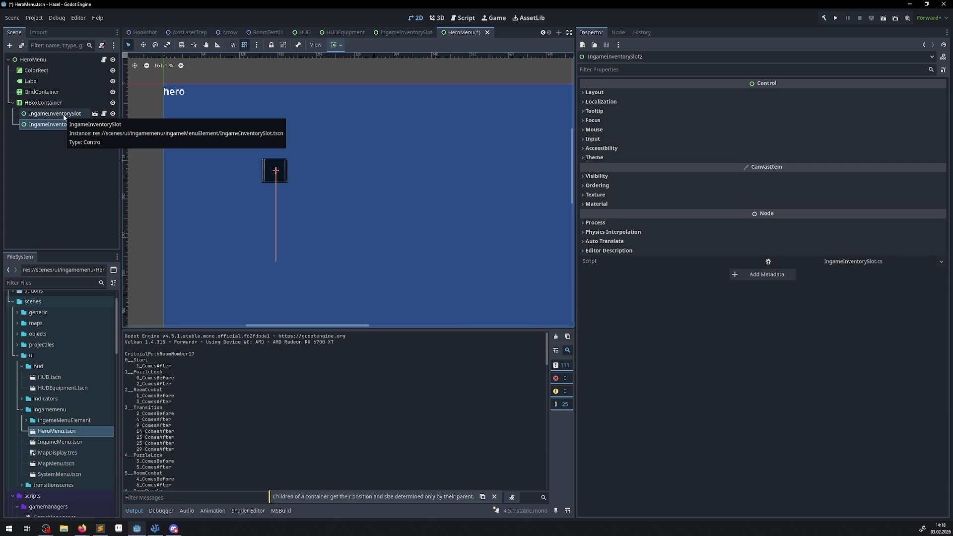
left_click(45, 104)
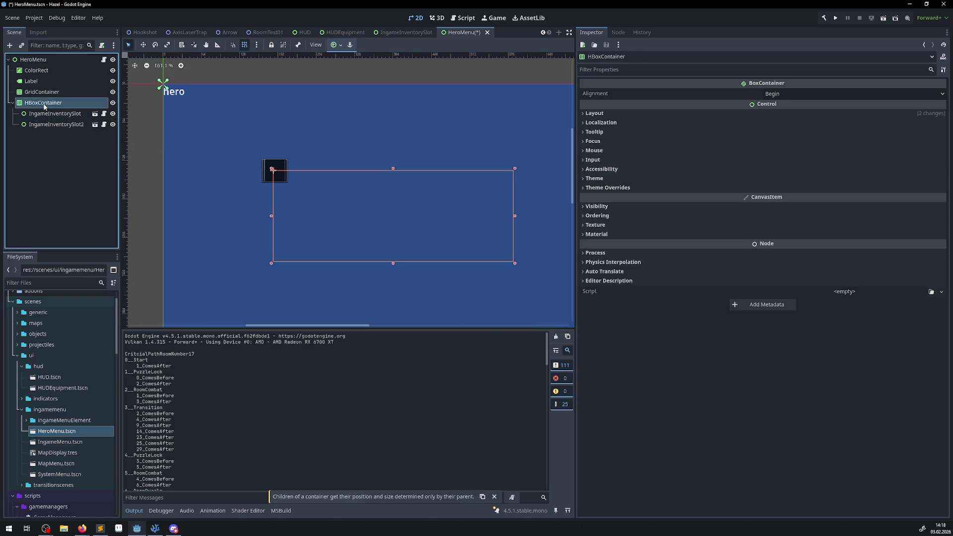
left_click(938, 95)
left_click(780, 116)
left_click(835, 94)
left_click(799, 106)
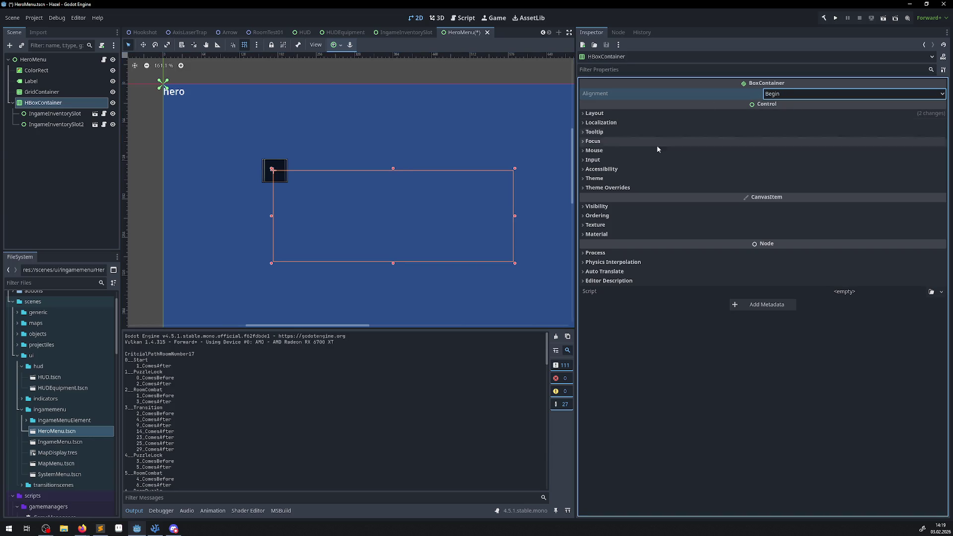
left_click(594, 113)
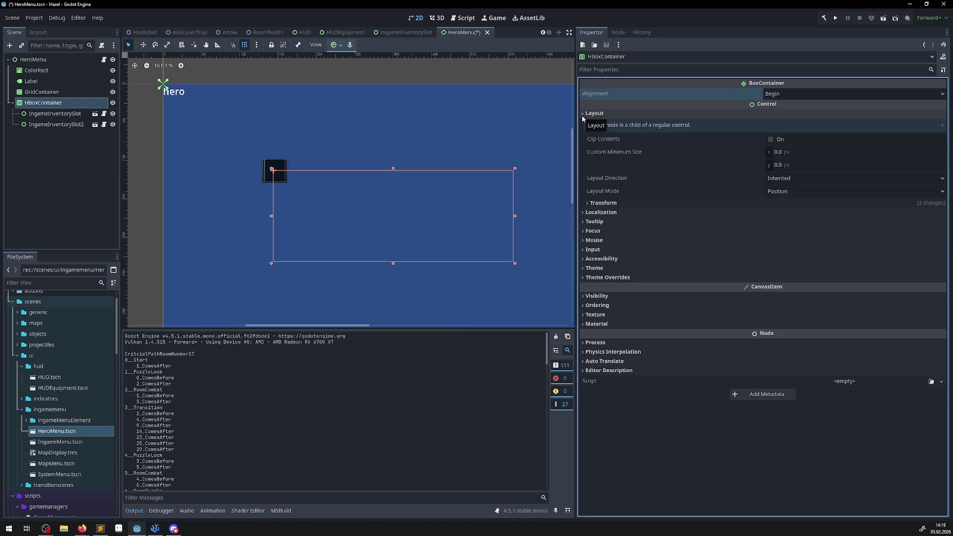
left_click(581, 116)
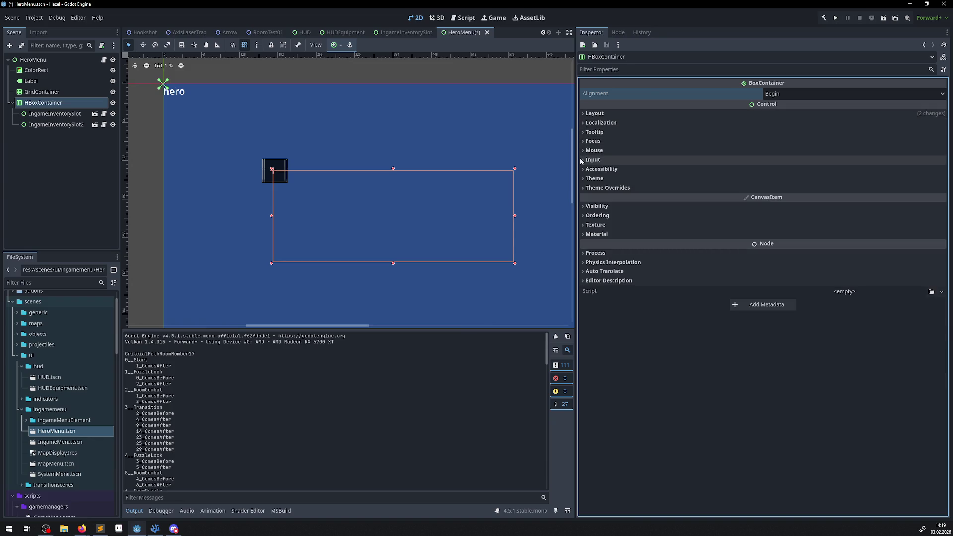
left_click(590, 178)
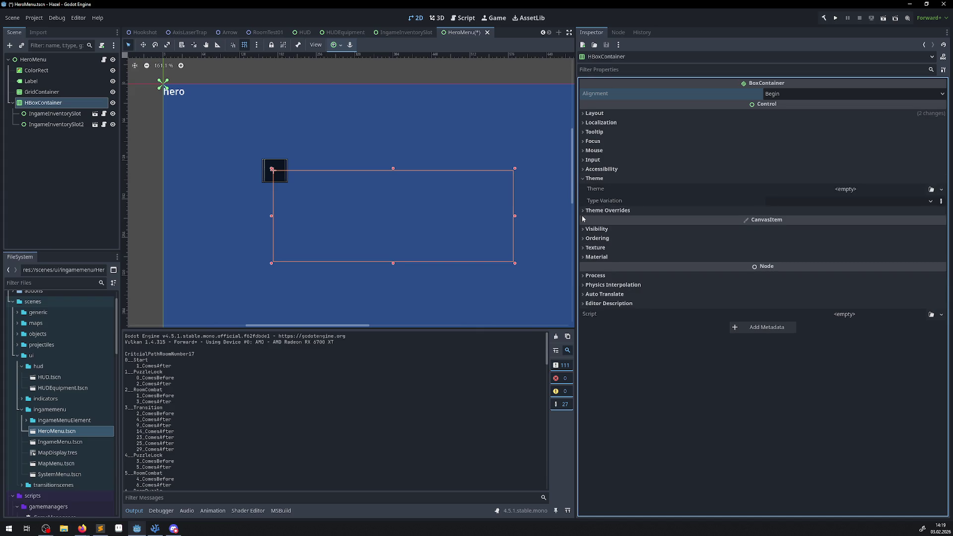
left_click(589, 210)
left_click(593, 220)
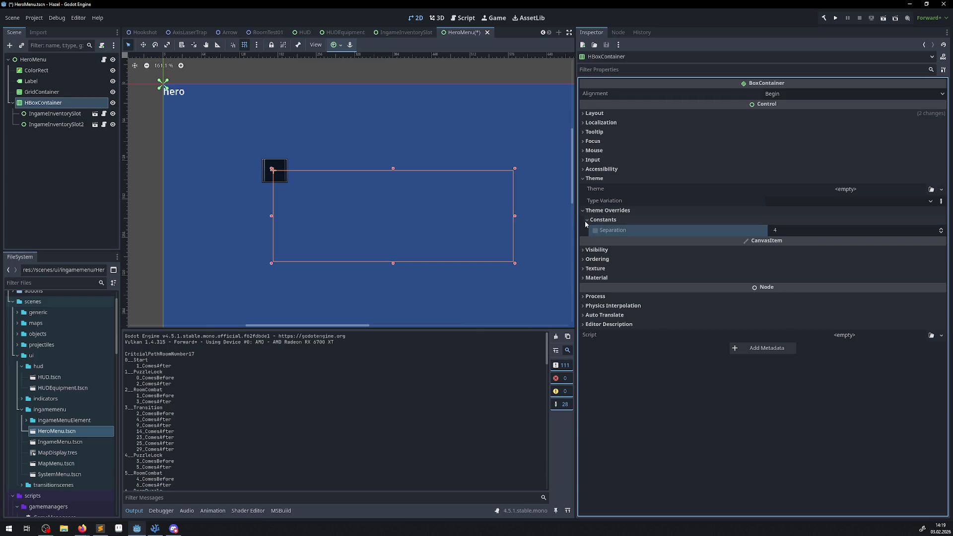
left_click(586, 220)
left_click(584, 210)
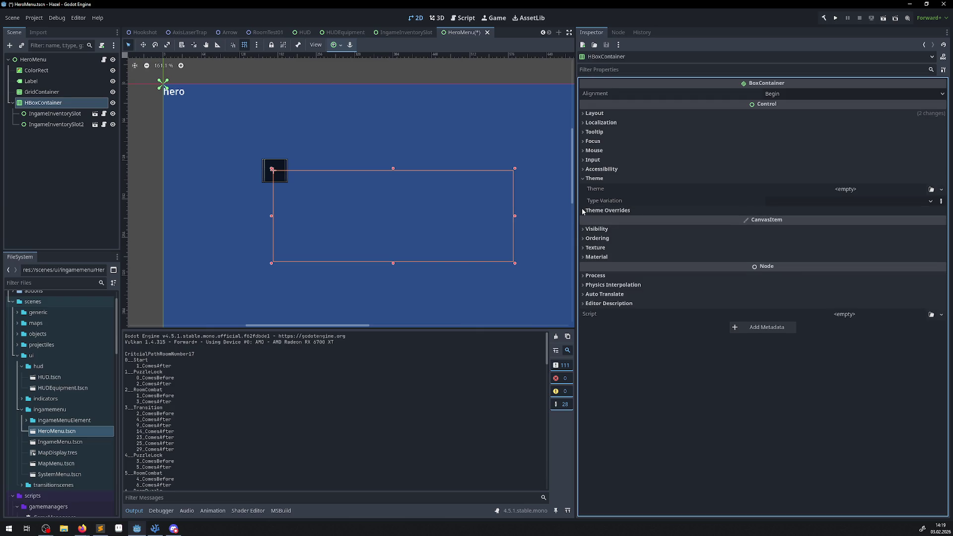
left_click(583, 178)
left_click(586, 160)
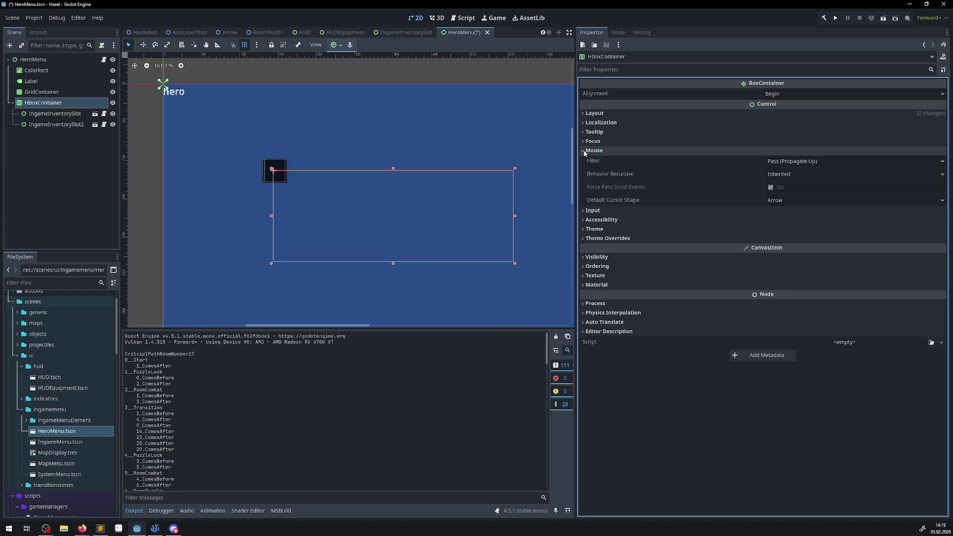
left_click(590, 150)
left_click(589, 141)
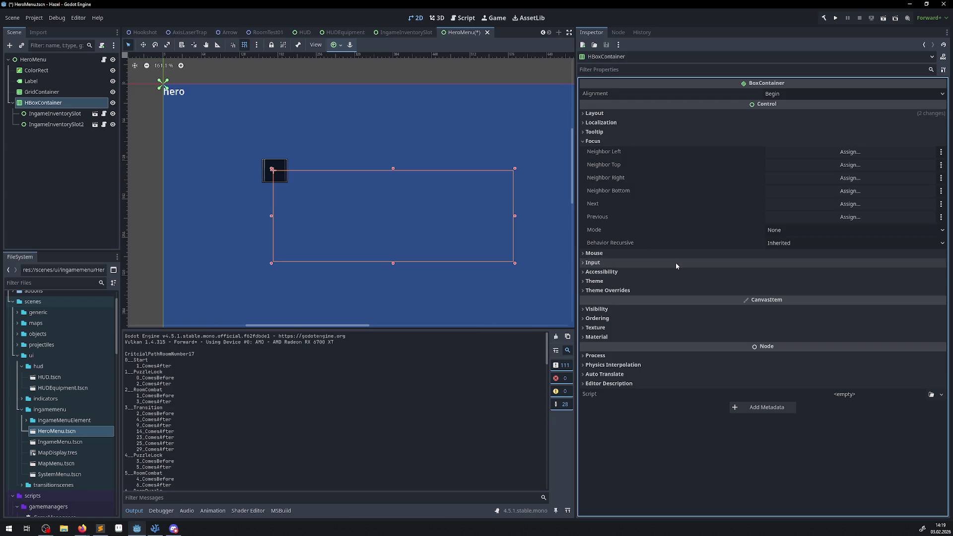
left_click(583, 141)
left_click(583, 134)
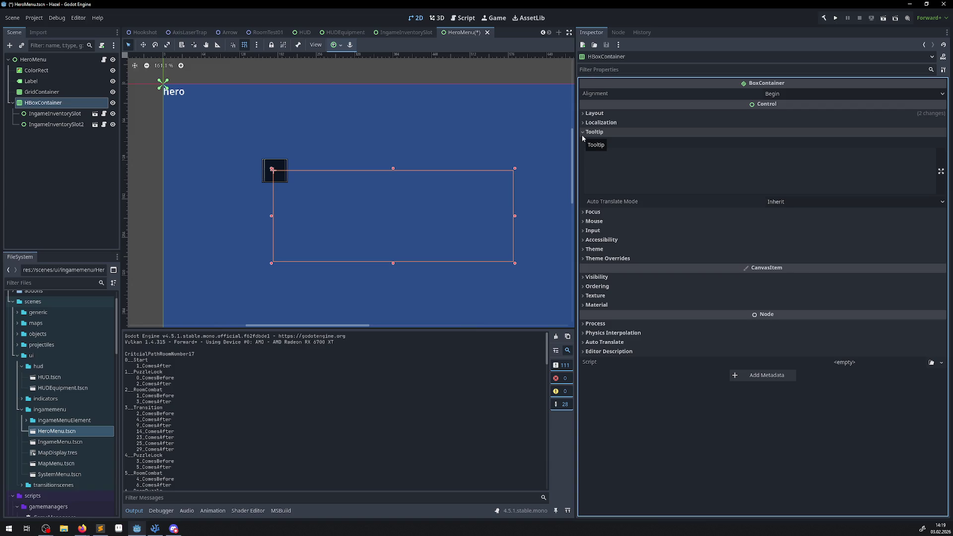
left_click(582, 135)
left_click(582, 125)
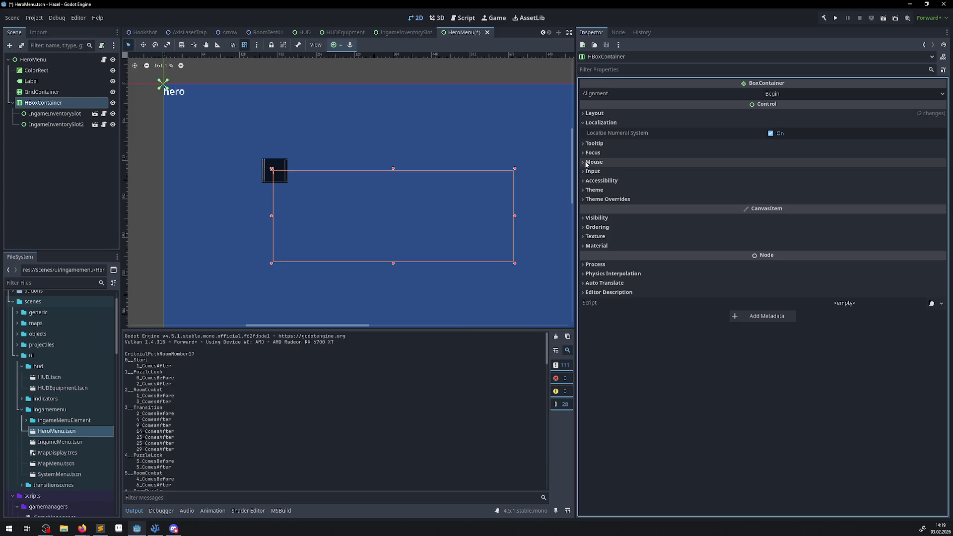
left_click(583, 114)
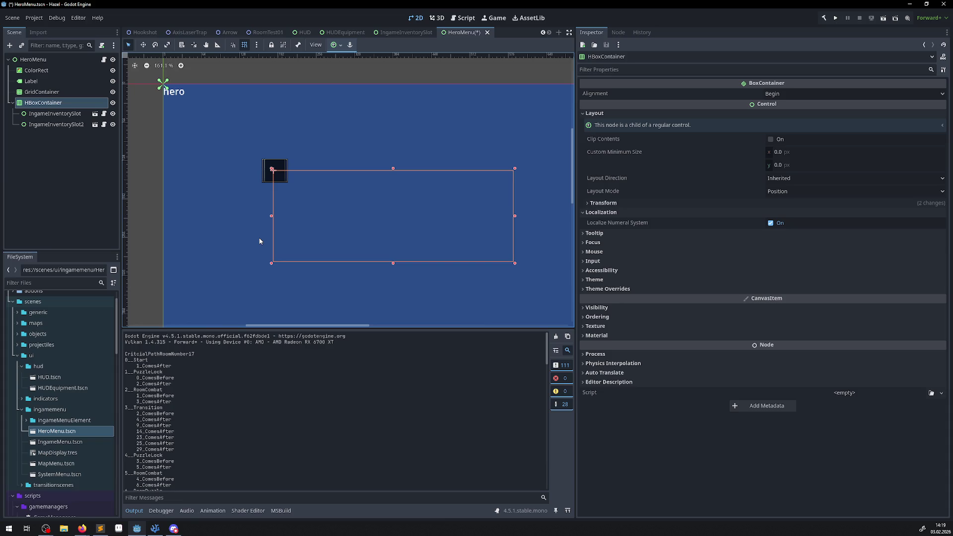
left_click(61, 125)
- Move both inventory slots under HeroMenu and drag IngameInventorySlot to the right of the other
left_click(59, 115, "ctrl")
left_click_drag(50, 120, 35, 60)
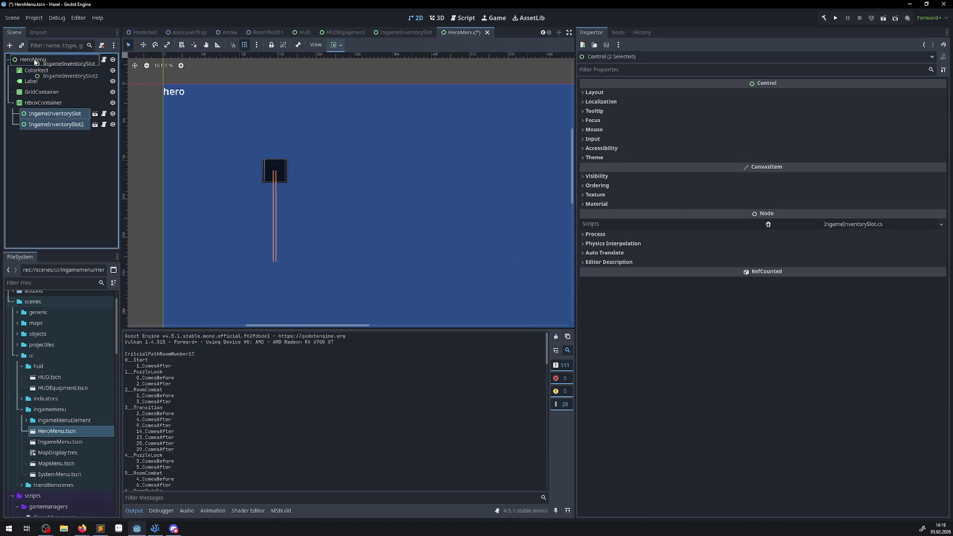
left_click(275, 168)
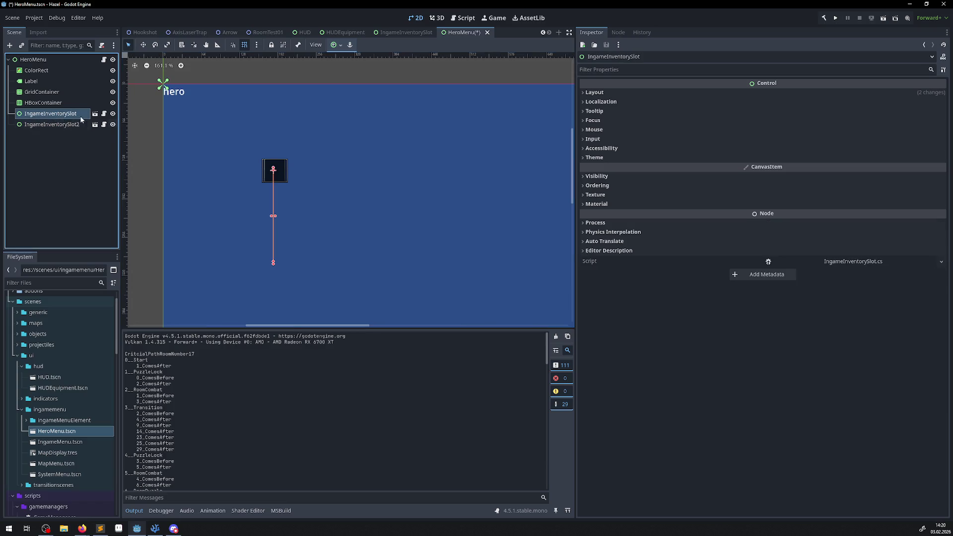
left_click(143, 46)
left_click_drag(278, 170, 321, 171)
- Check the IngameInventorySlot scene, then return to HeroMenu and reselect IngameInventorySlot
left_click(278, 171)
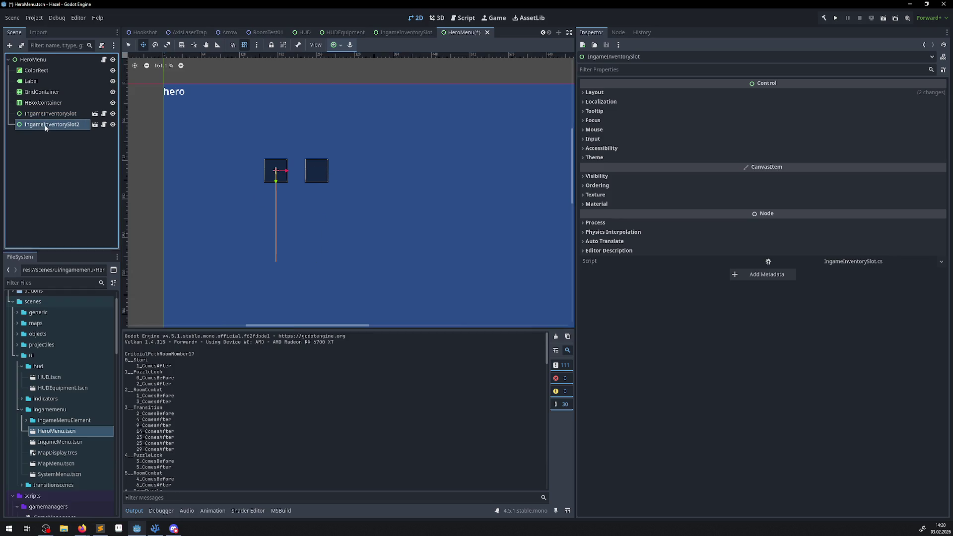
left_click(385, 33)
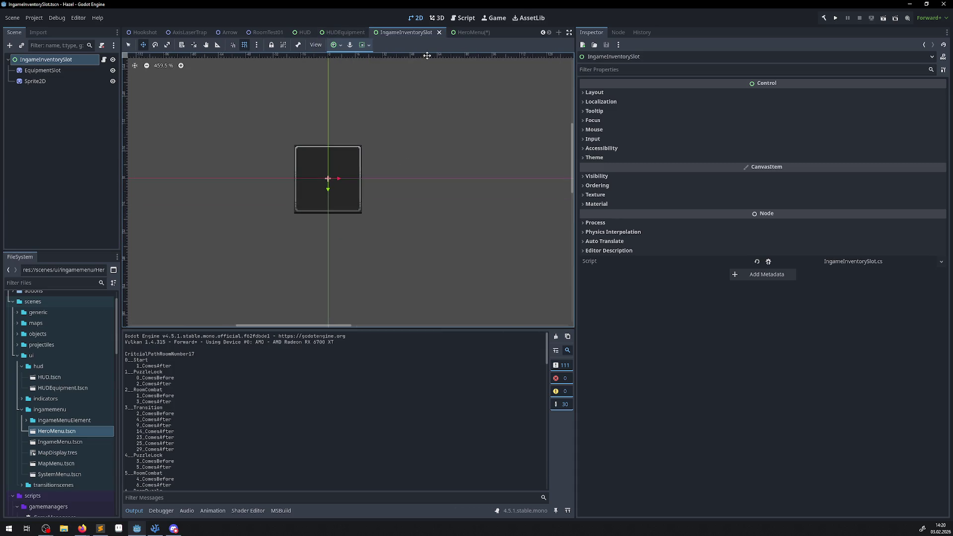
left_click(464, 33)
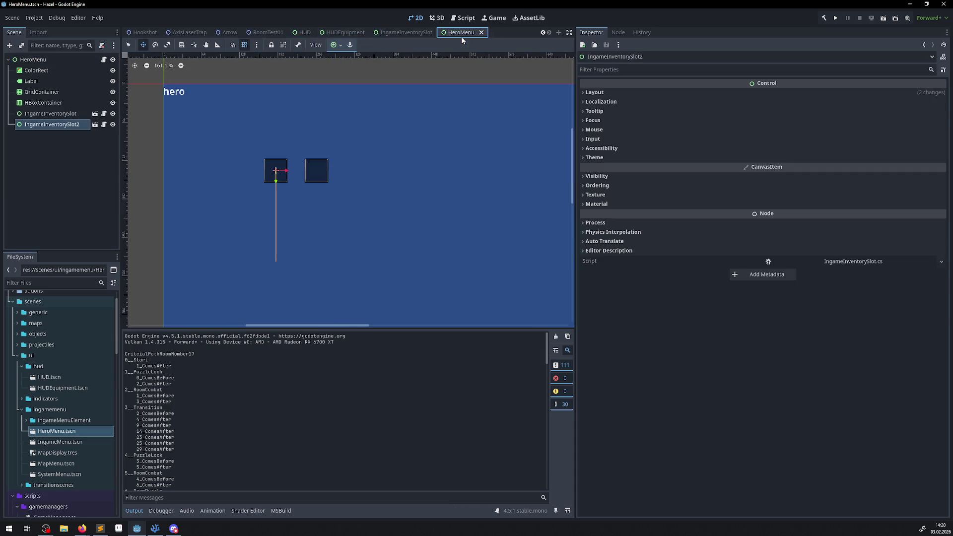
left_click(50, 113)
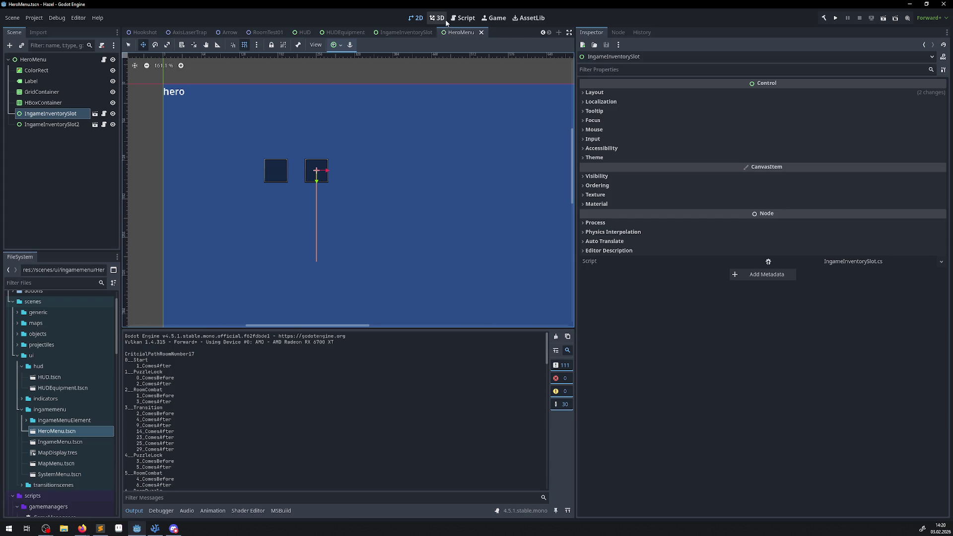
left_click(501, 20)
- Run the game, walk the hero into the main hall, and toggle the hero menu with I
left_click(343, 46)
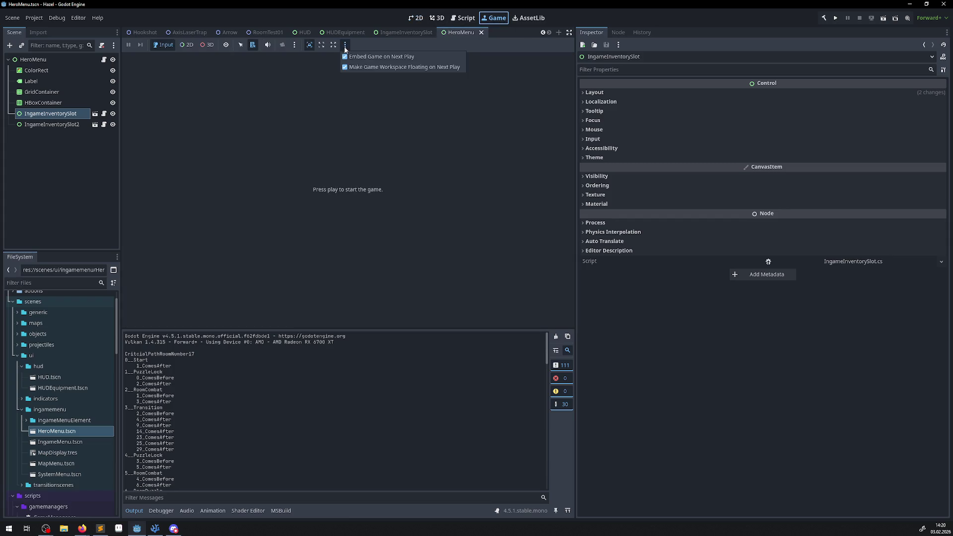
left_click(367, 70)
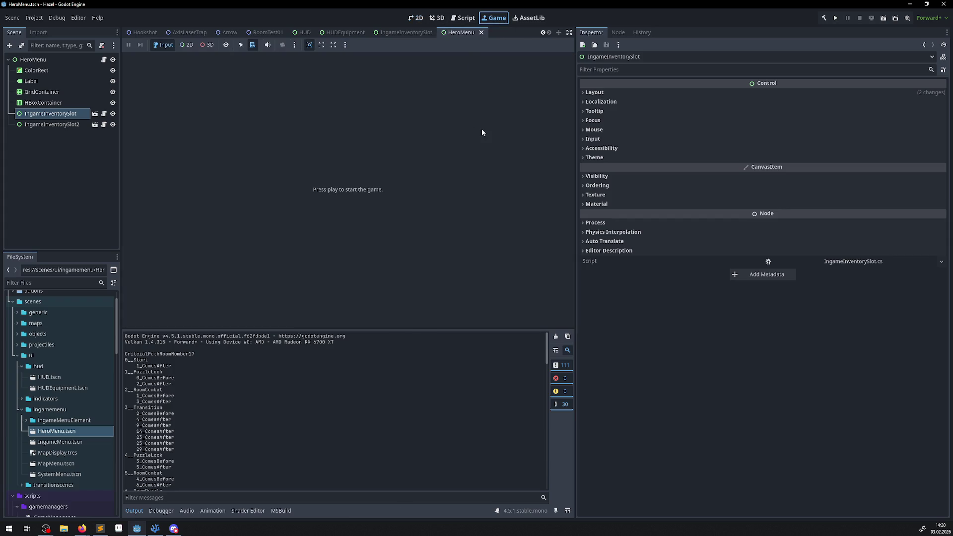
left_click(835, 18)
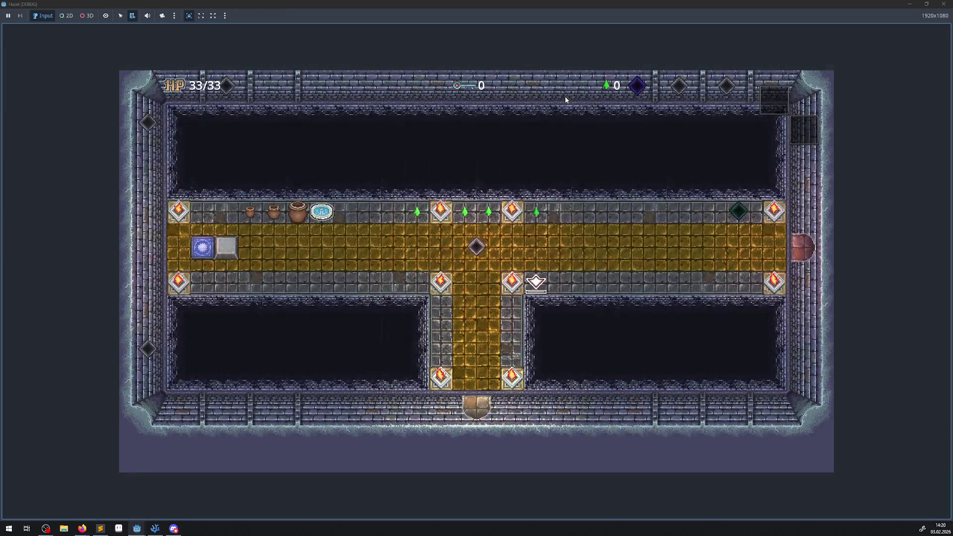
key("Up")
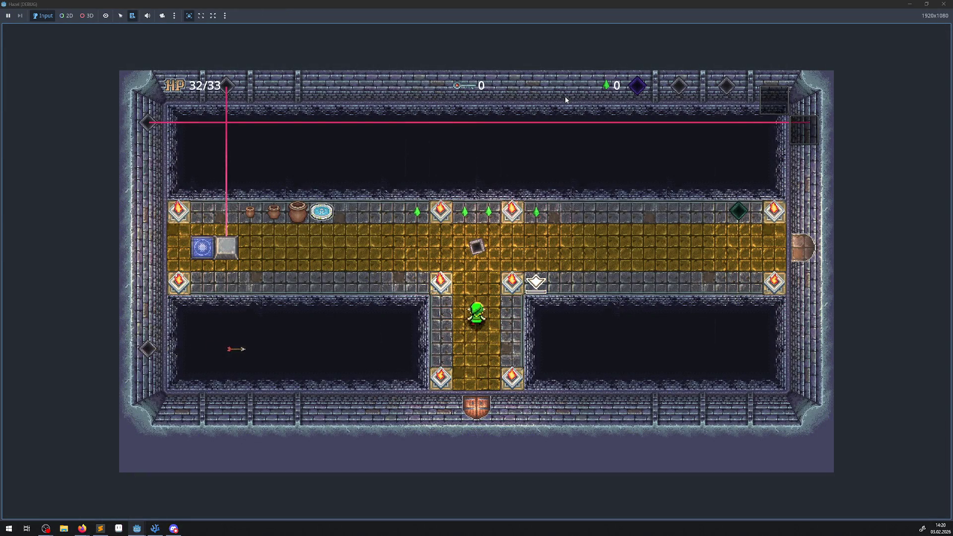
key("Left")
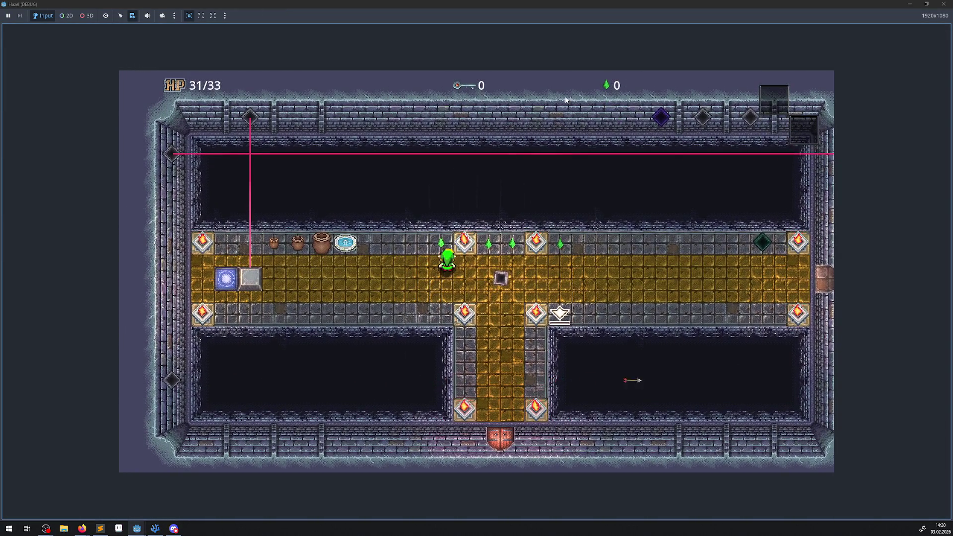
key("i")
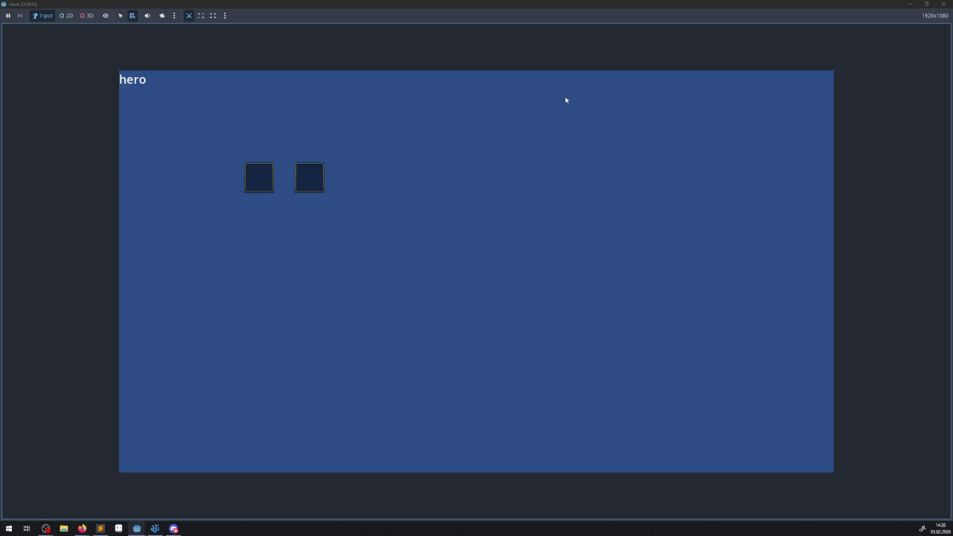
key("i")
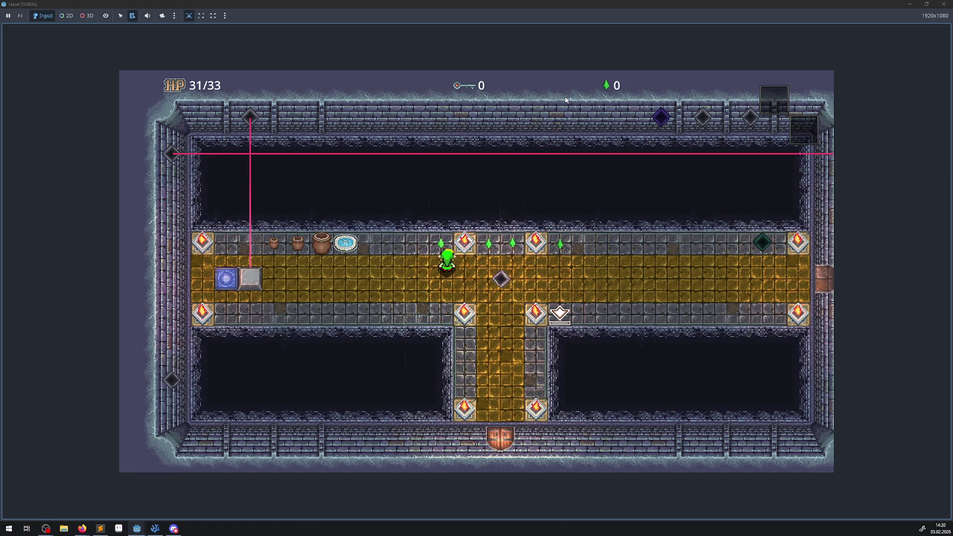